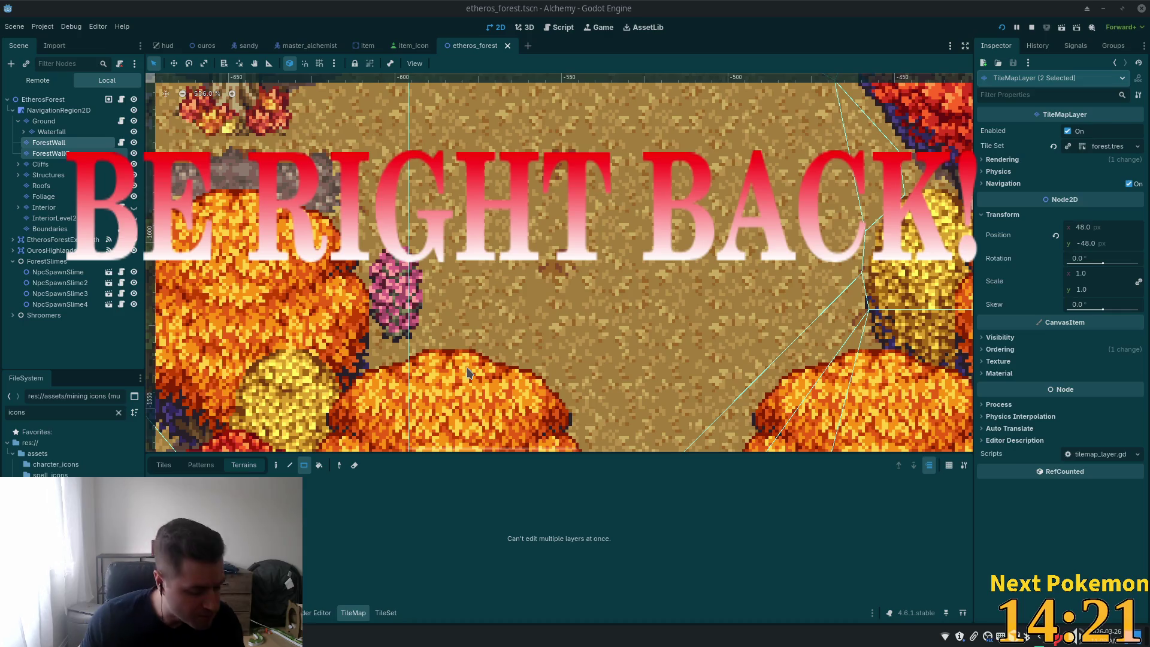
Step: Finish the Alchemy playtest and close the Alchemy (DEBUG) game window
scroll(539, 192, "down", 3)
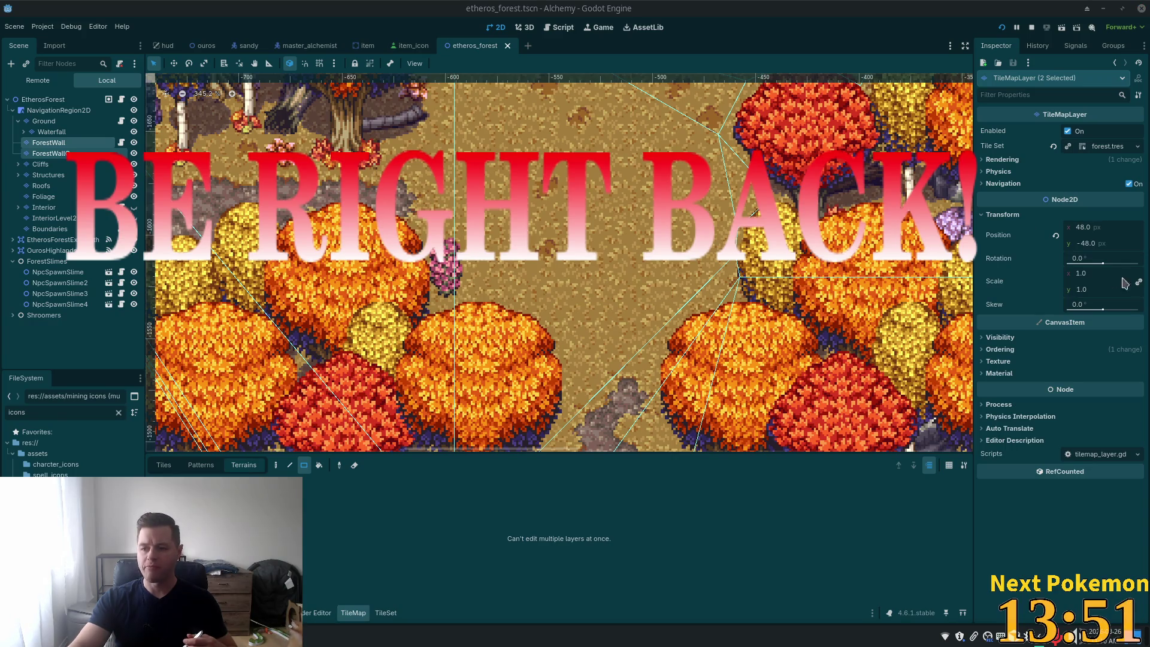
scroll(656, 281, "down", 6)
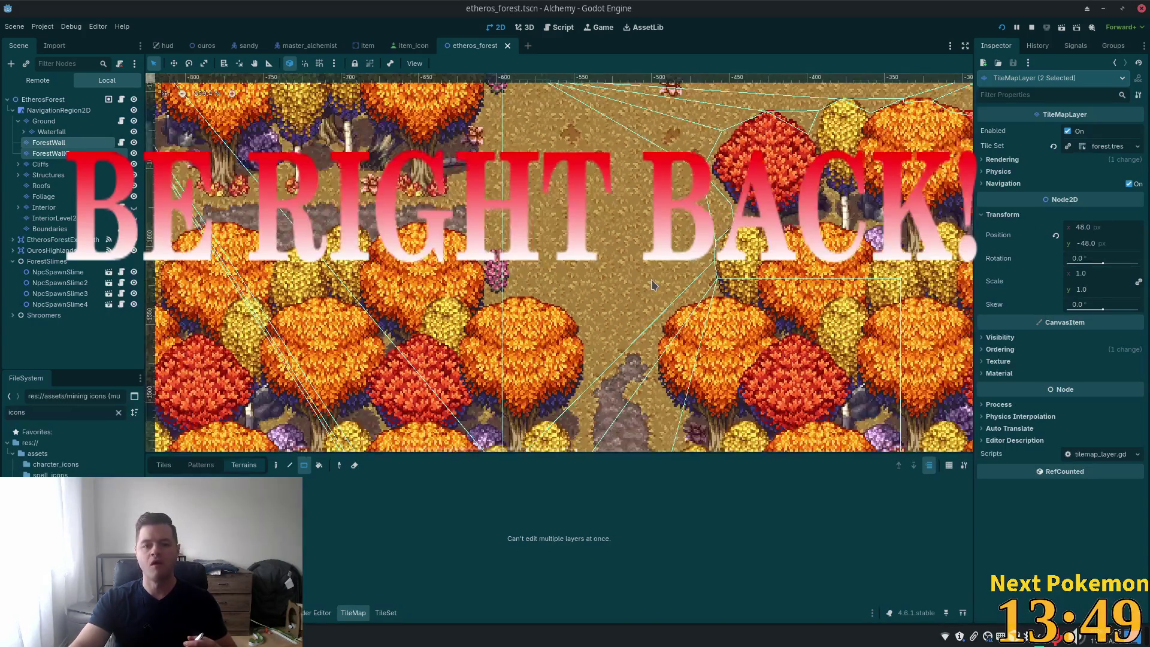
scroll(657, 274, "down", 3)
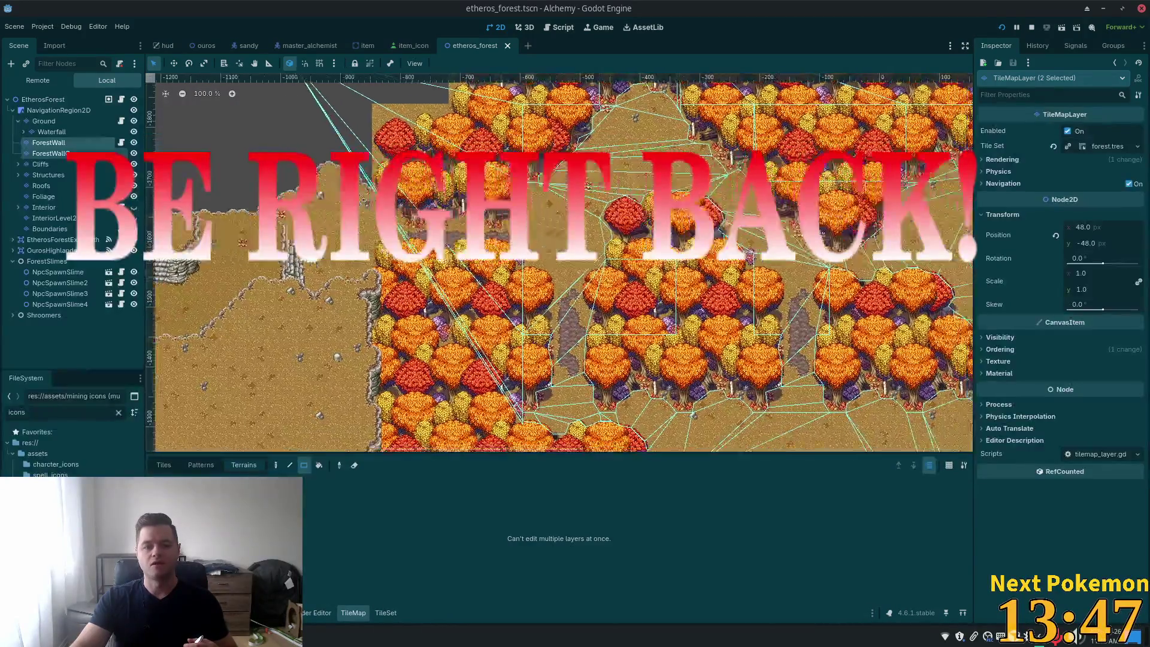
scroll(876, 201, "down", 2)
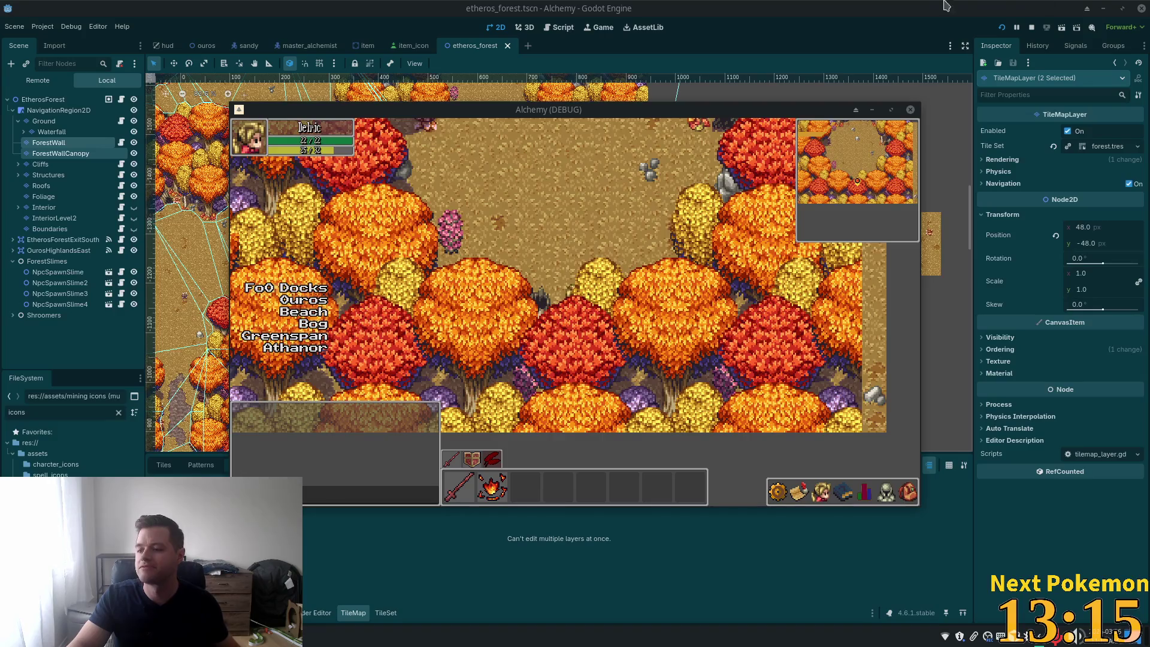
left_click(781, 6)
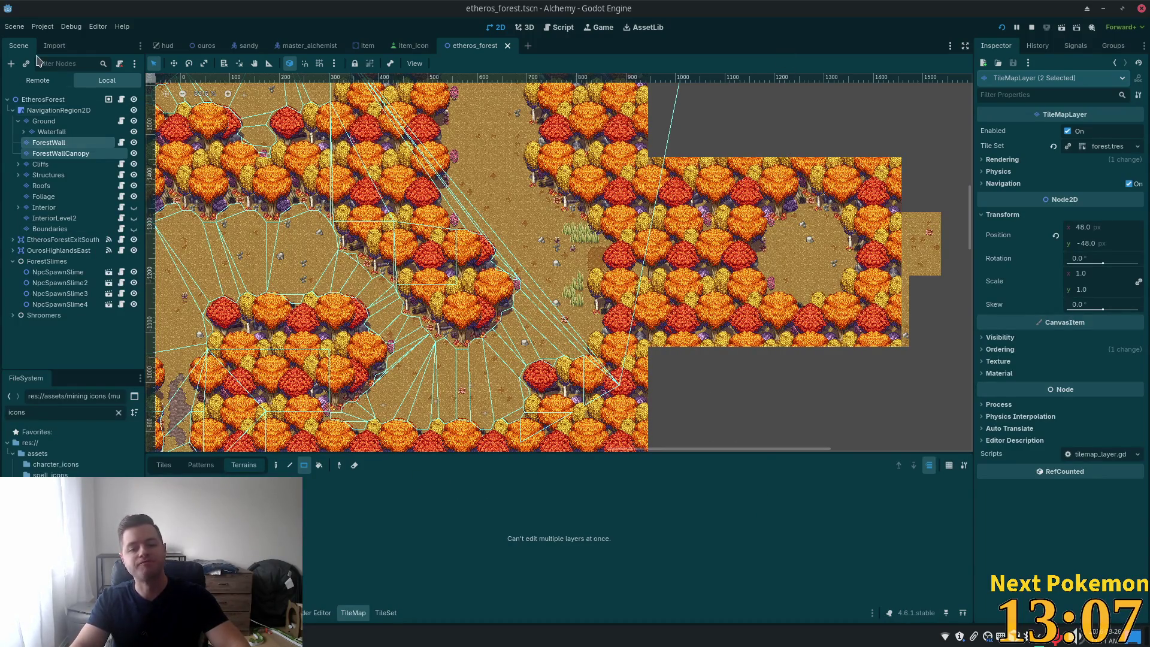
Step: Select the ForestWall layer and show its Tiles atlas, zoomed out to the forest.tres tree tiles
left_click(49, 143)
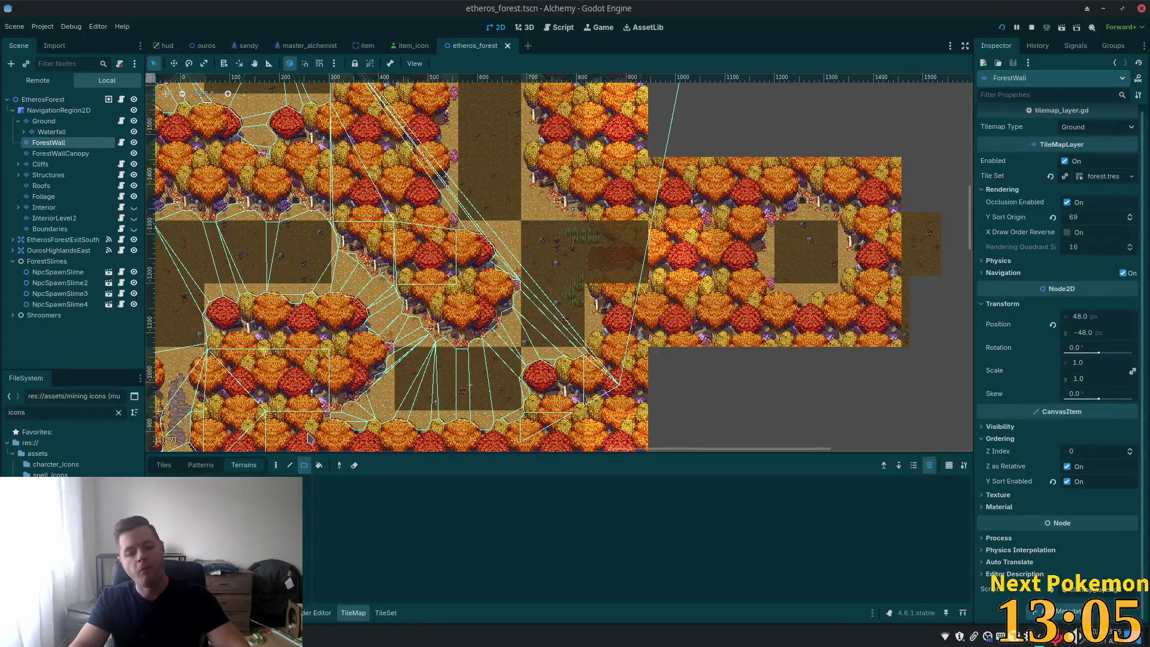
left_click(385, 612)
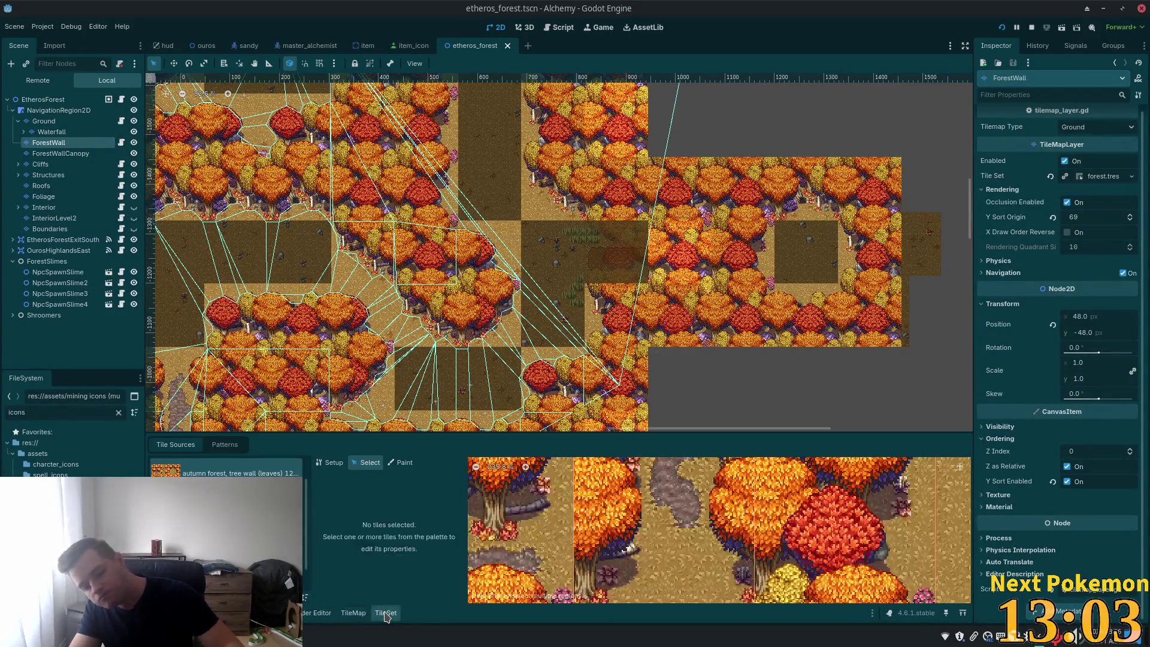
left_click(353, 612)
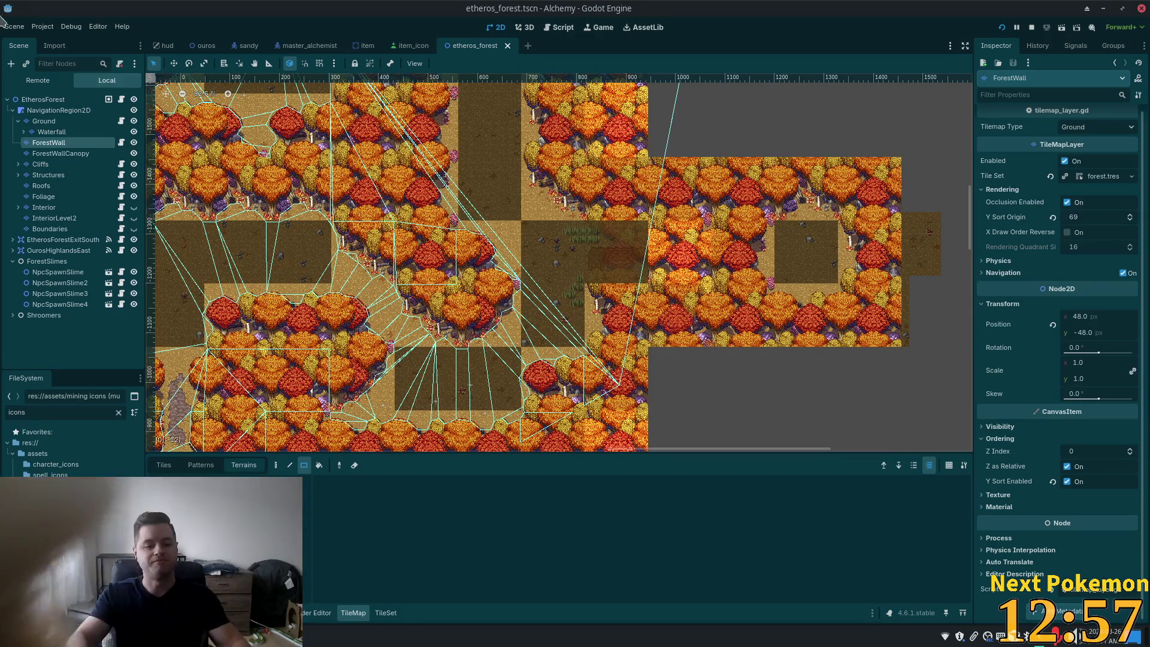
left_click(163, 464)
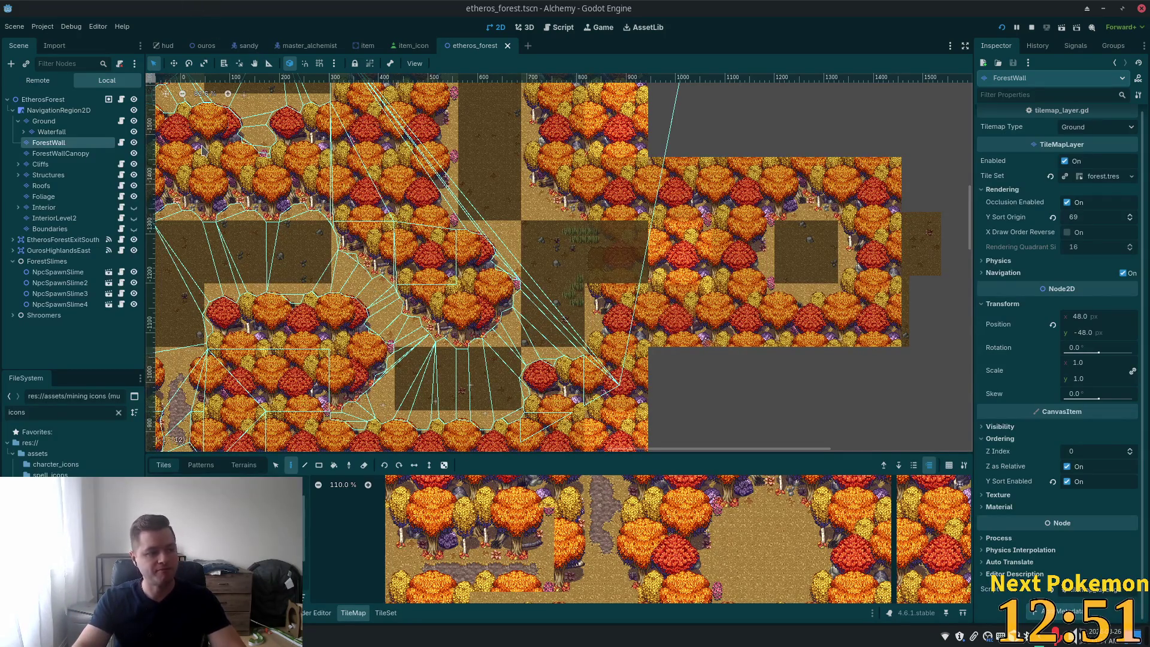
scroll(537, 511, "down", 5)
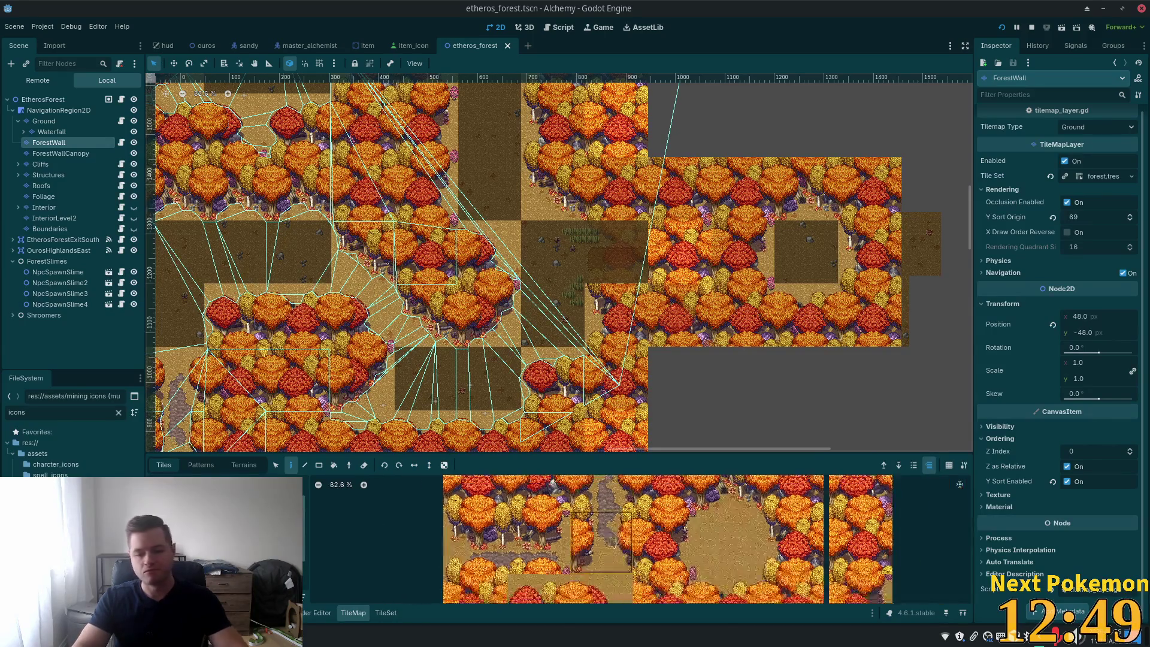
scroll(537, 511, "down", 2)
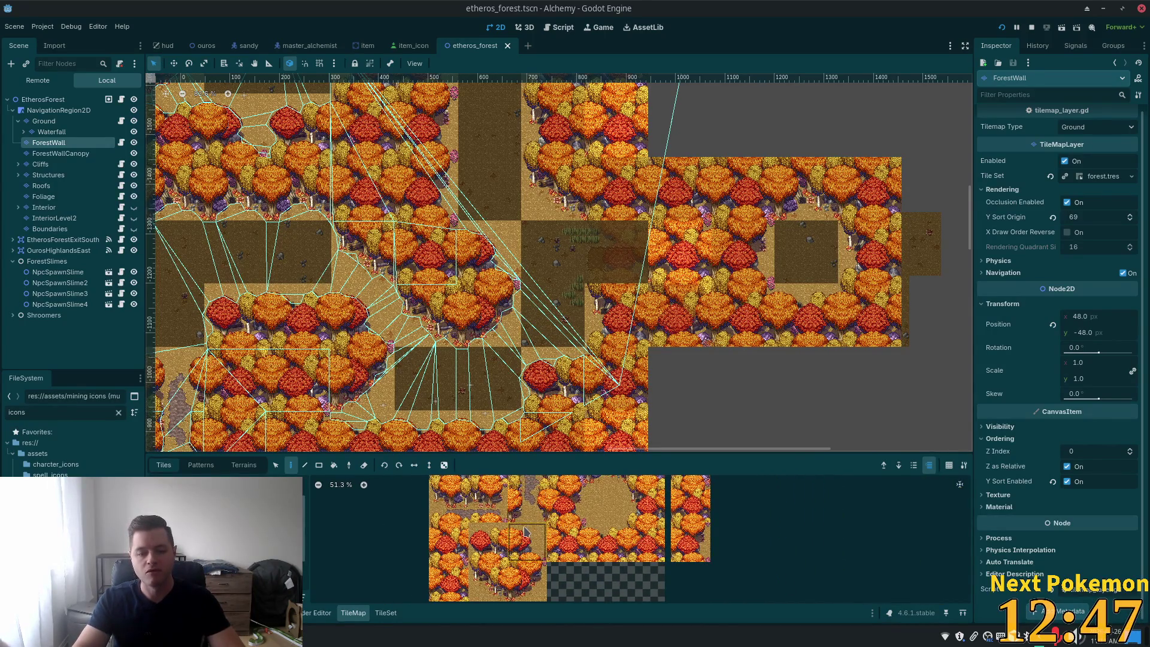
Step: Use two stacked tree tiles as the brush and paint several tree columns below the forest block
left_click_drag(449, 566, 449, 542)
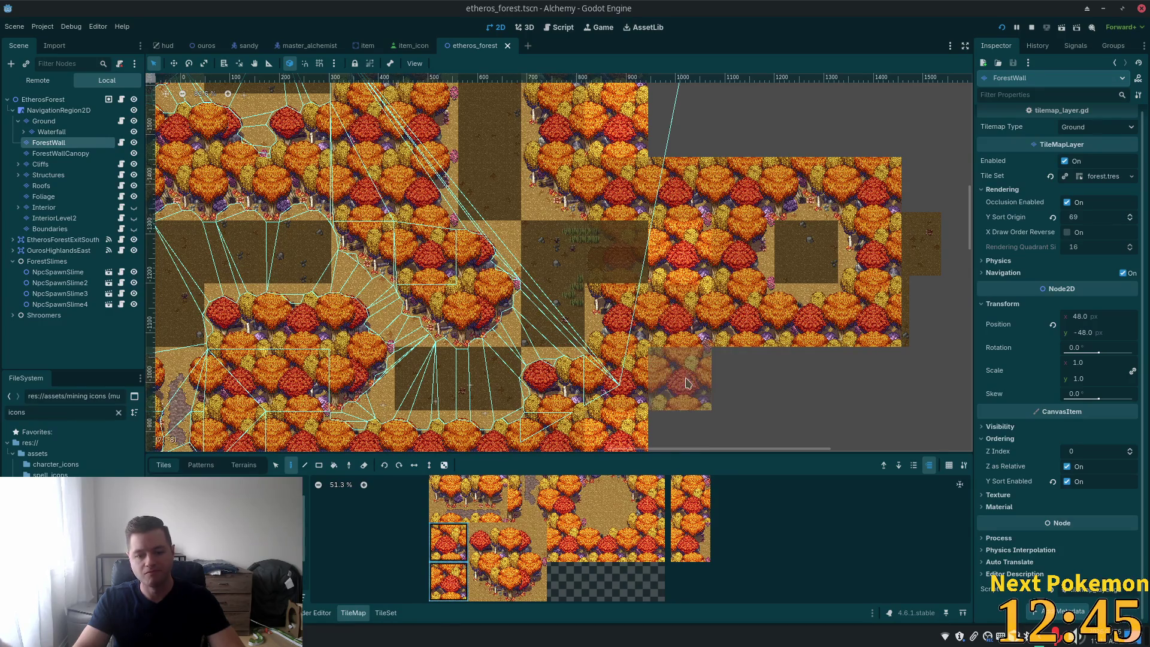
left_click(685, 376)
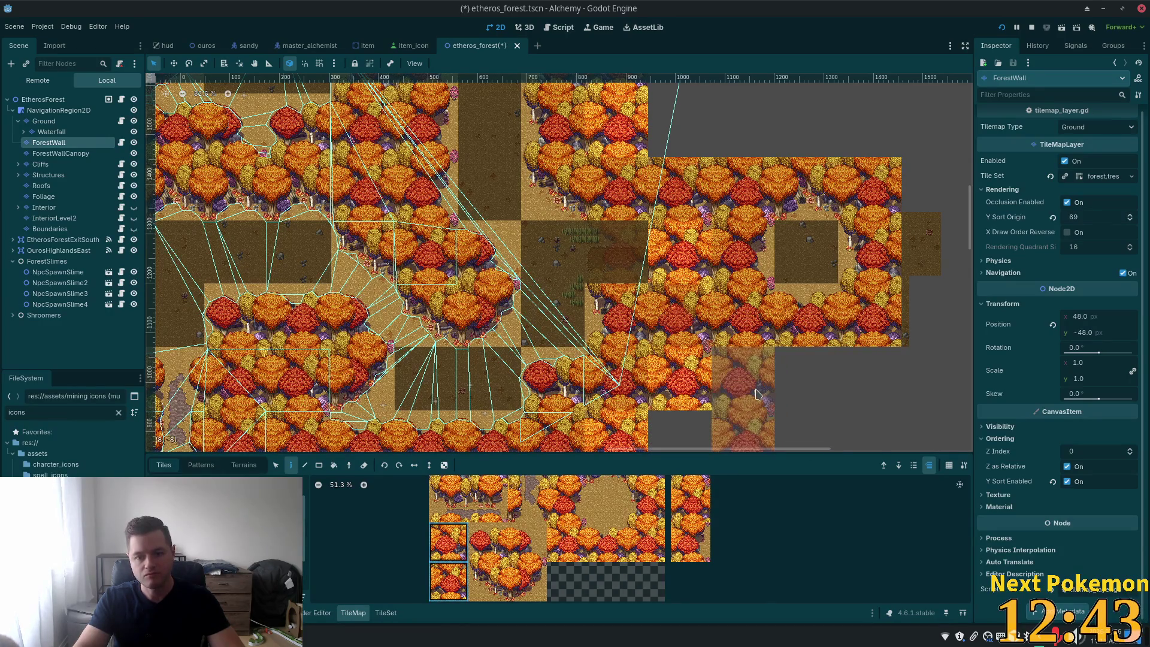
scroll(662, 373, "down", 2)
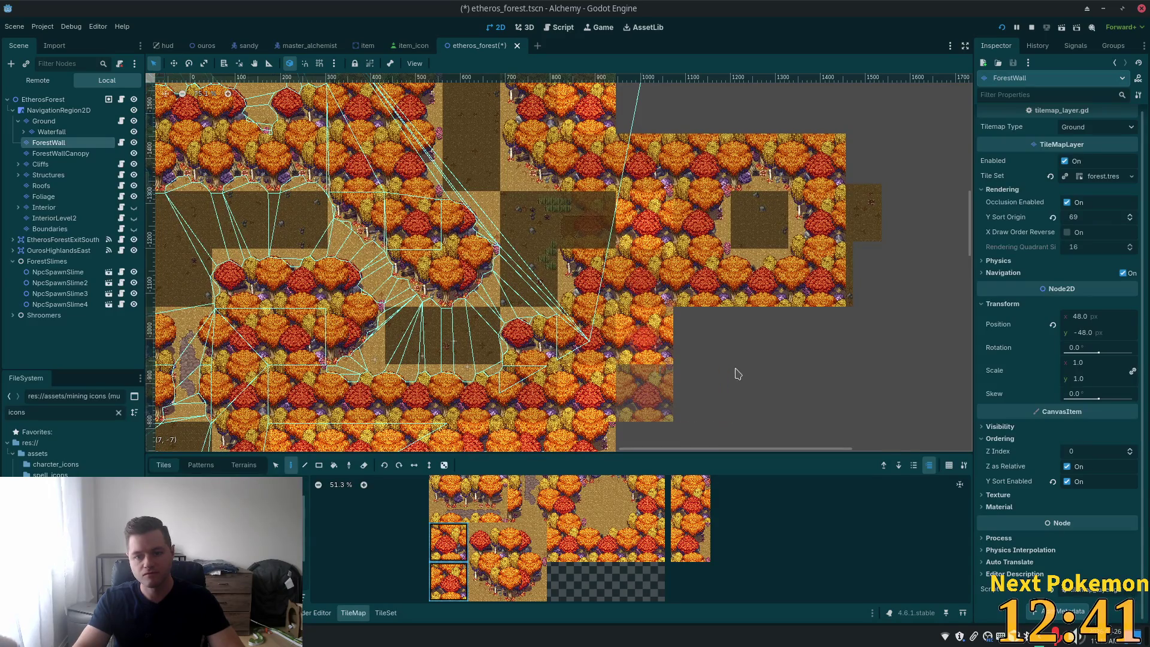
left_click(706, 366)
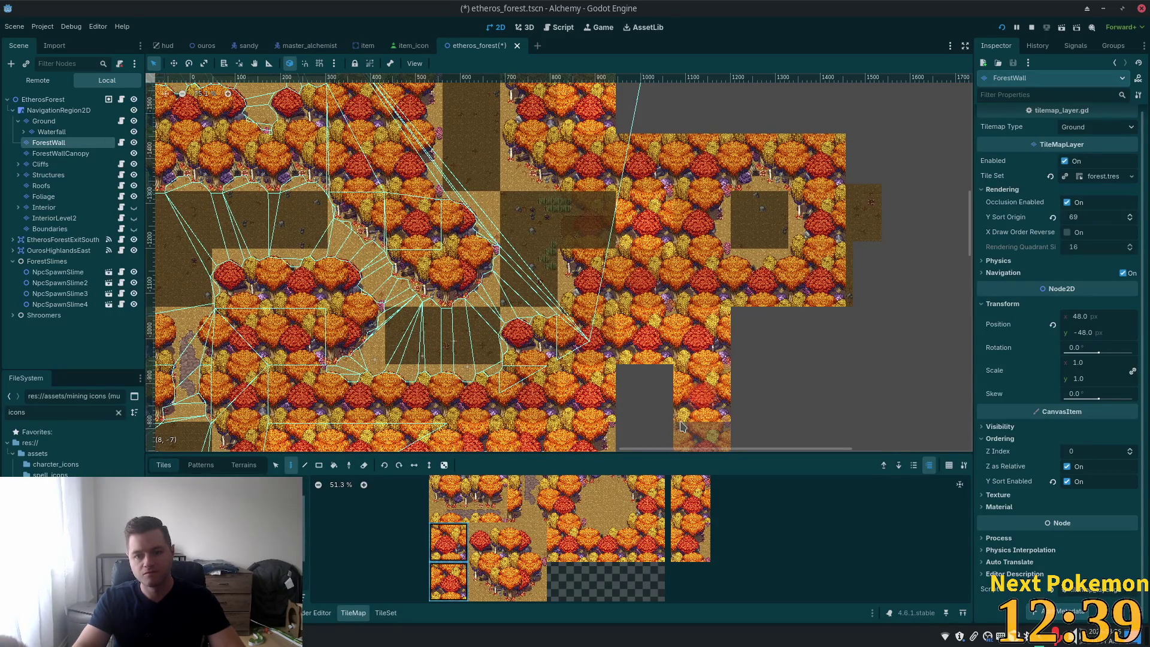
left_click(644, 424)
left_click(759, 367)
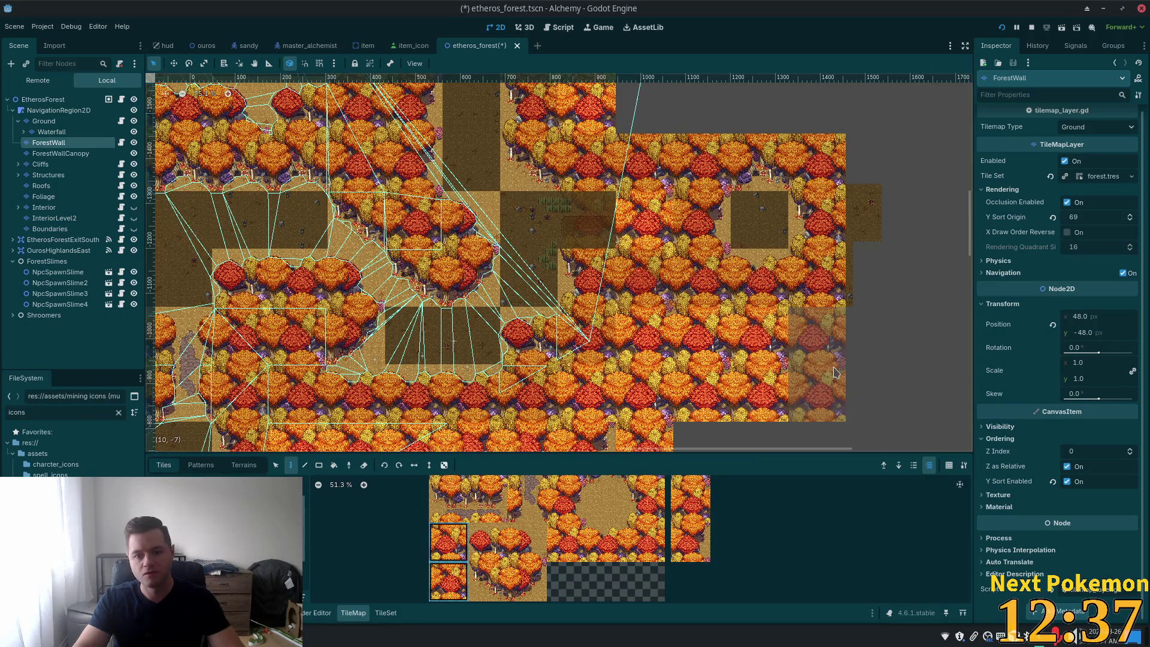
left_click(829, 371)
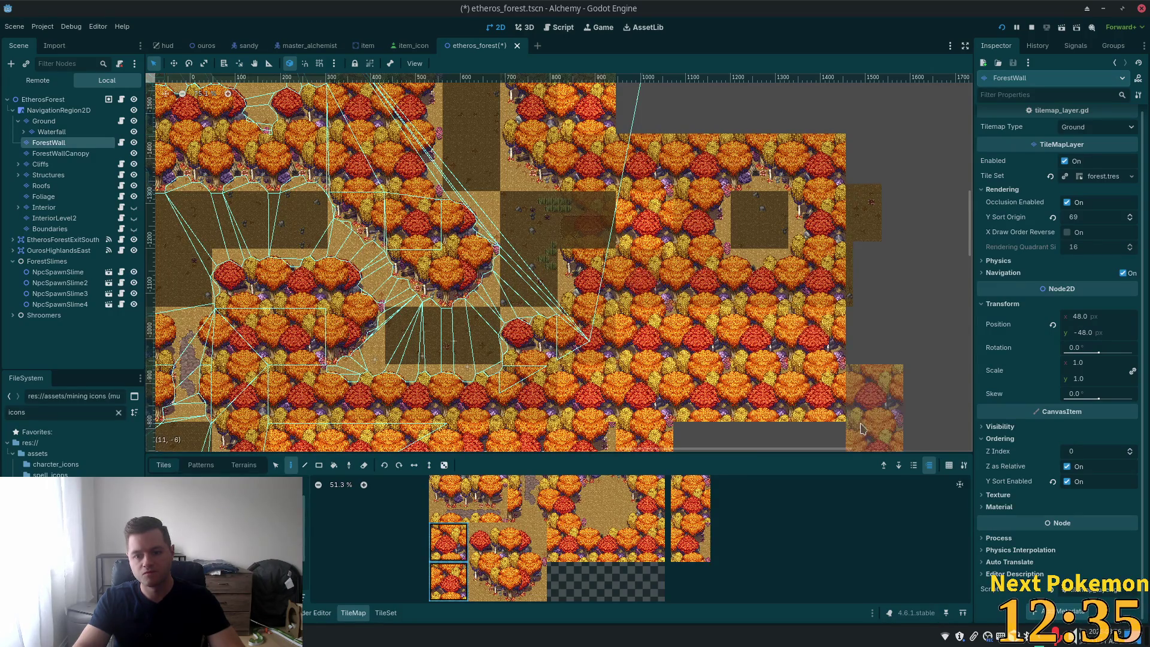
scroll(874, 335, "down", 3)
scroll(874, 335, "right", 2)
left_click(684, 419)
Step: Paint a full column of forest tiles down an empty column further right
scroll(599, 359, "down", 3)
scroll(599, 359, "right", 1)
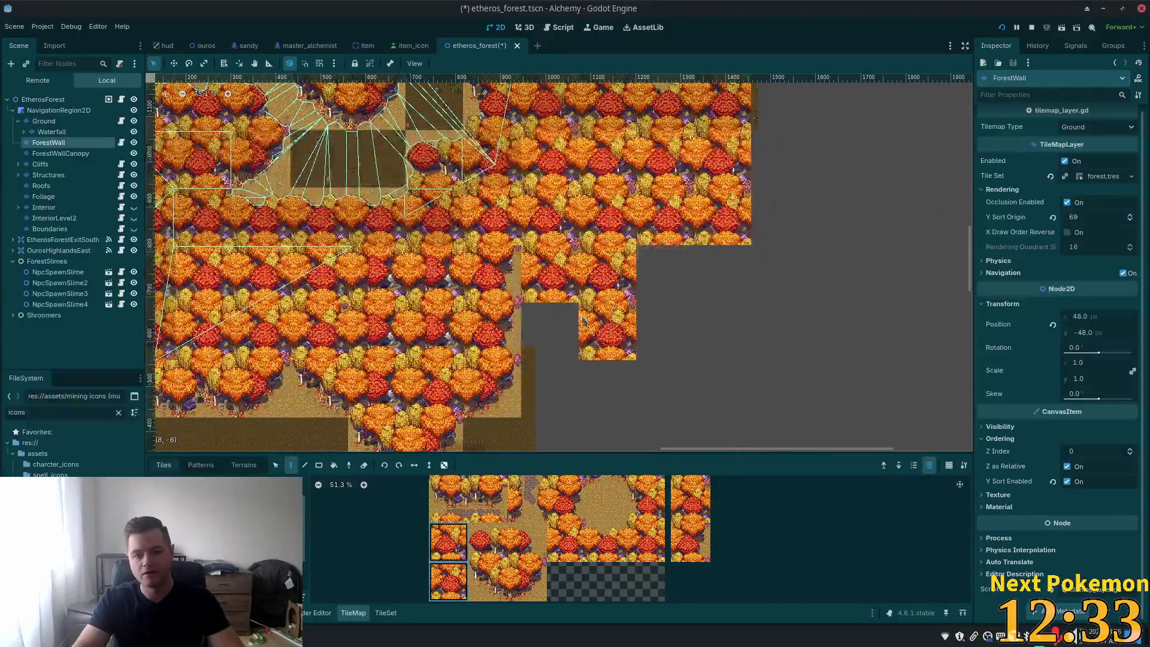
scroll(659, 300, "up", 2)
scroll(658, 299, "right", 2)
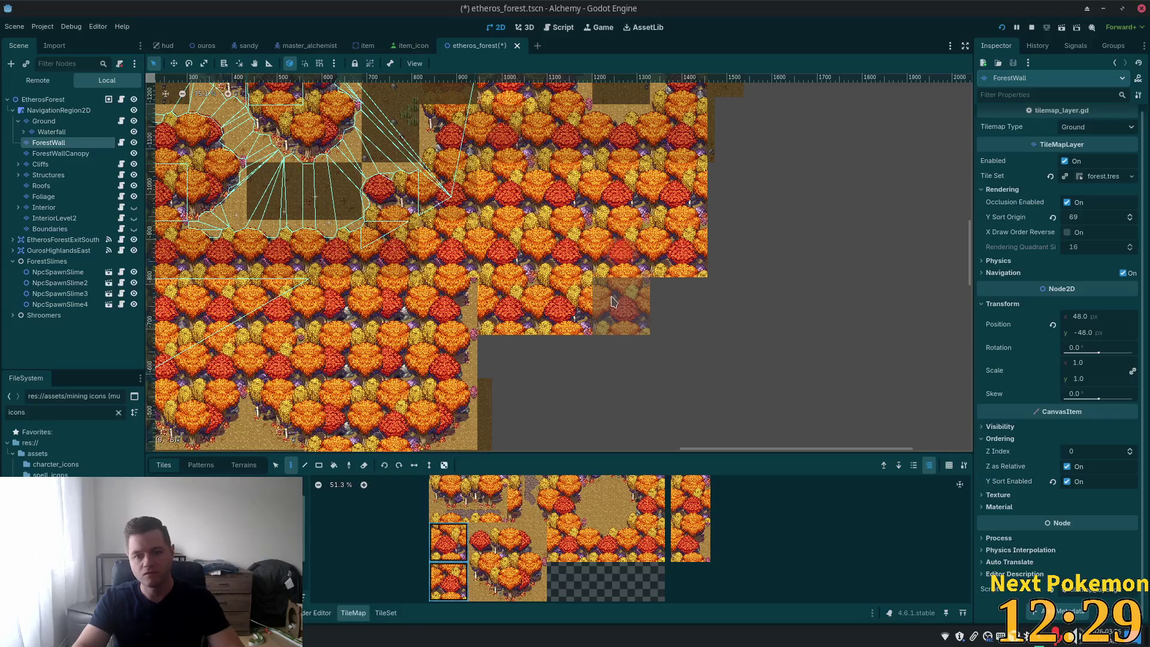
scroll(575, 330, "right", 2)
scroll(593, 288, "up", 3)
scroll(593, 287, "right", 2)
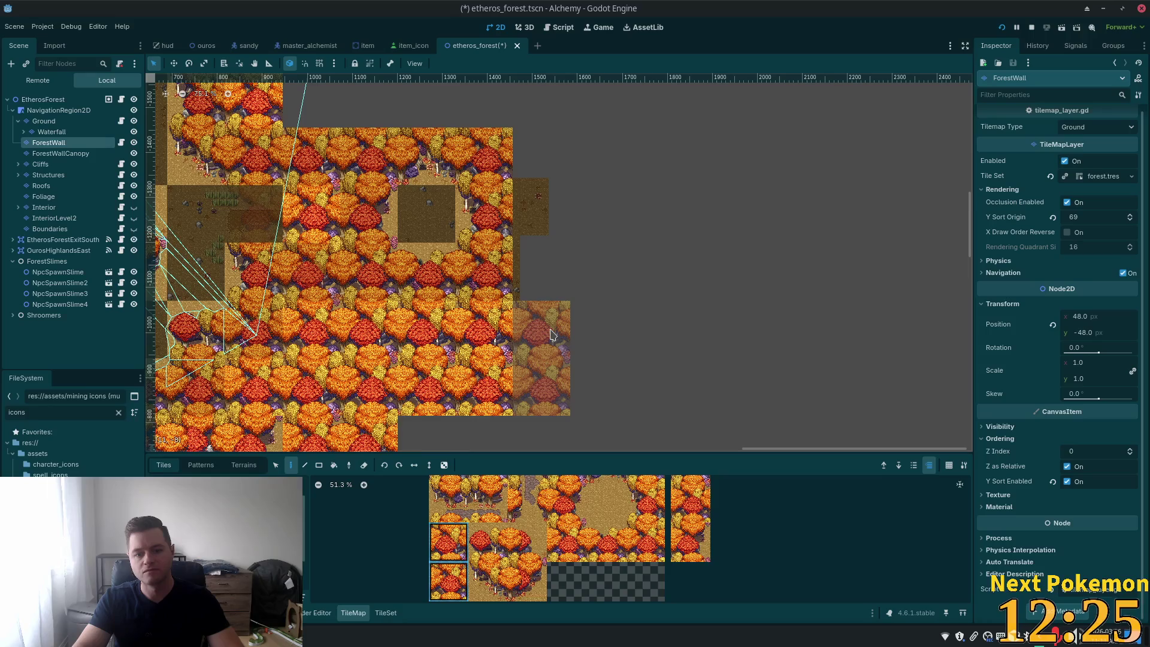
left_click(551, 334)
left_click(552, 215)
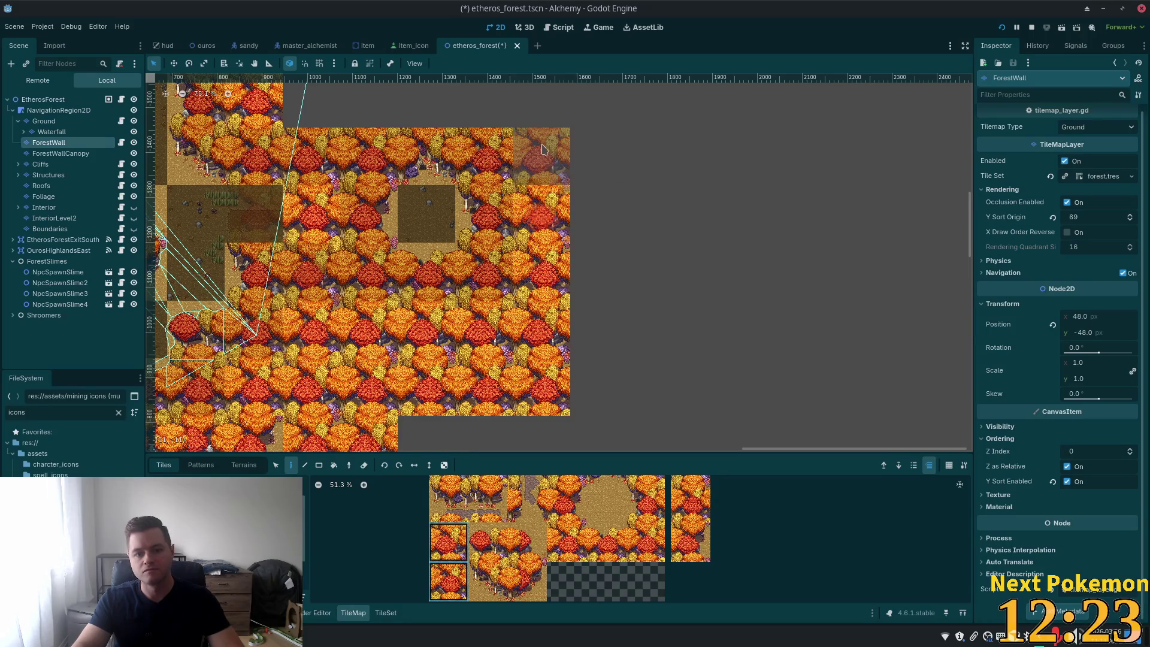
Step: Fill the grey gap with tree columns, a row of trees above, and one column at the edge
scroll(542, 148, "up", 6)
scroll(542, 148, "left", 3)
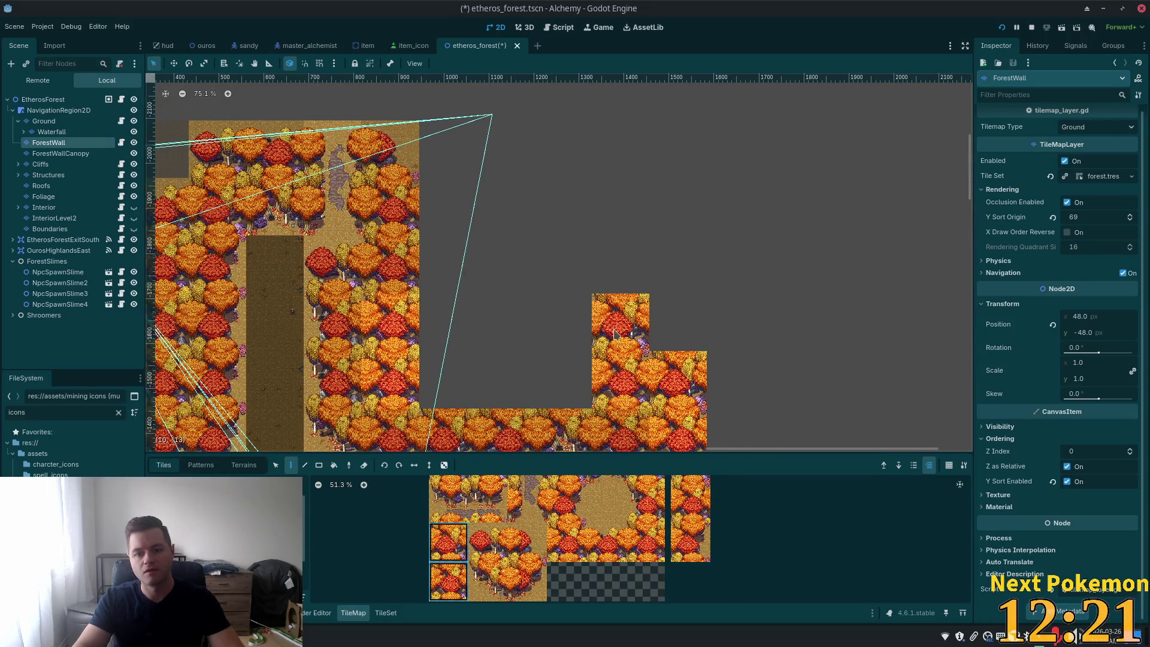
left_click(581, 333)
left_click(524, 331)
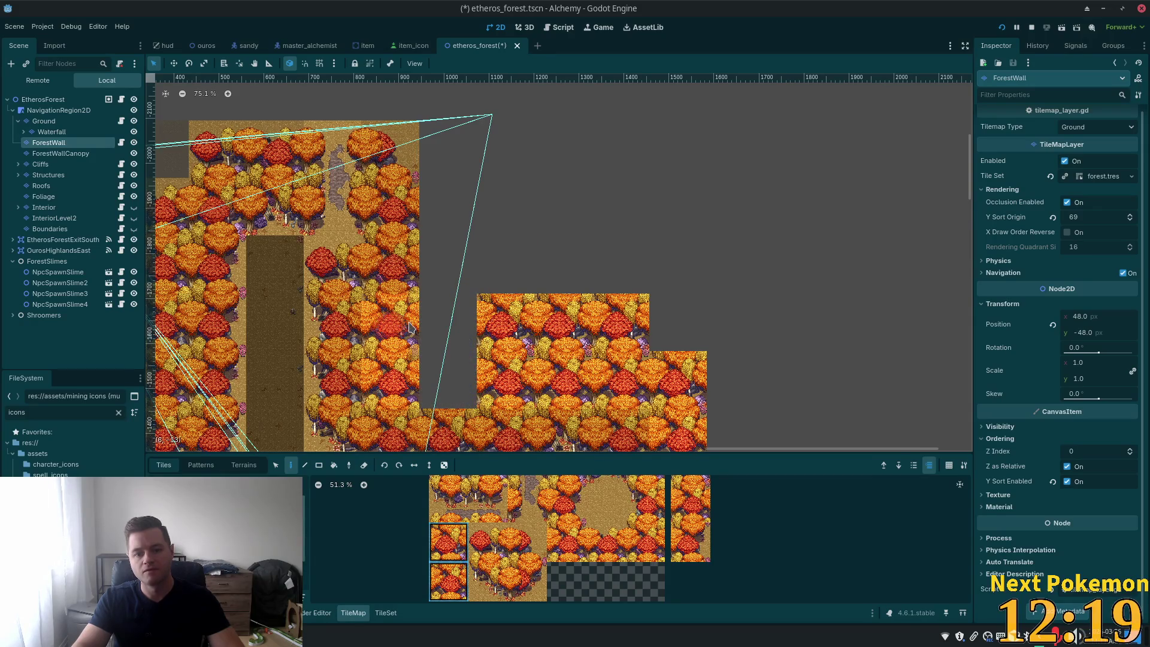
left_click(447, 331)
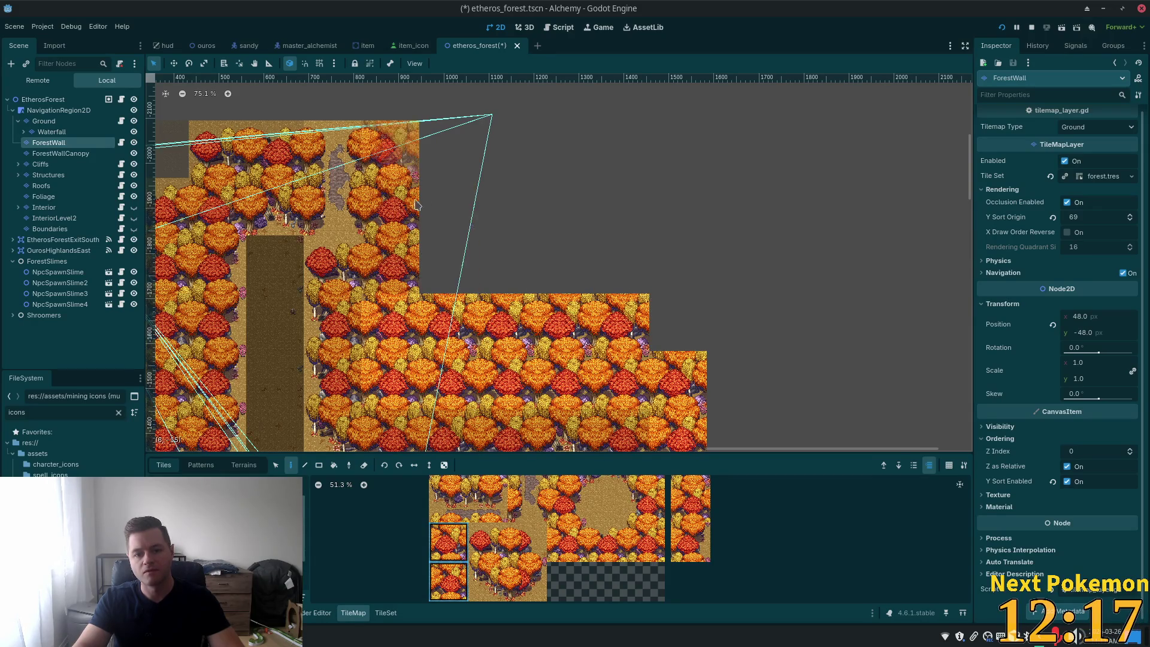
left_click(448, 236)
left_click(506, 236)
left_click(563, 236)
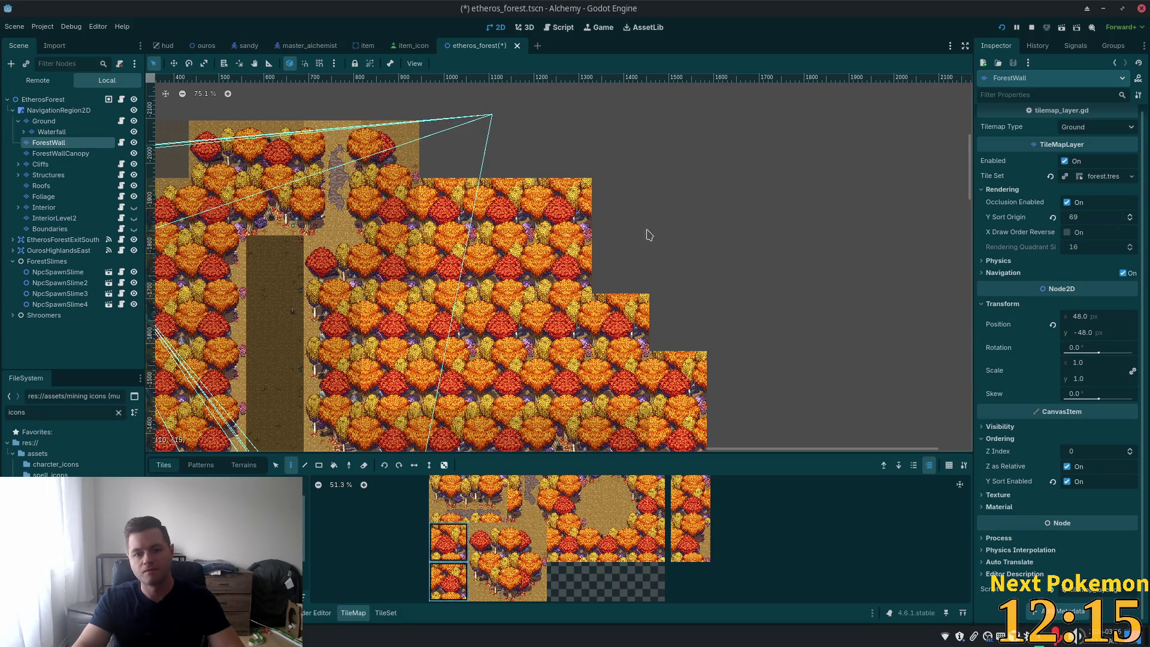
left_click_drag(646, 235, 737, 236)
scroll(719, 276, "down", 4)
scroll(718, 275, "right", 5)
left_click(494, 178)
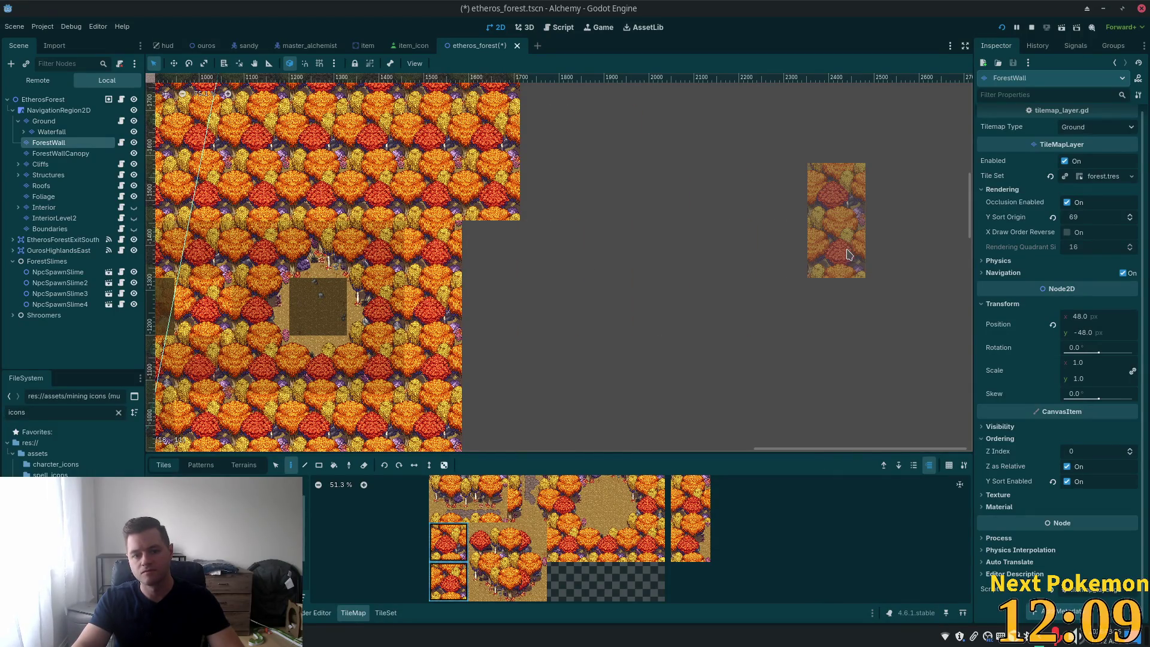
Step: Switch between the lower and upper tree tiles, then save the etheros_forest scene
scroll(503, 317, "up", 4)
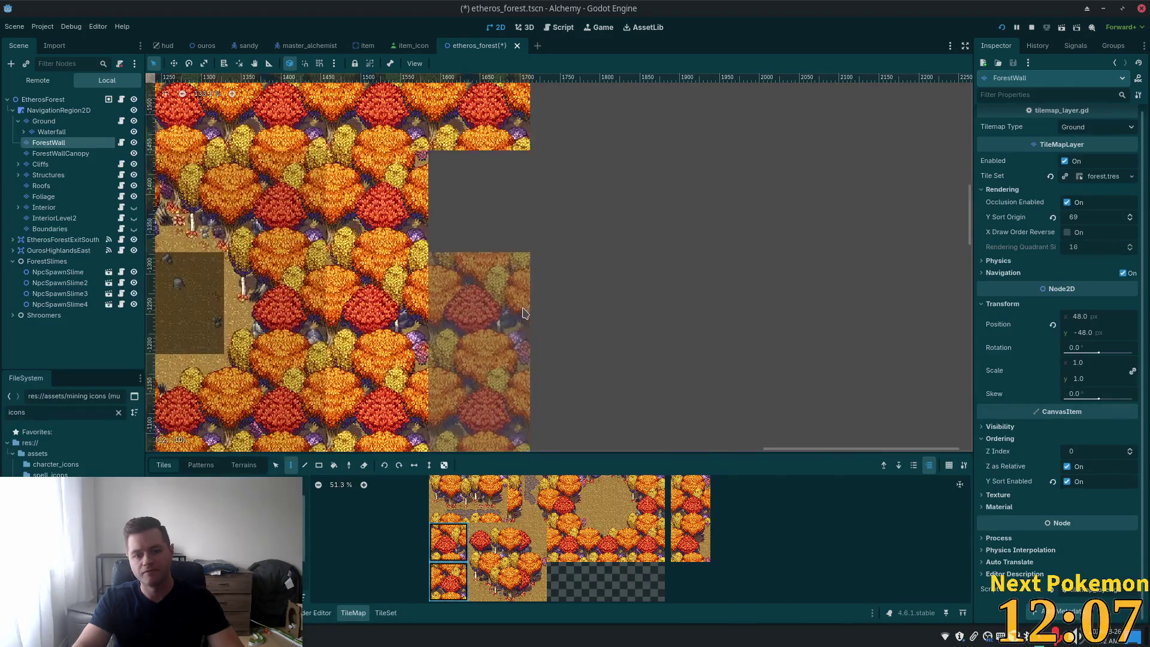
scroll(523, 311, "up", 5)
scroll(522, 312, "left", 5)
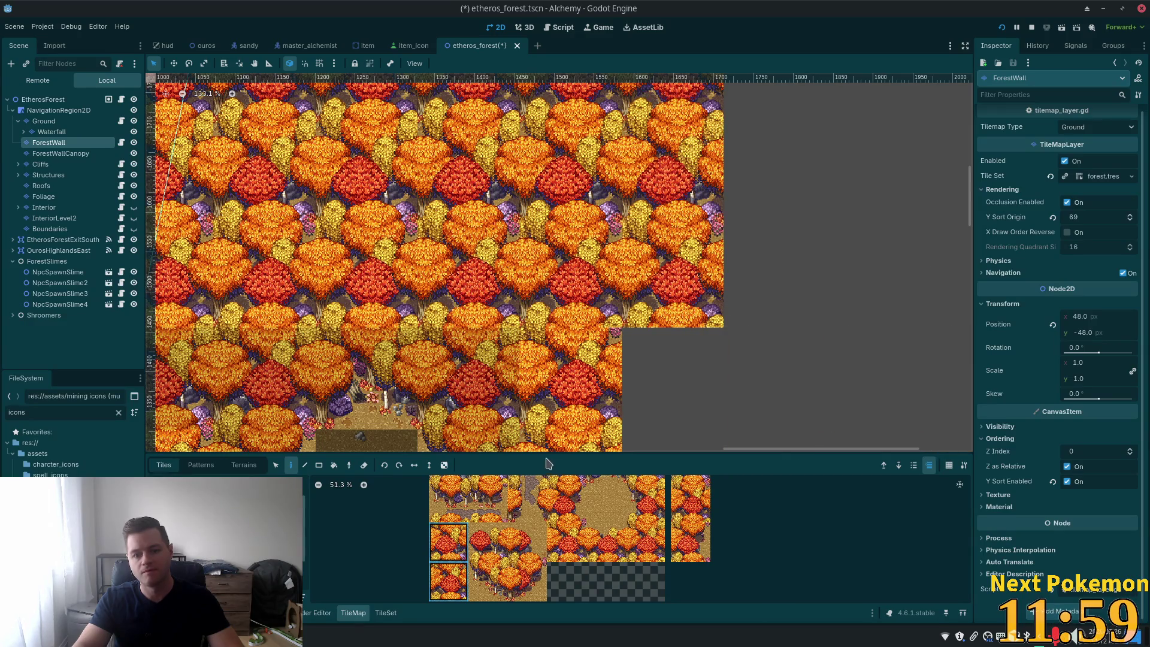
left_click(450, 589)
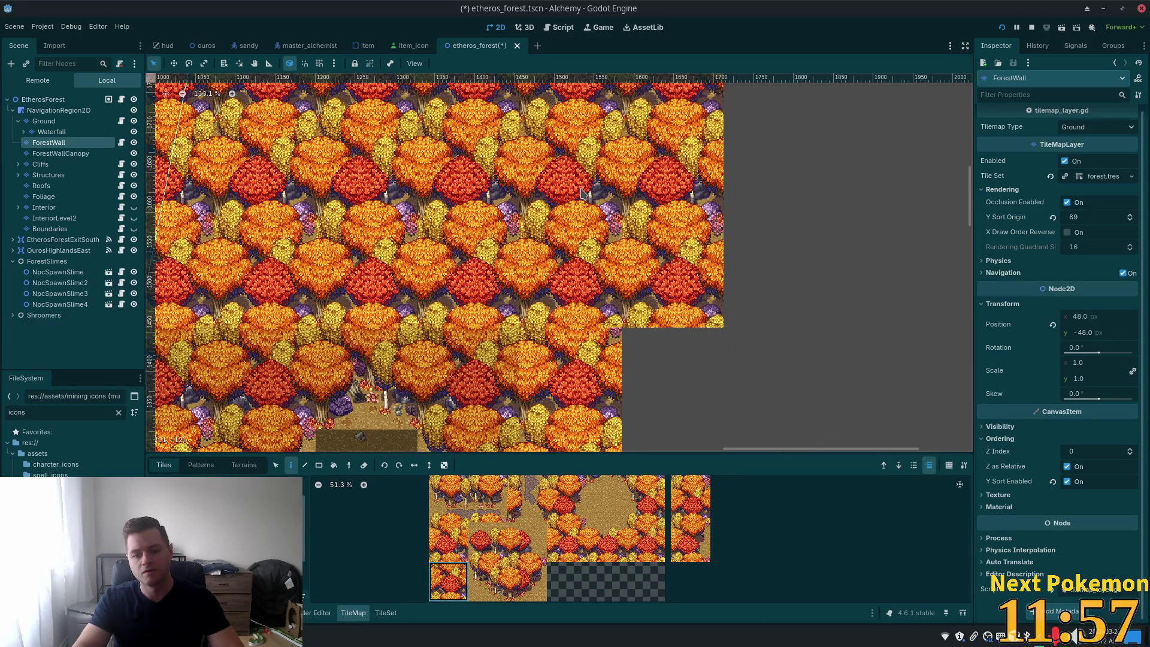
left_click(449, 542)
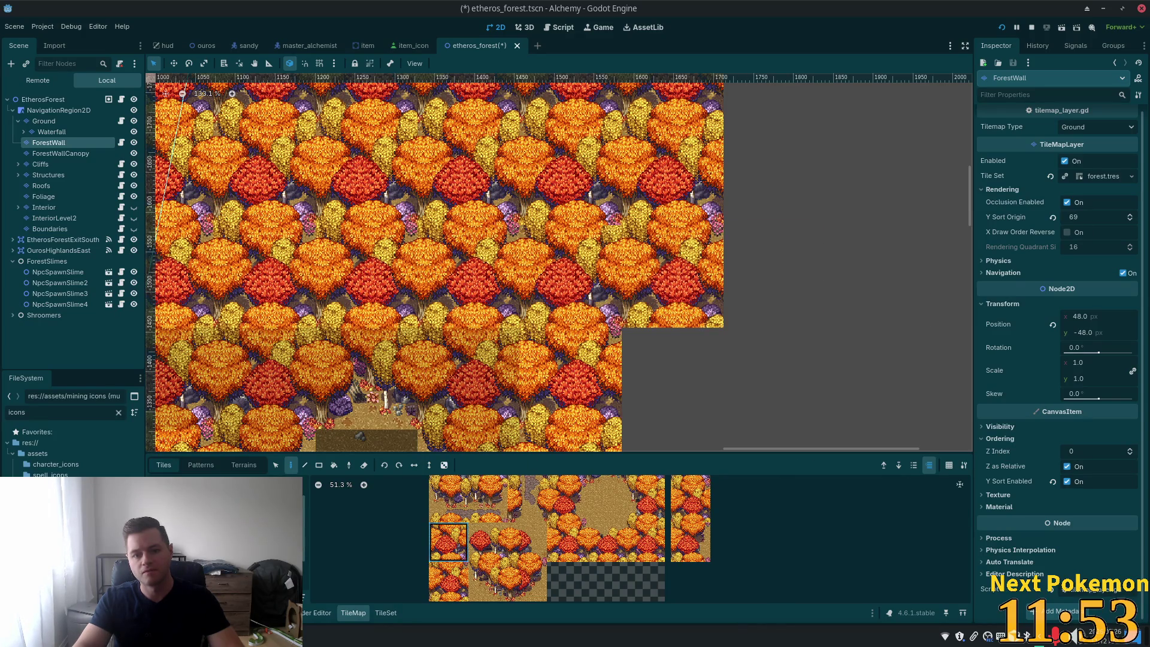
scroll(856, 263, "down", 4)
key("ctrl+s")
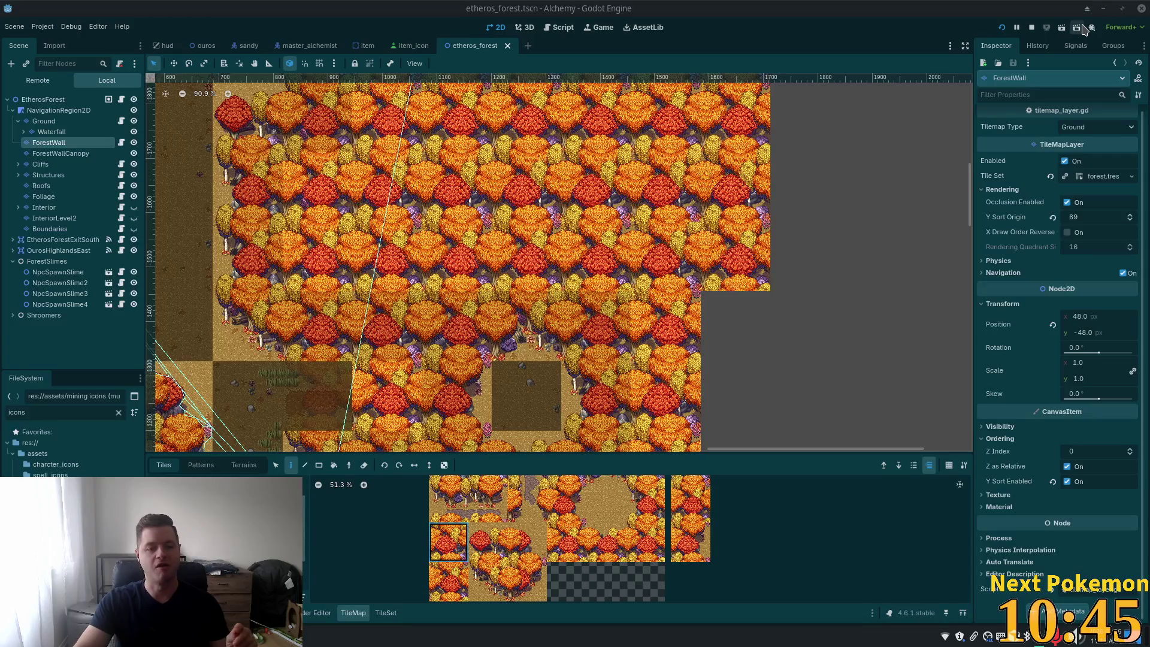
Step: Paint the lower and upper tree tiles into the map's right-edge notch
scroll(838, 317, "right", 5)
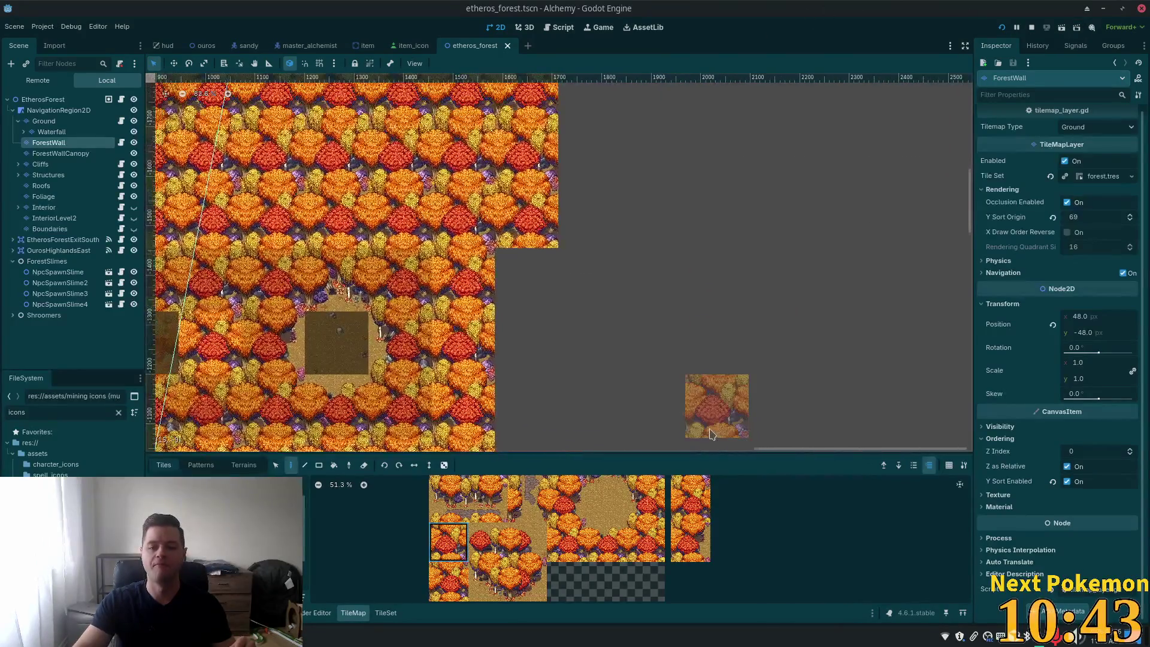
scroll(712, 433, "up", 4)
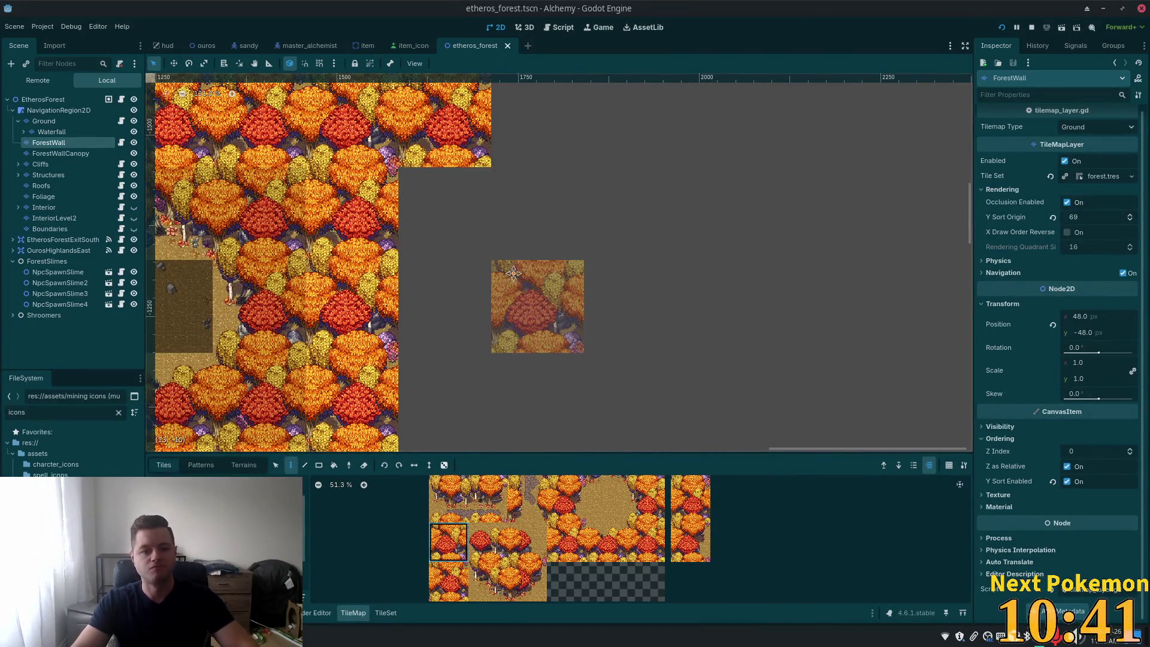
scroll(592, 228, "up", 3)
left_click(449, 590)
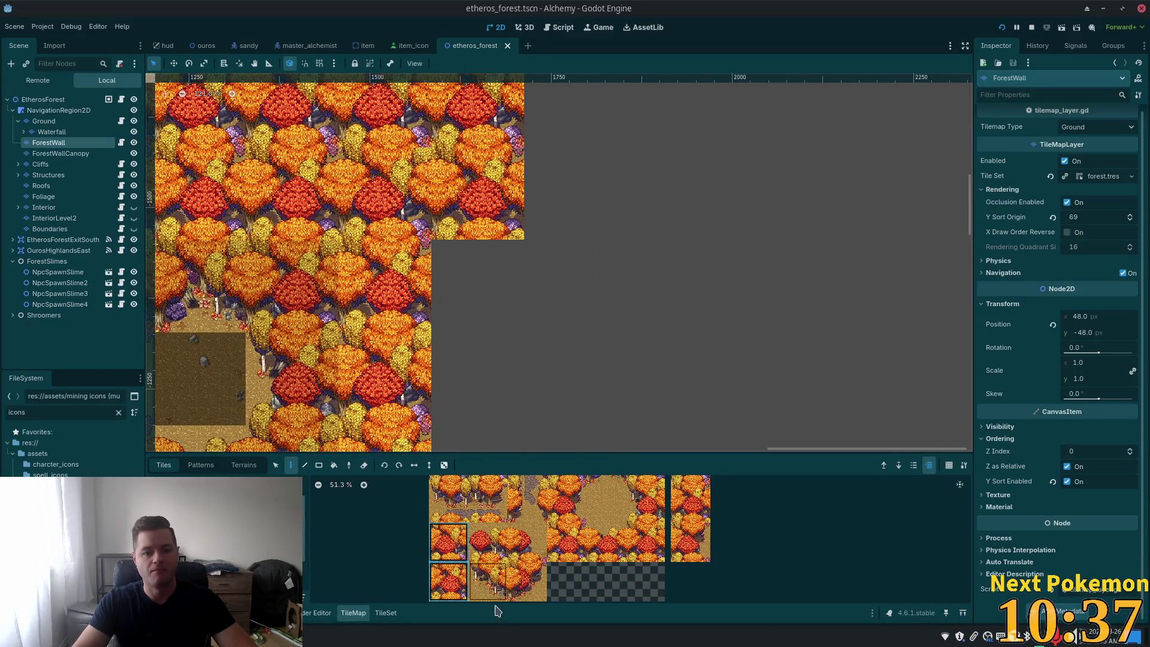
left_click(448, 581)
left_click(477, 286)
scroll(569, 377, "down", 3)
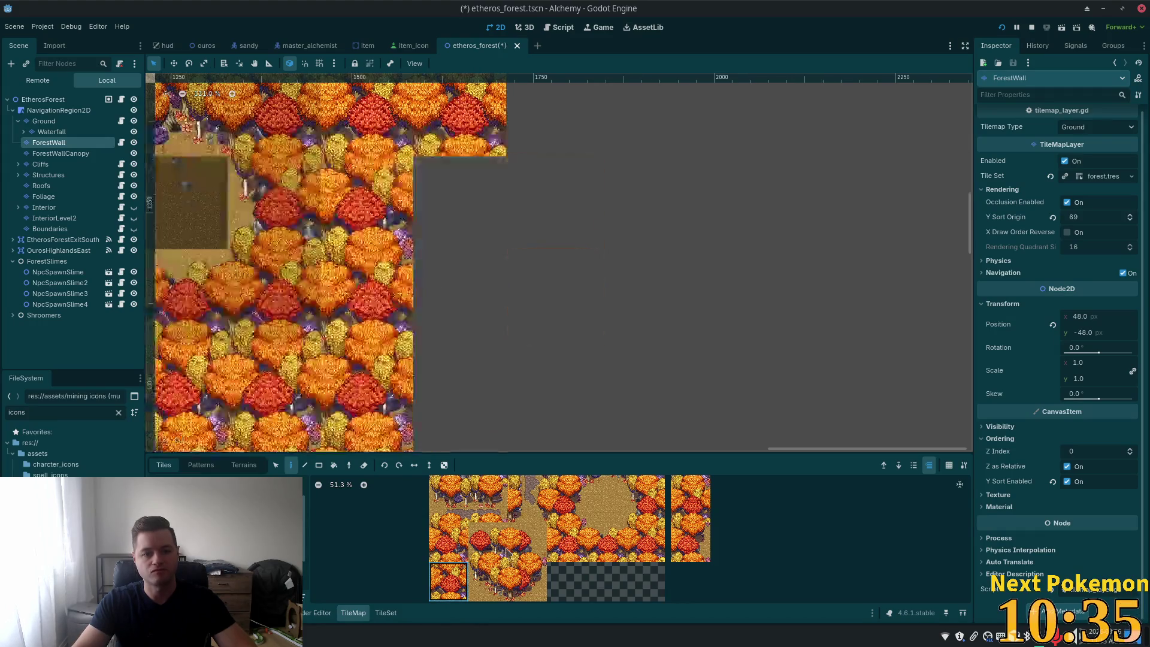
left_click(448, 542)
left_click(460, 202)
scroll(551, 204, "up", 3)
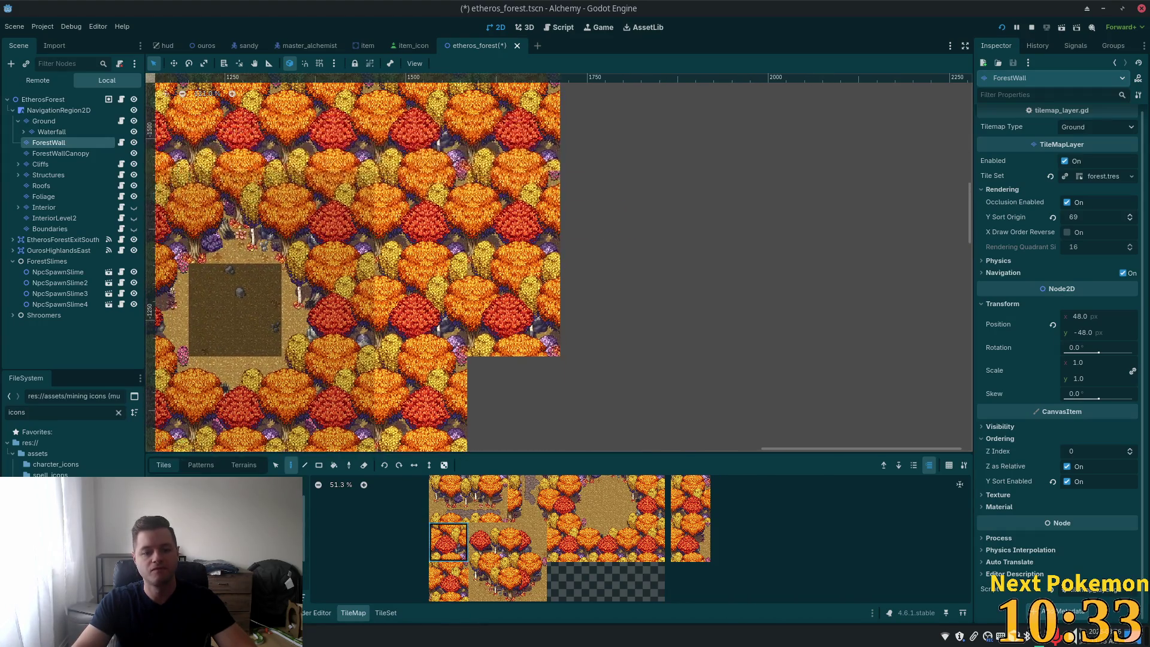
Step: Copy the two notch cells as a brush, paint forest columns into the grey area, and save
key("s")
mouse_move(484, 189)
left_mouse_down()
mouse_move(515, 312)
mouse_move(541, 342)
left_mouse_up()
scroll(541, 341, "down", 3)
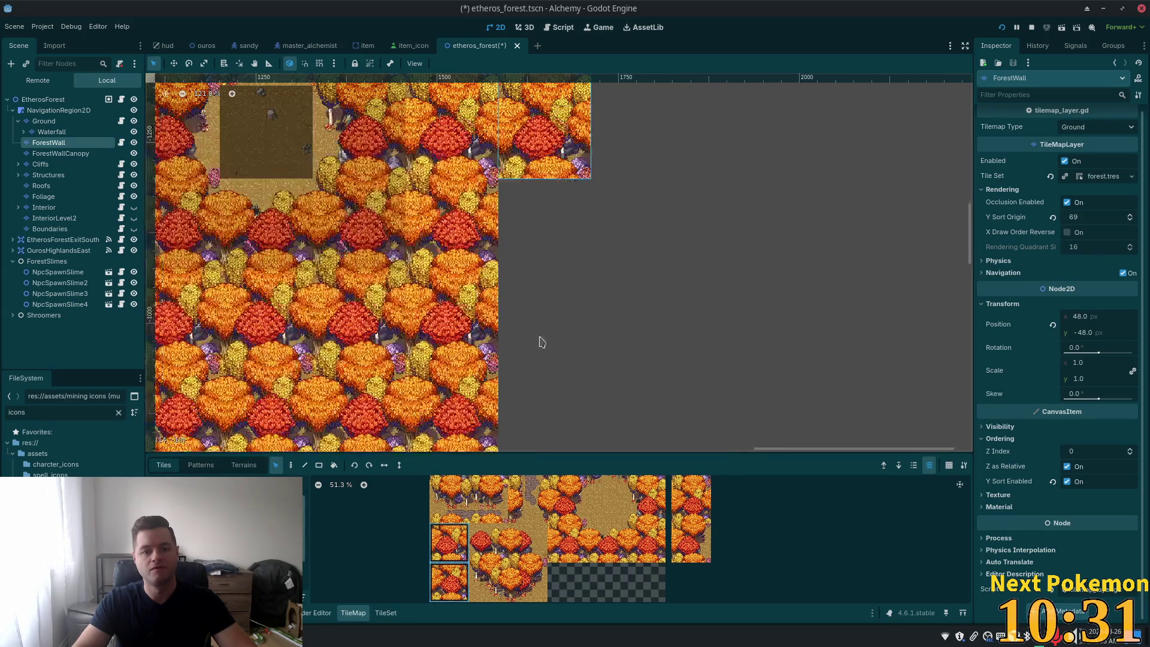
key("d")
left_click(542, 228)
scroll(599, 324, "down", 3)
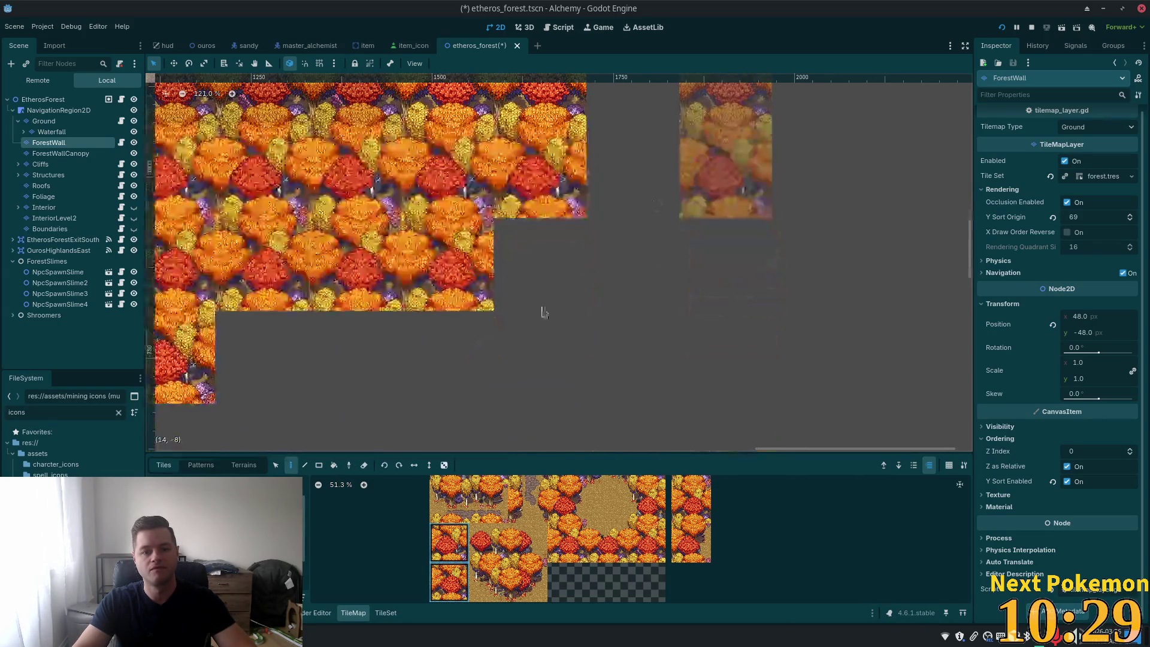
left_click(633, 218)
scroll(632, 218, "up", 3)
scroll(750, 121, "down", 2)
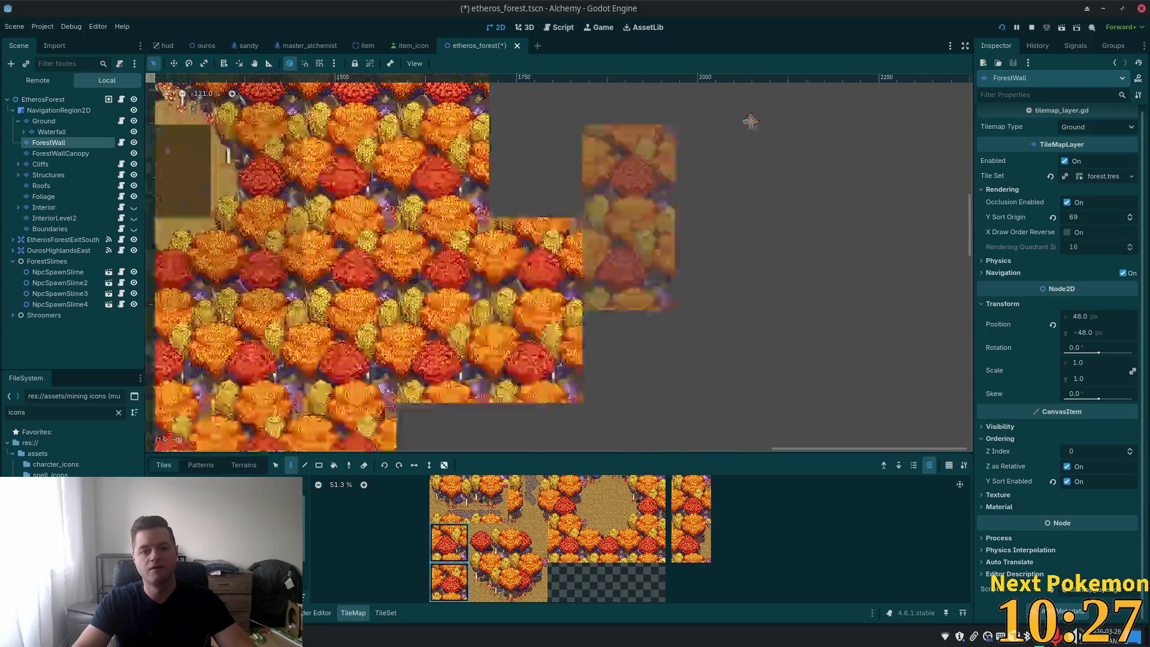
left_click(738, 129)
scroll(186, 403, "up", 5)
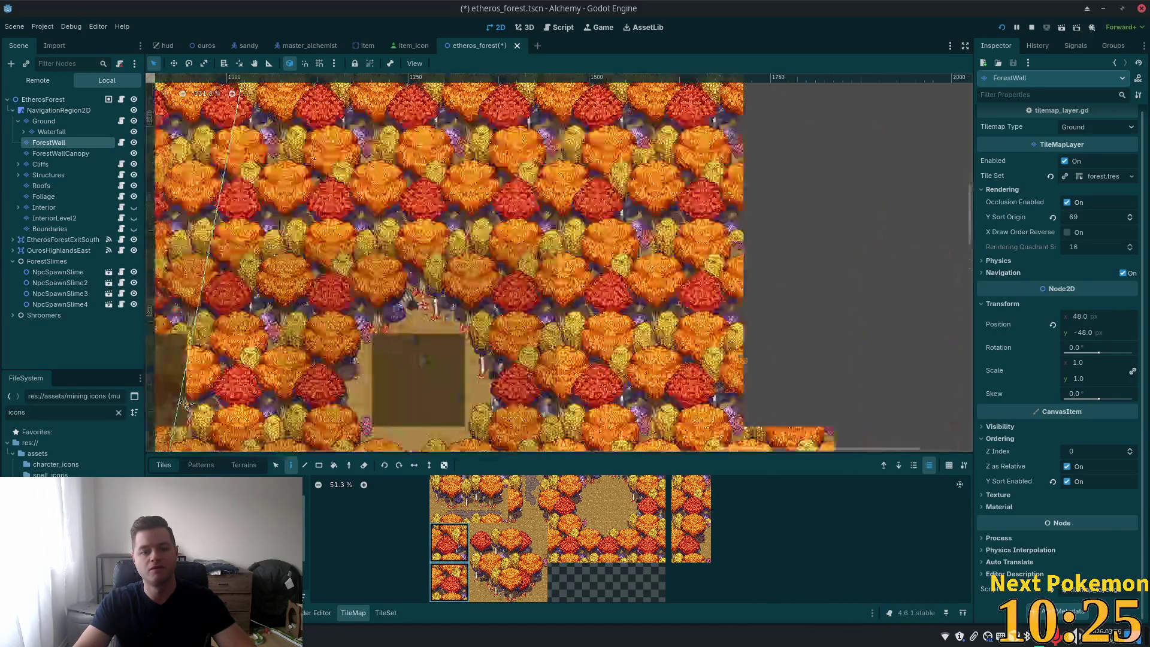
key("ctrl+s")
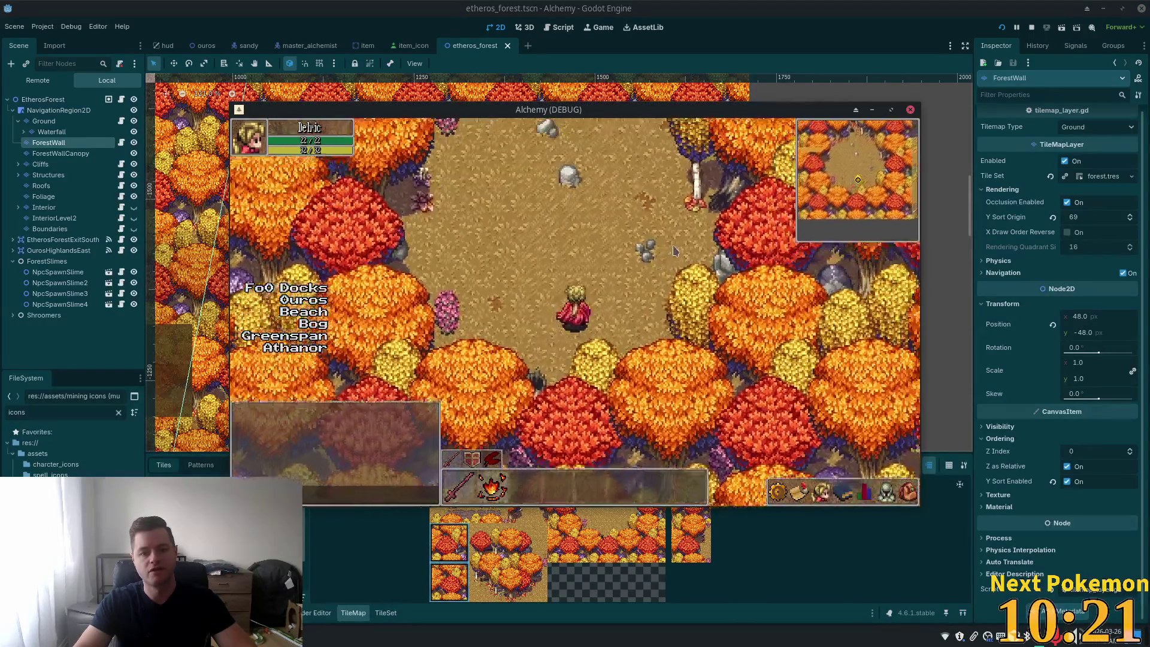
Step: Walk the character north-east, west and east through the new trees into a clearing
key("Up")
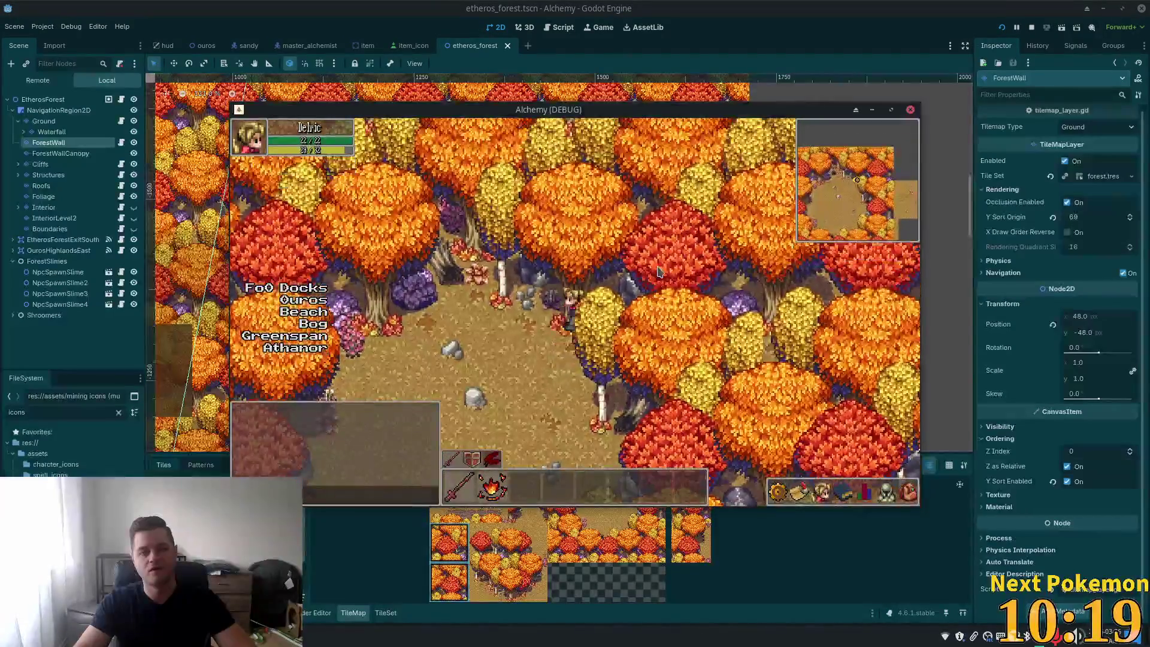
key("Left")
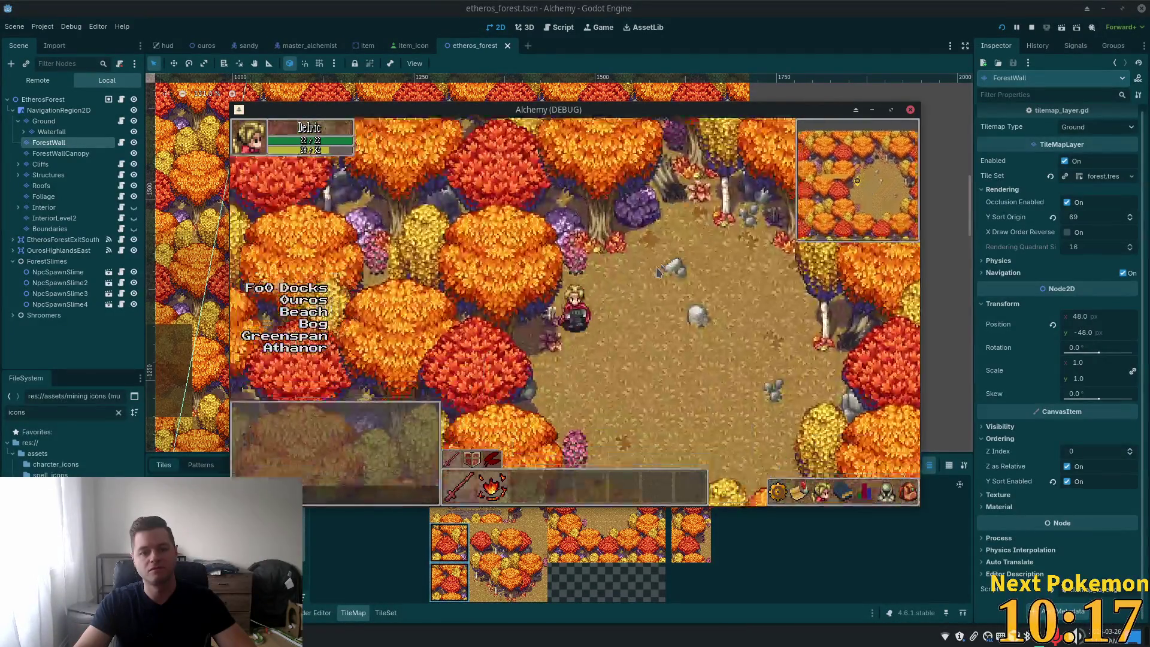
key("Right")
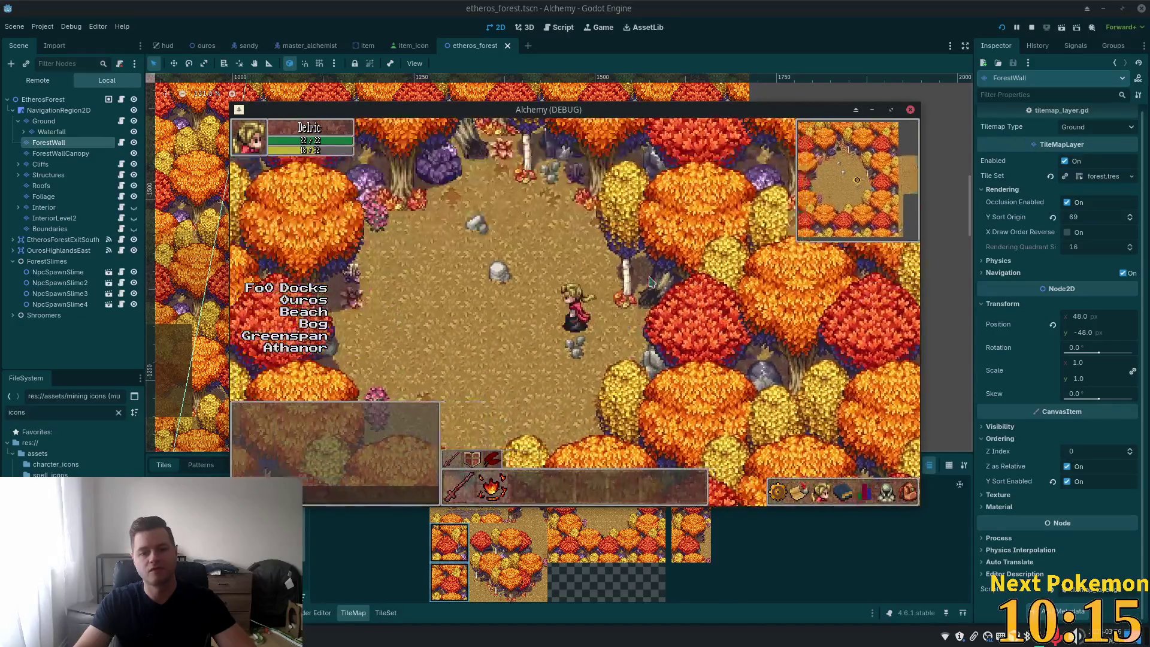
key("Left")
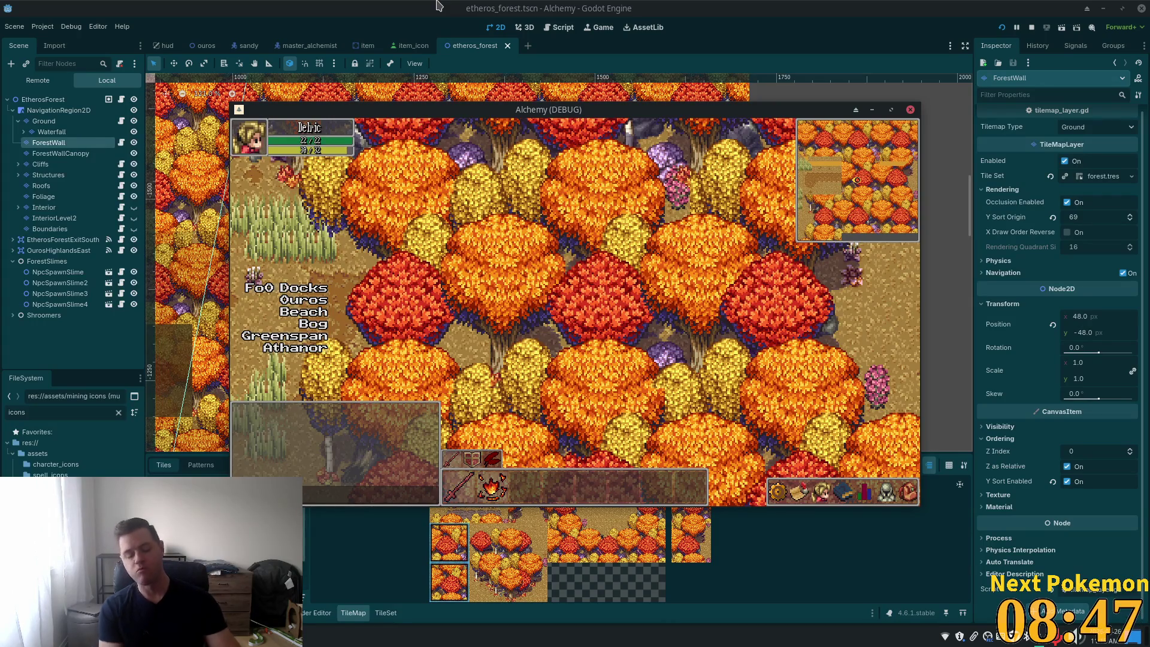
key("Left")
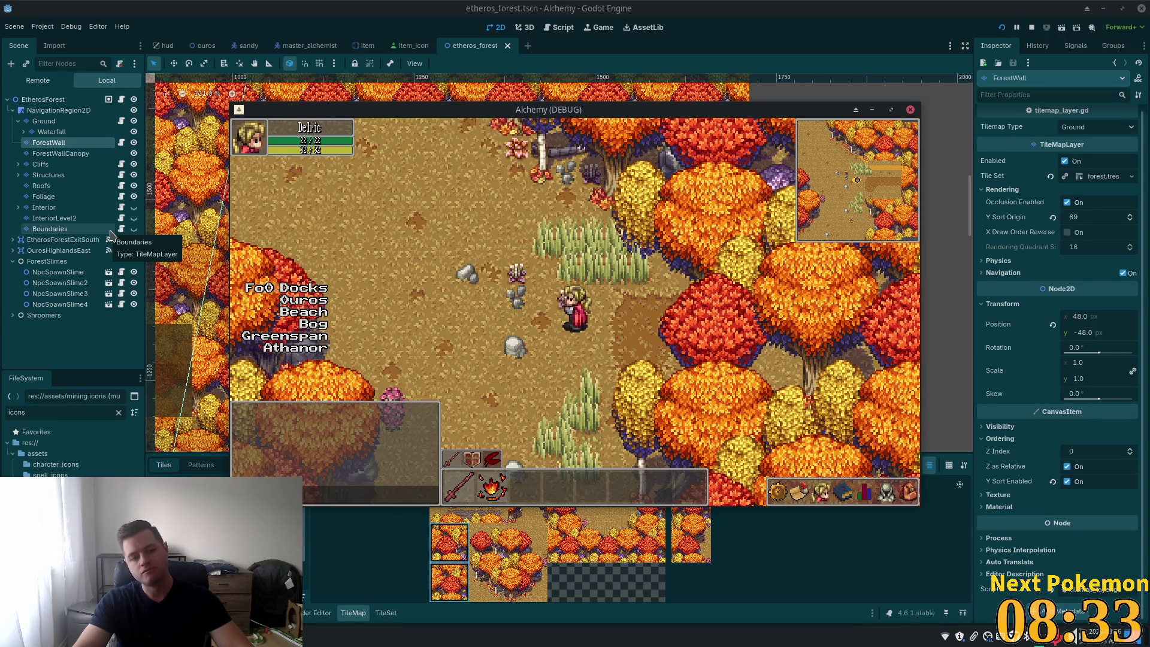
Step: Remove the script from the Boundaries layer and restart the game
left_click(105, 230)
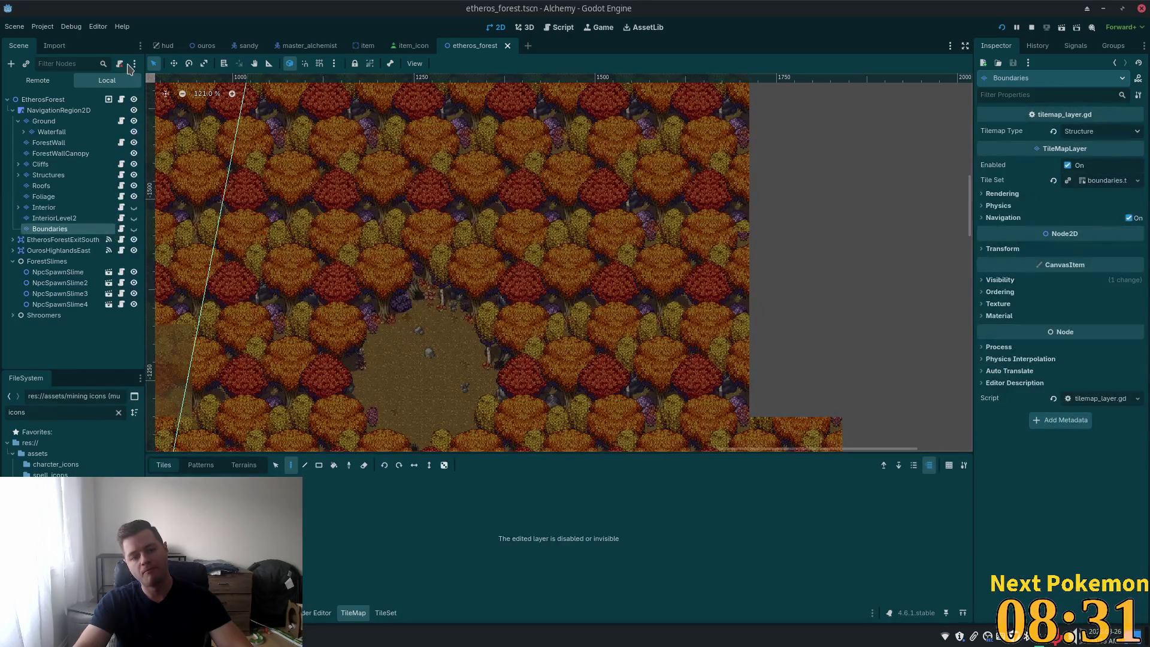
left_click(122, 66)
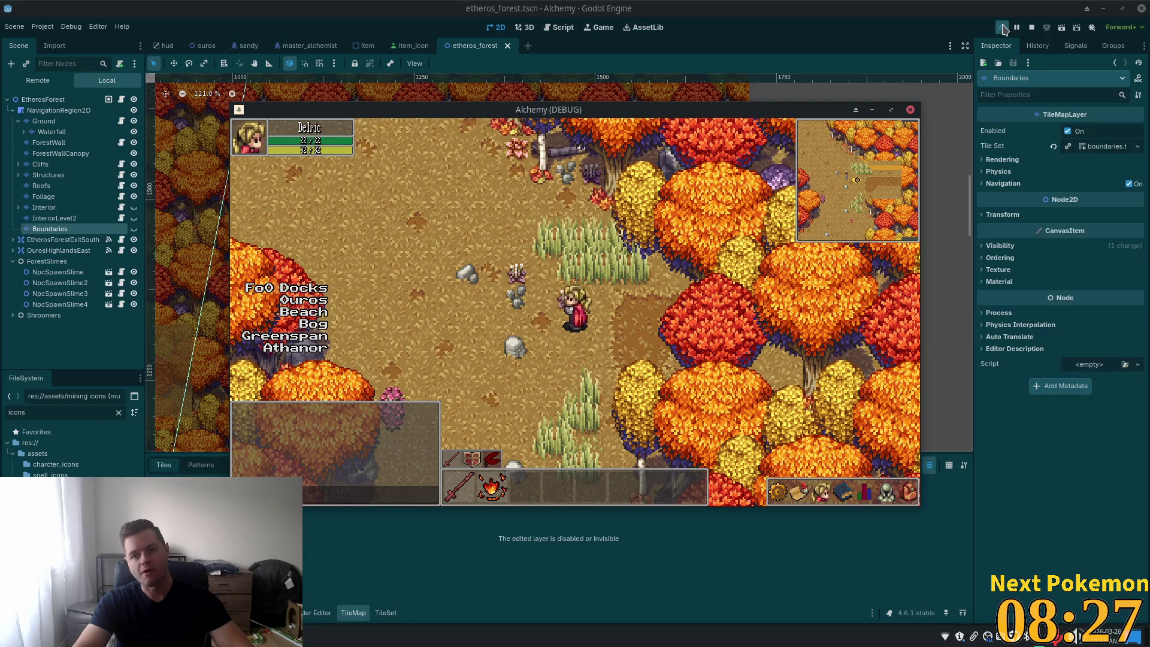
left_click(1003, 27)
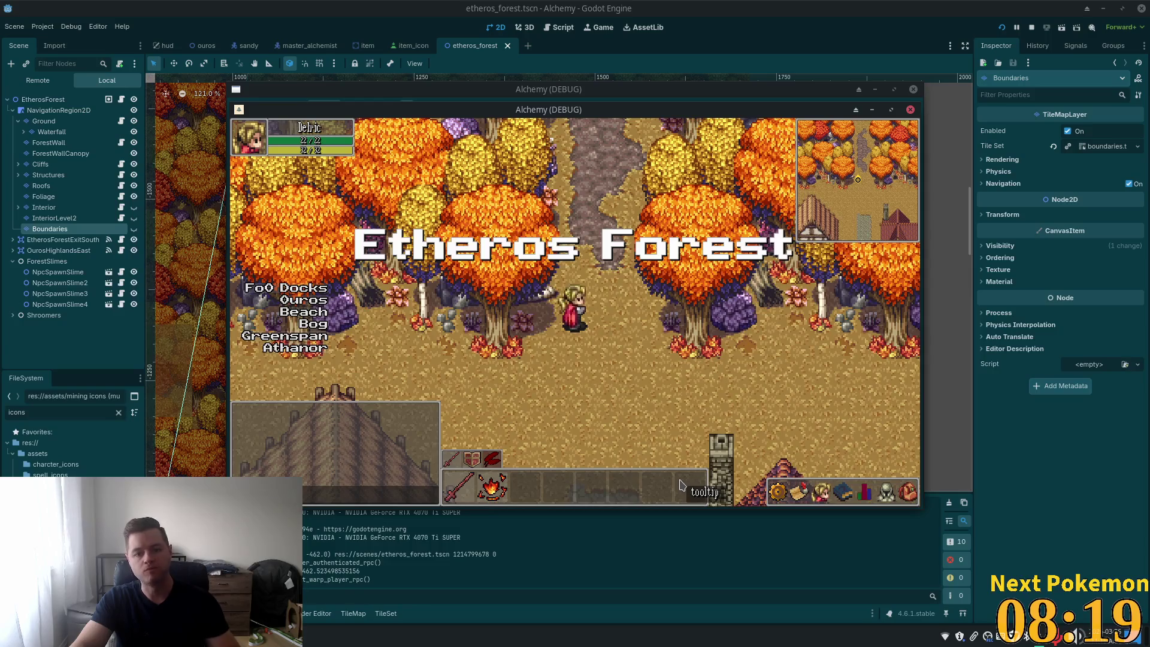
Step: Walk the player south, north, then up-right along the forest path into the grassy clearing
key("Down")
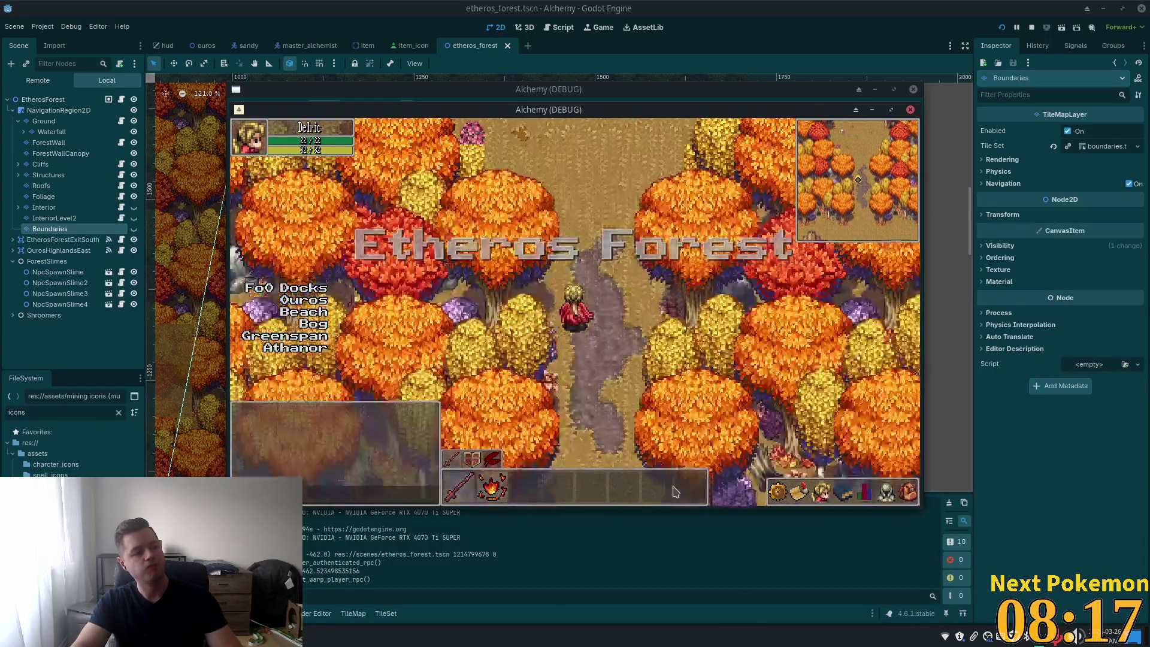
key("Up")
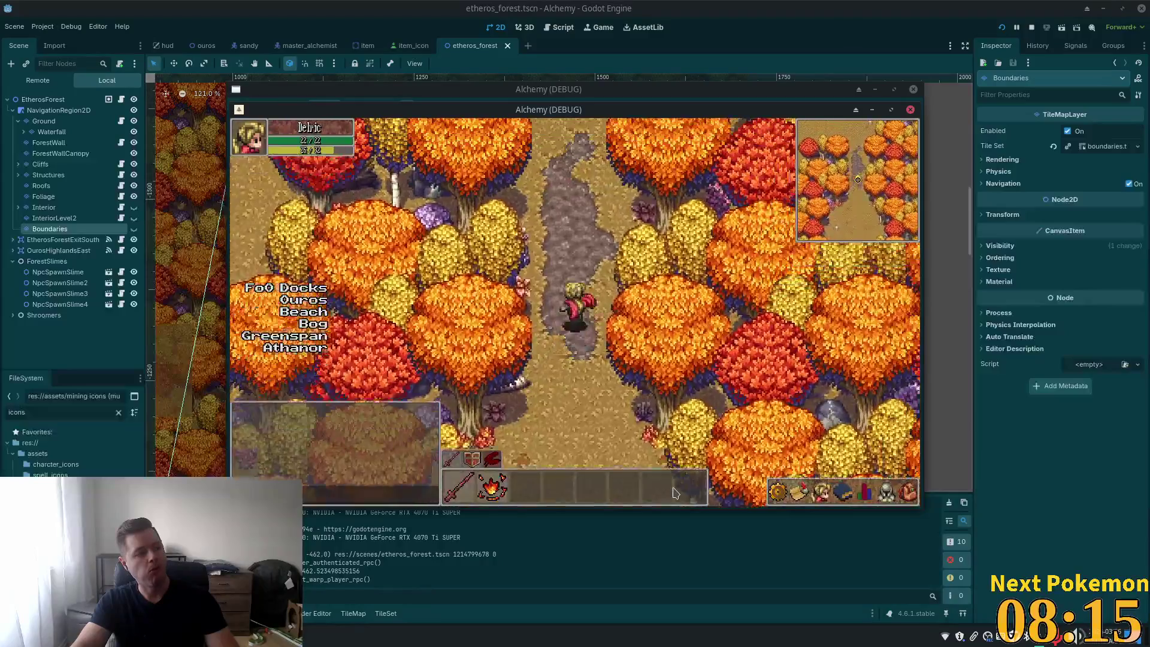
key("Up")
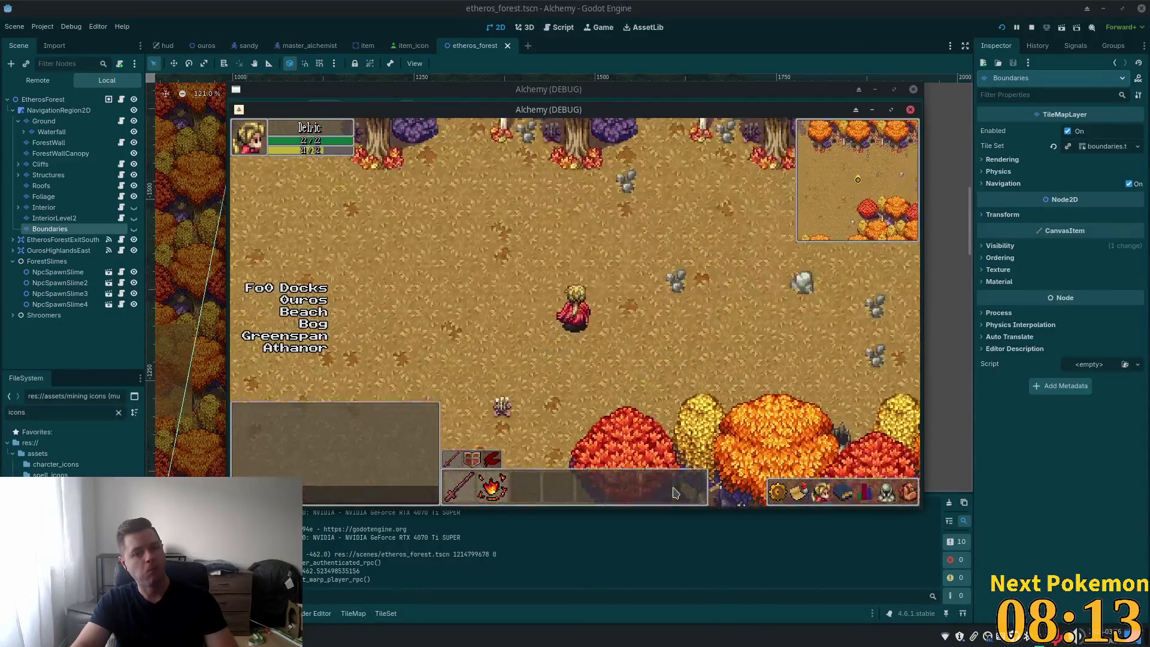
key("Left")
key("Down")
key("Right")
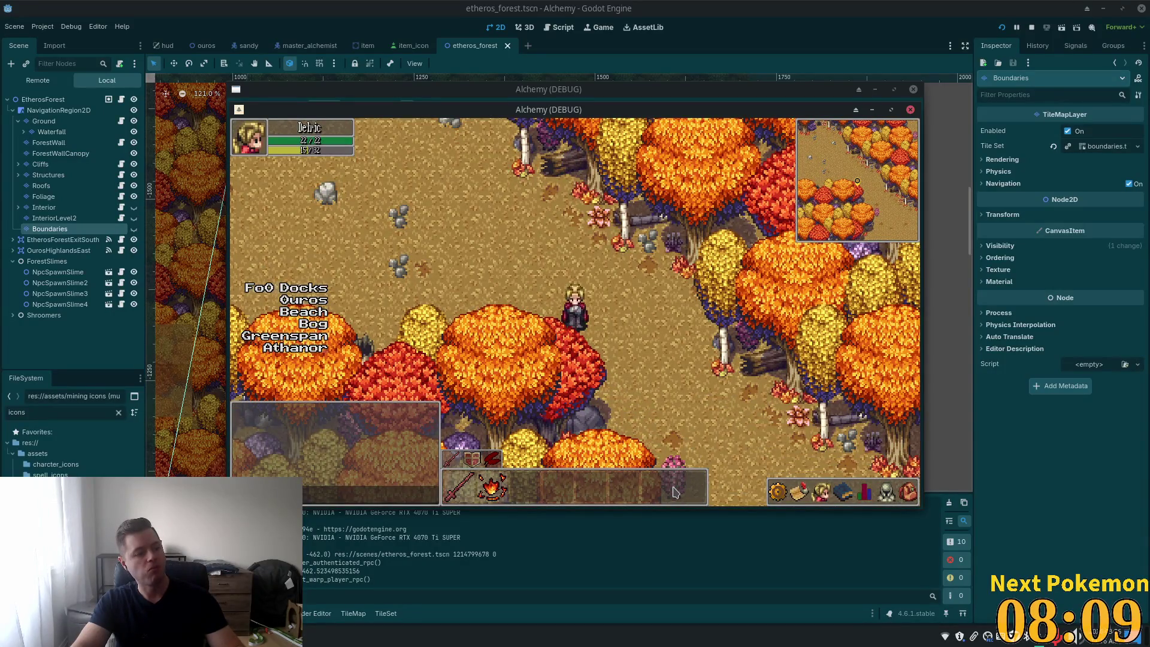
key("Down")
key("Right")
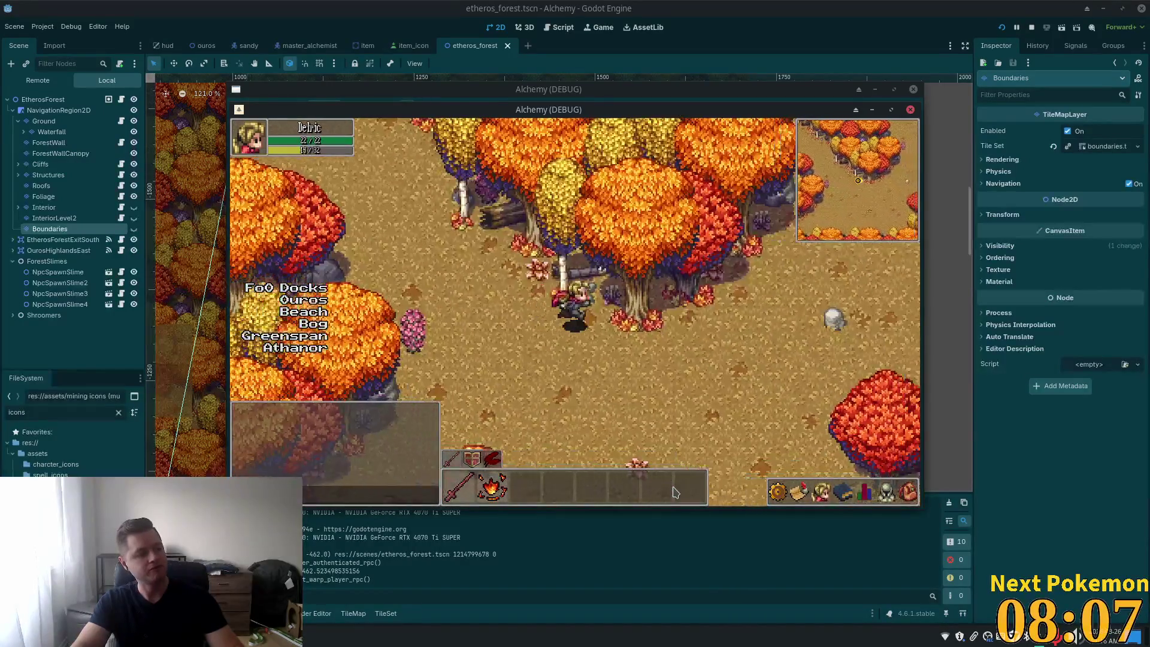
key("Up")
key("Right")
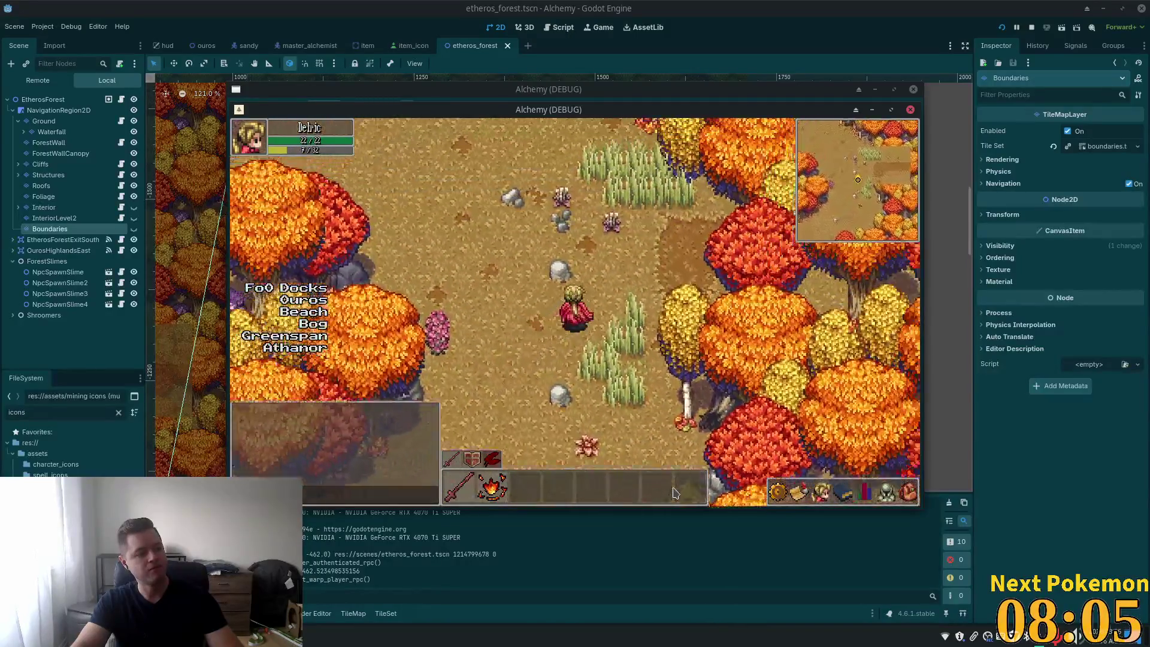
key("Up")
key("Right")
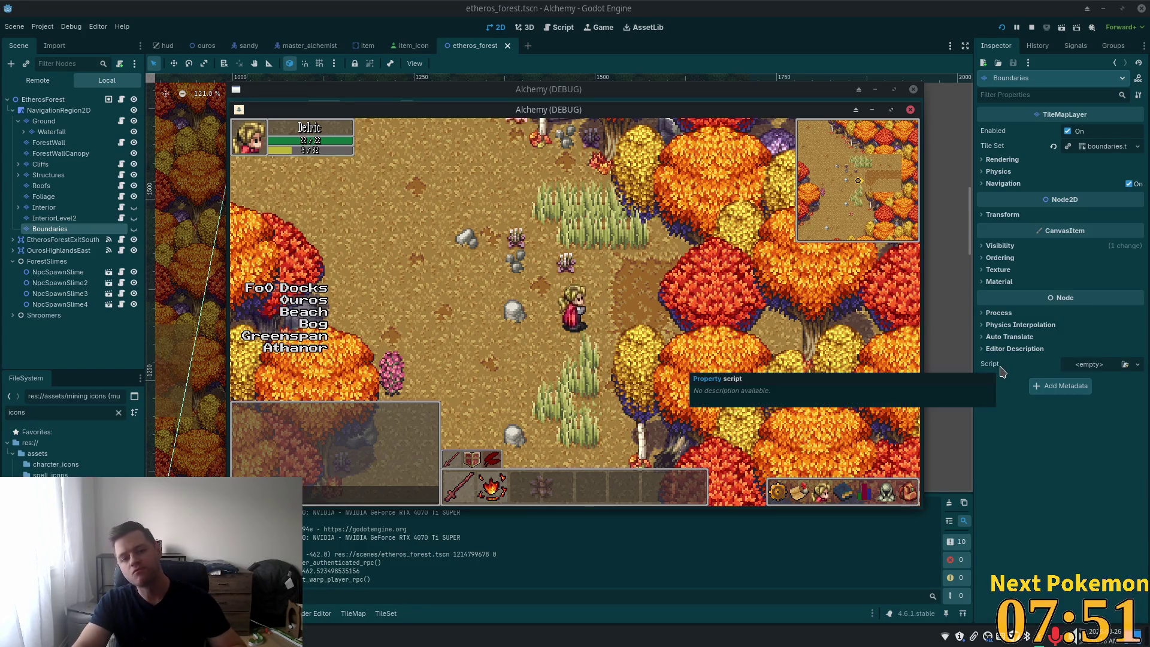
Step: Attach res://objects/tilemap_layer.gd to ForestWallCanopy, keeping the tilemap type as Ground
left_click(60, 153)
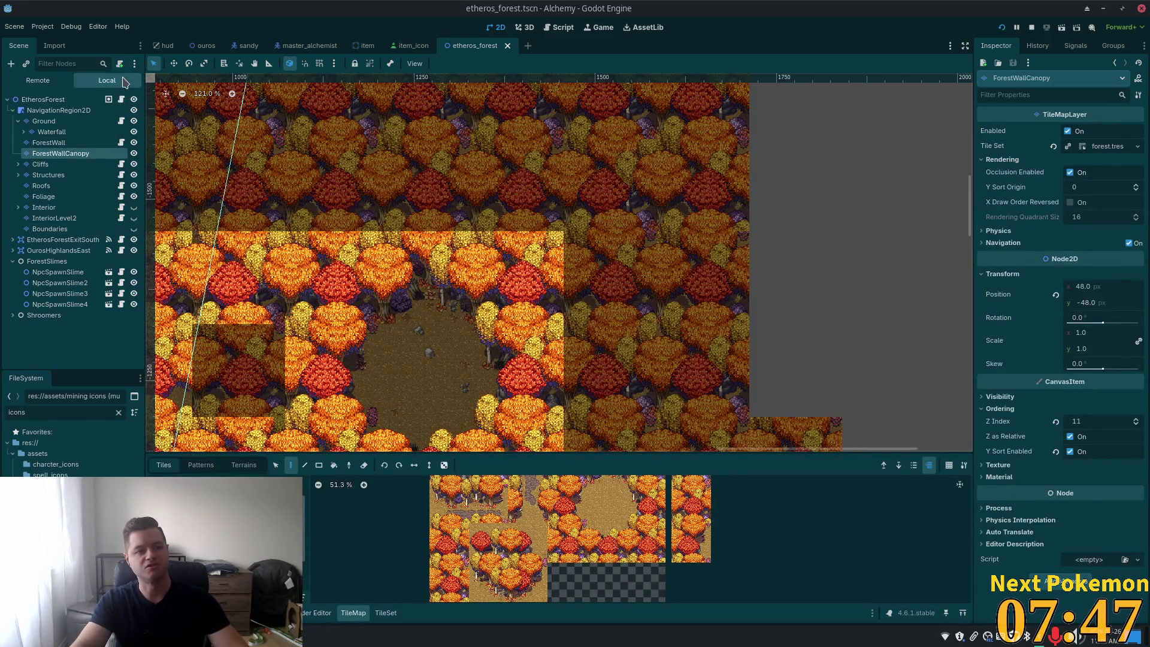
left_click(120, 64)
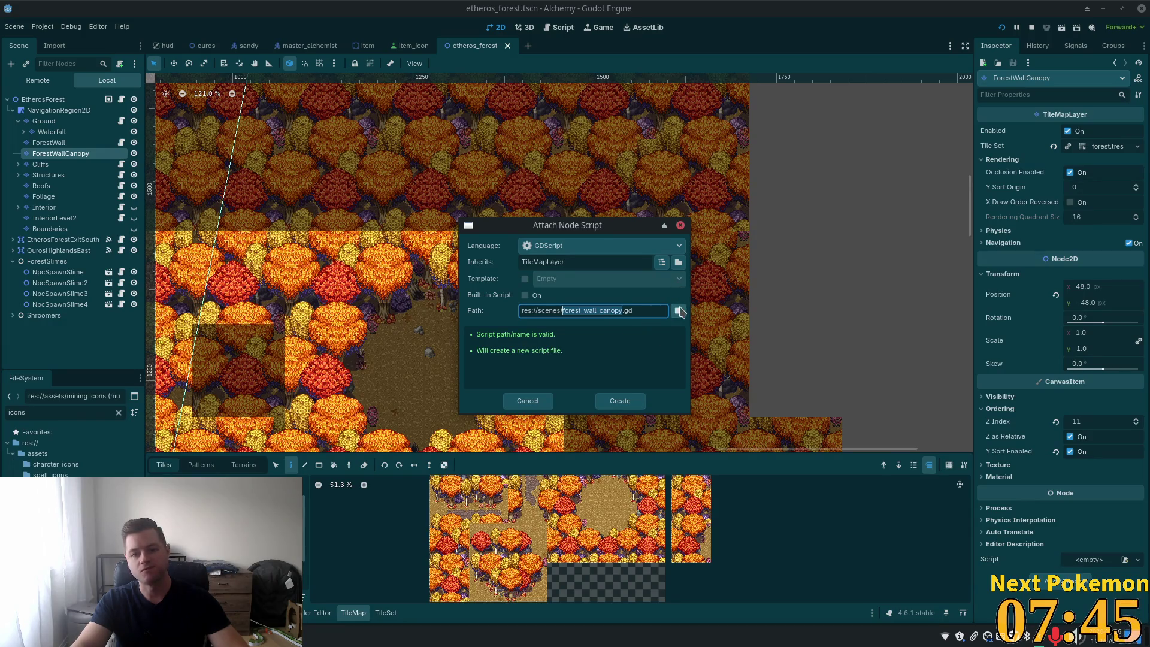
left_click(678, 310)
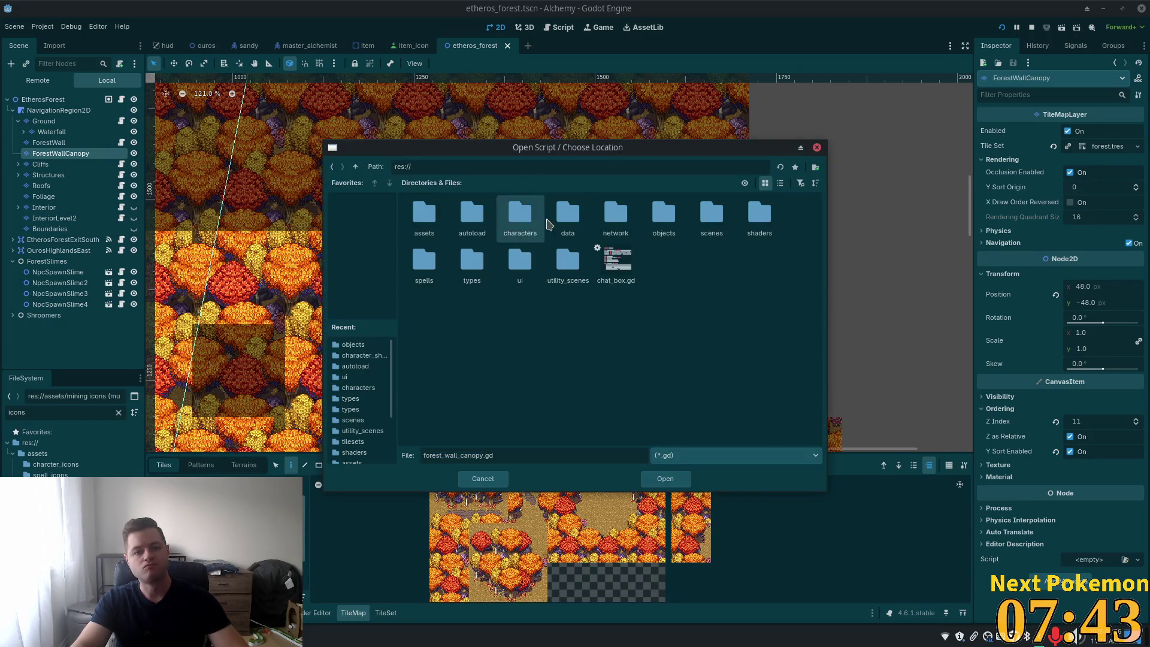
double_click(664, 214)
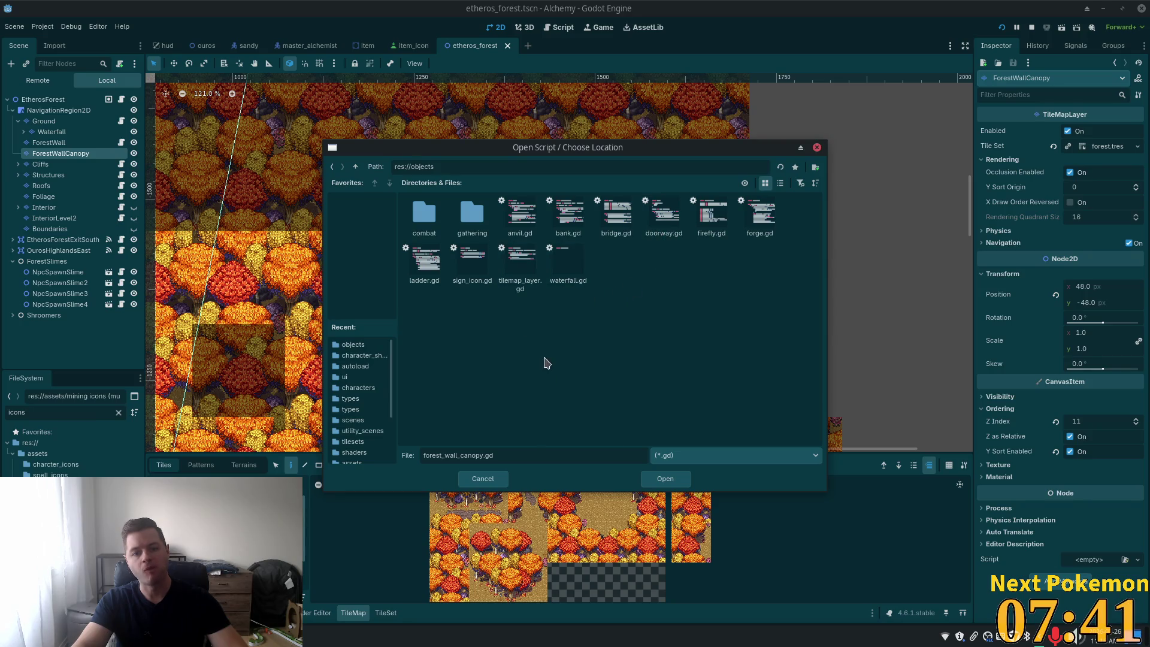
double_click(530, 269)
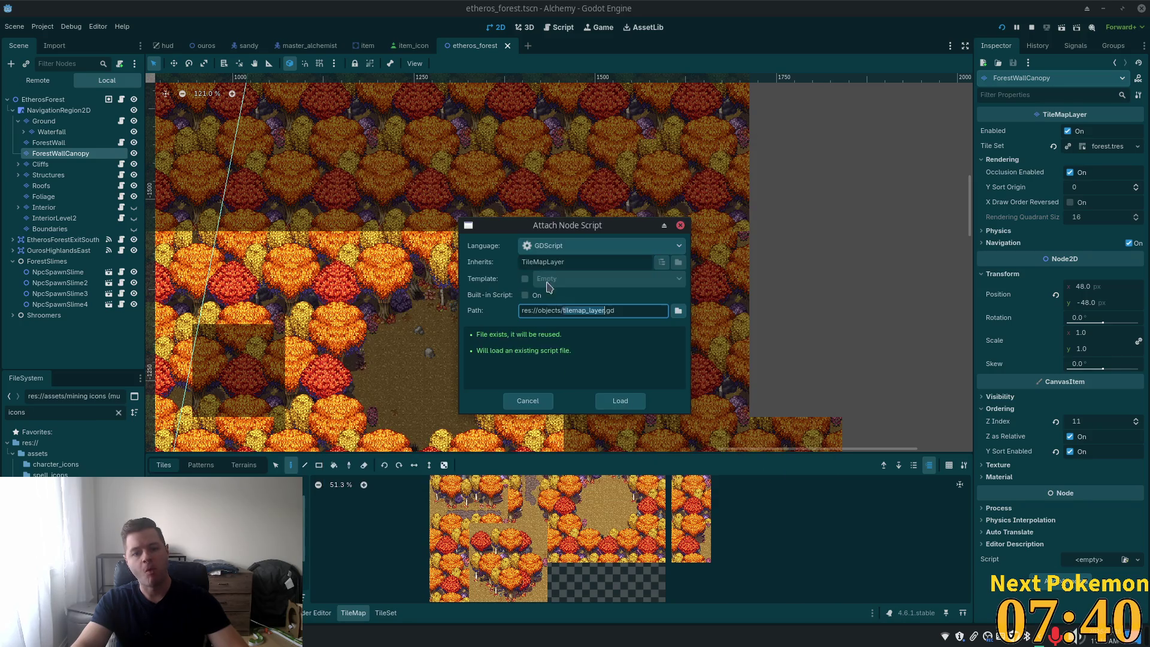
left_click(627, 400)
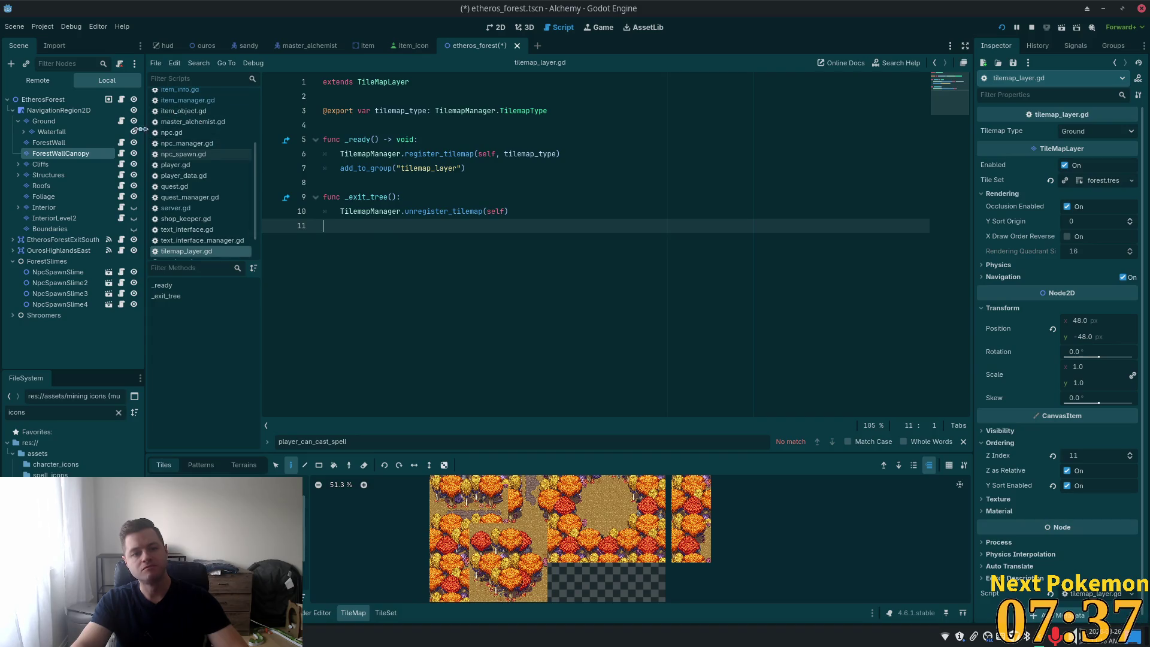
left_click(1108, 132)
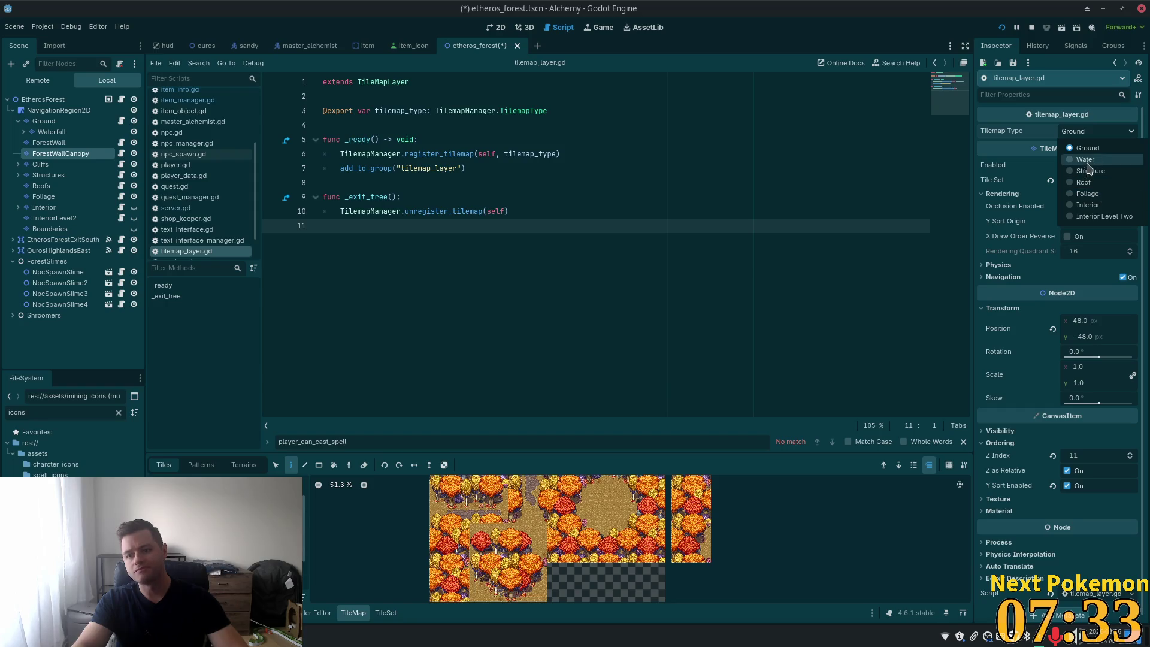
left_click(1063, 151)
Step: Save the etheros_forest scene and relaunch the game to test the canopy
key("ctrl+s")
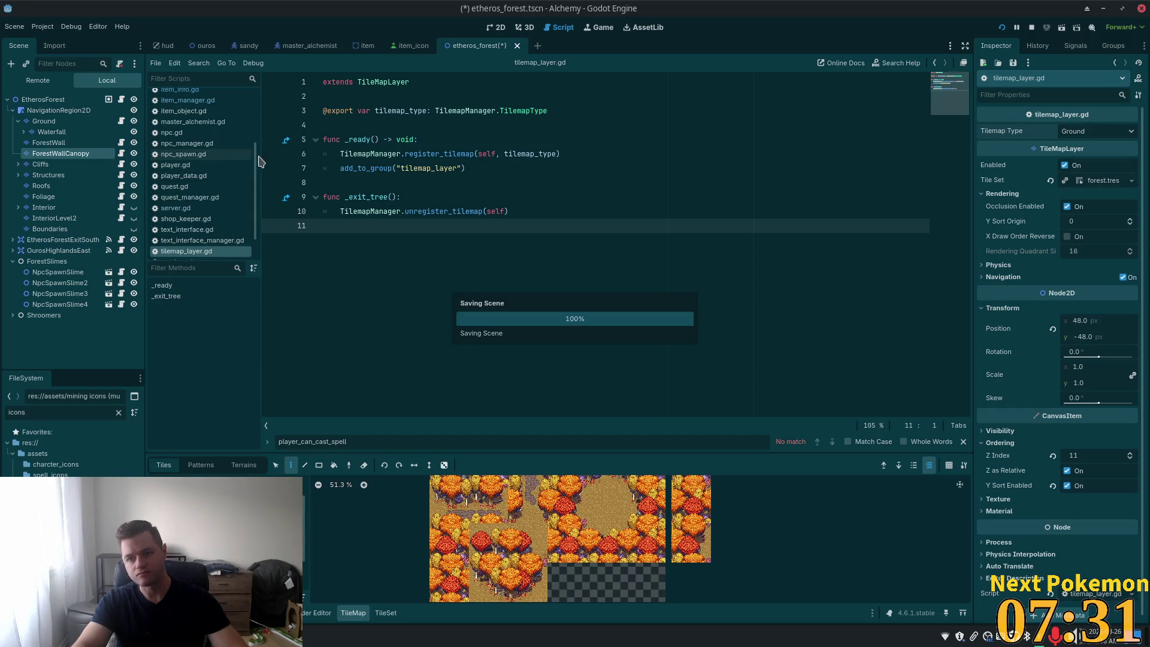
left_click(69, 144)
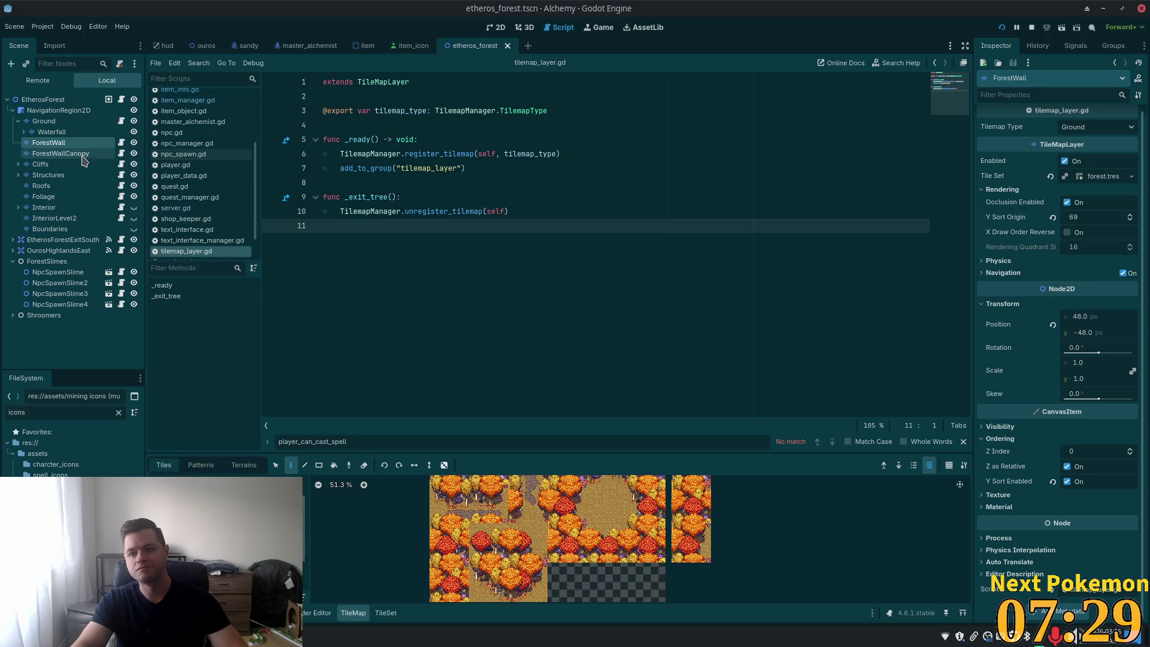
left_click(1002, 27)
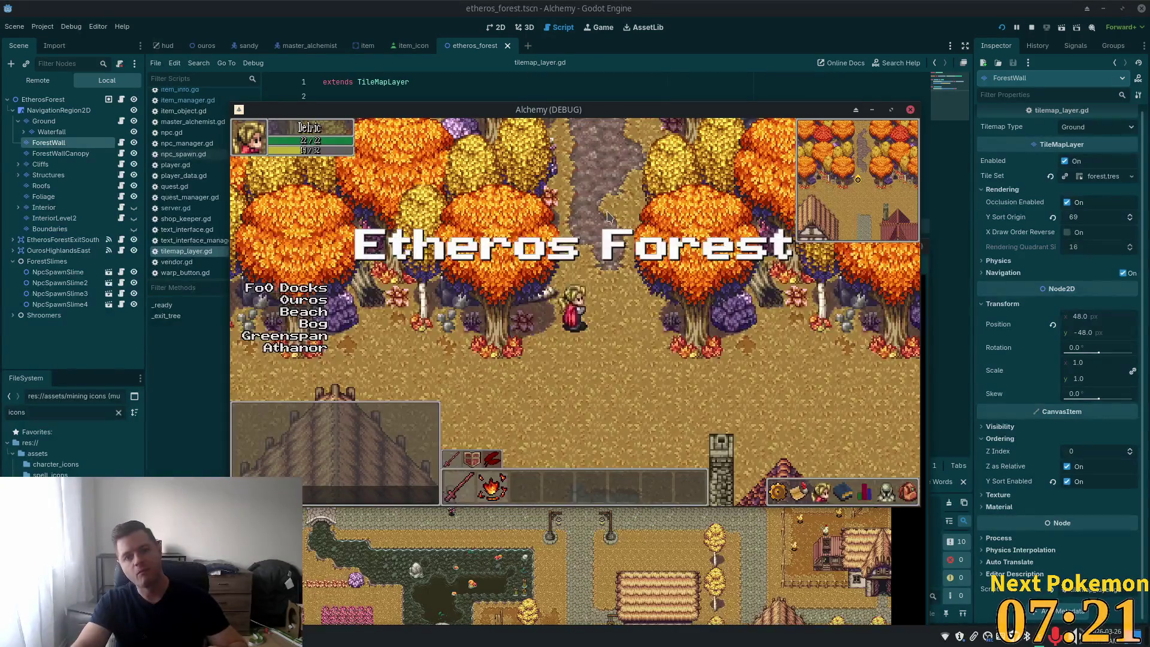
Step: Walk the character north through the forest past the mushroom clearing, then north-east
key("Up")
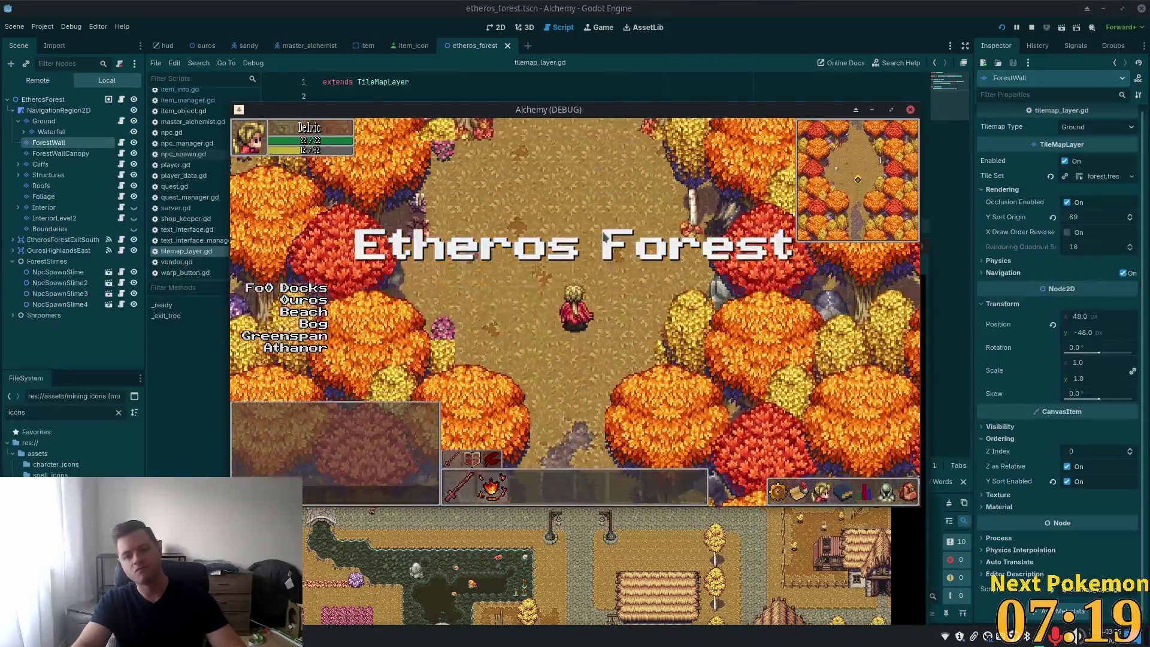
key("Up")
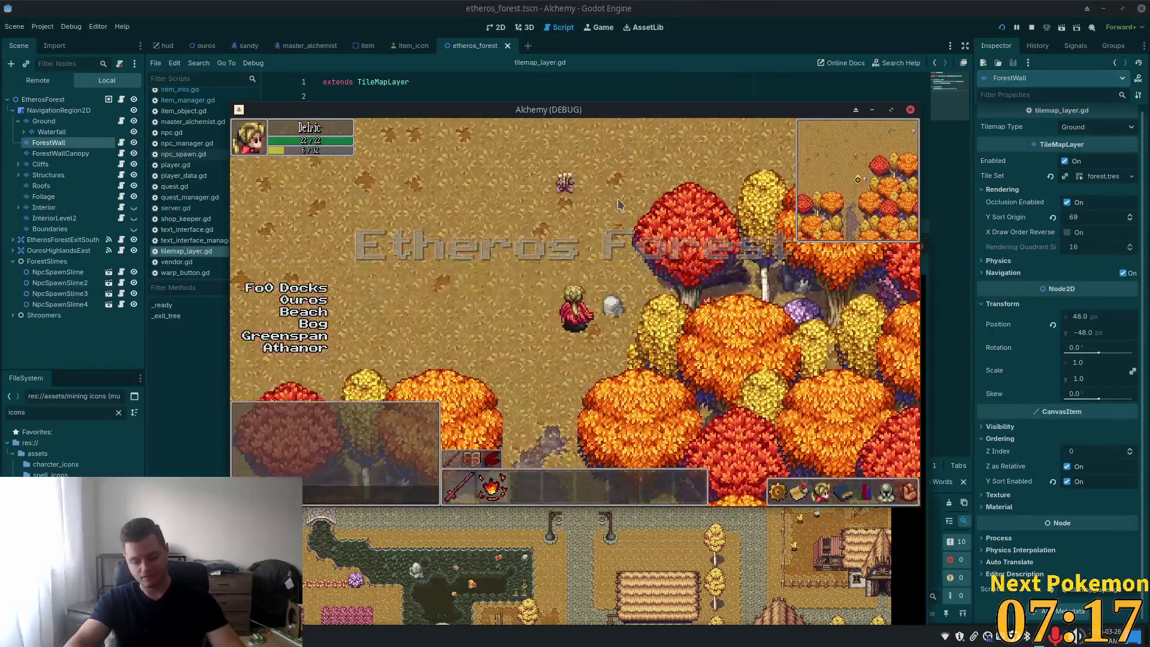
key("Up")
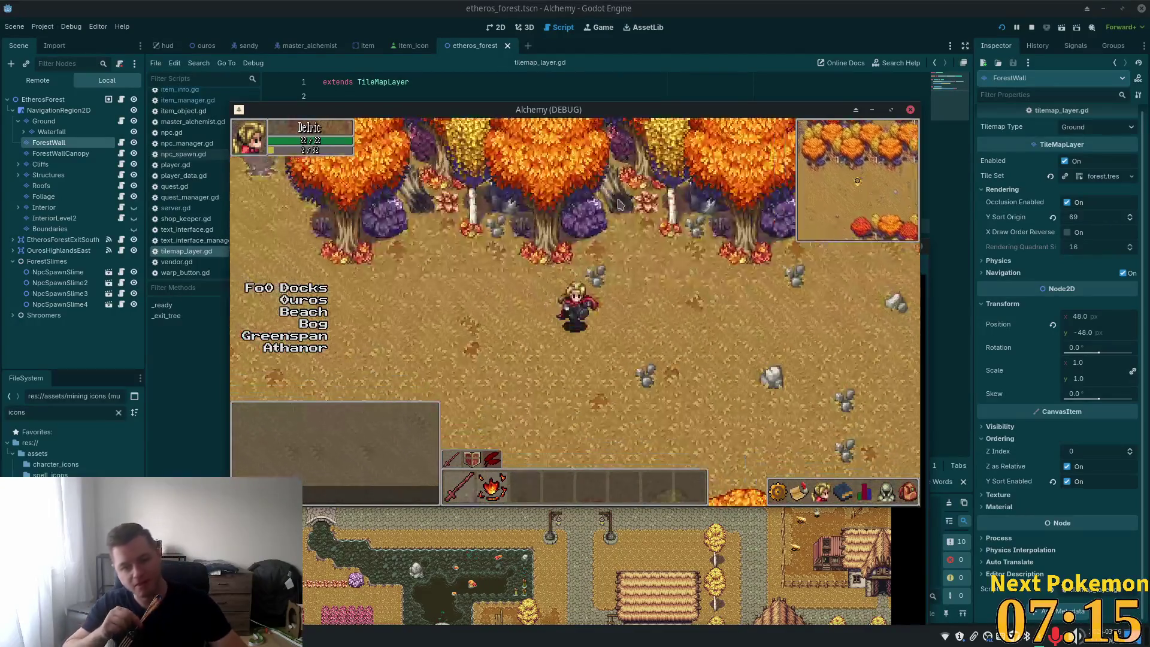
key("Up")
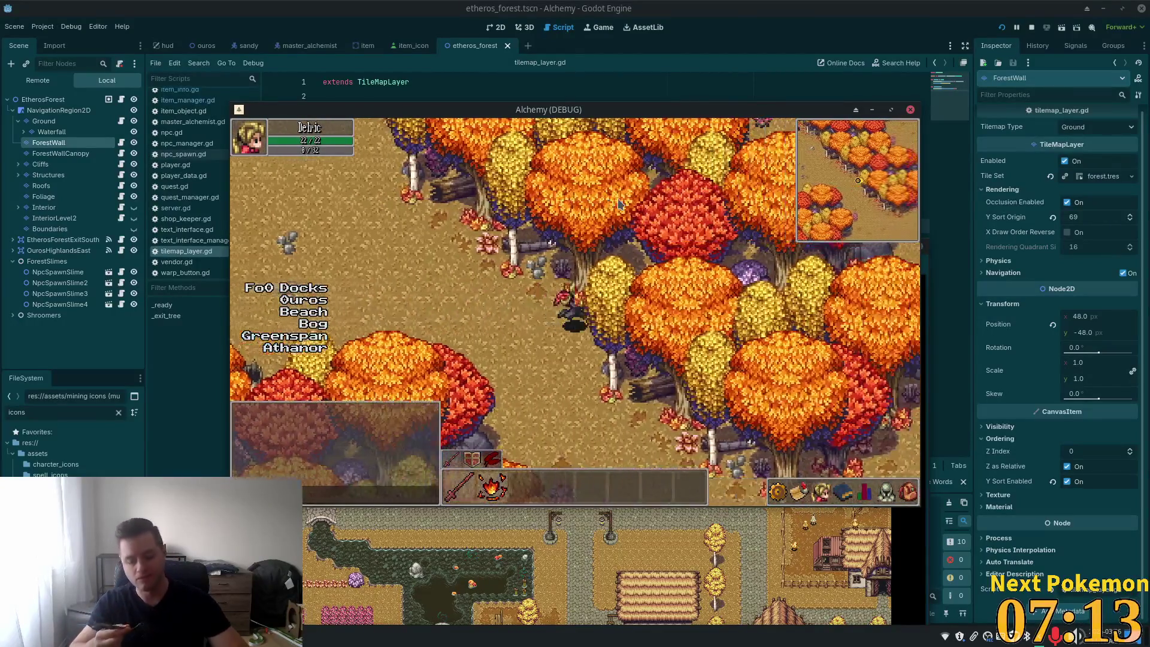
key("Up")
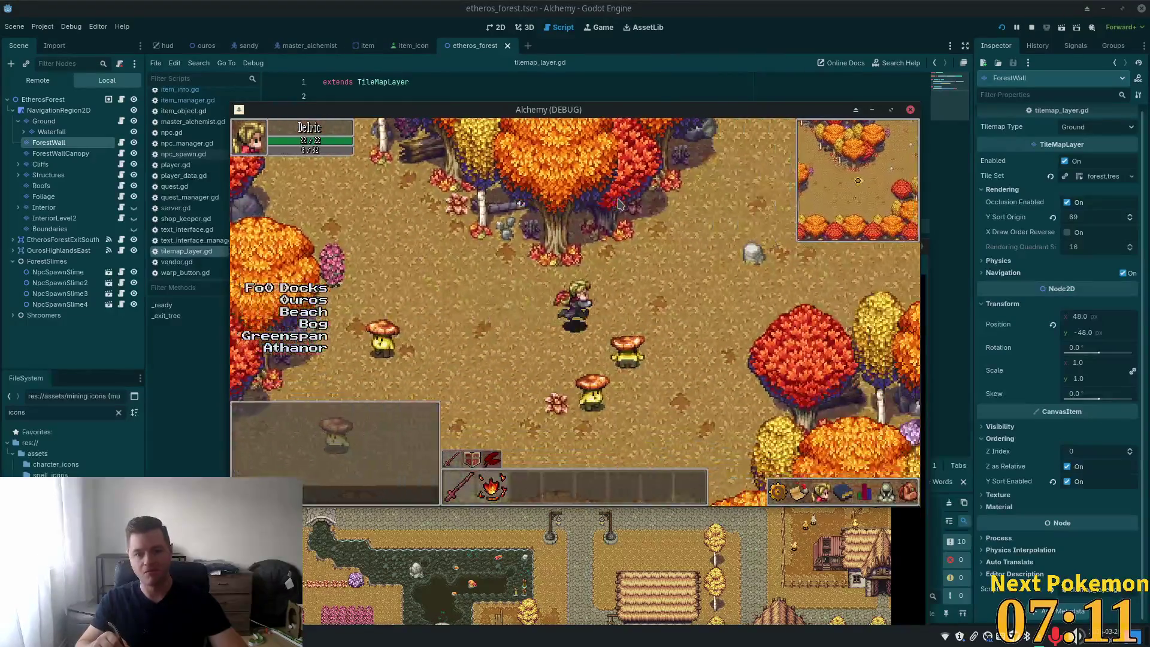
key("Up")
key("Up")
key("Right")
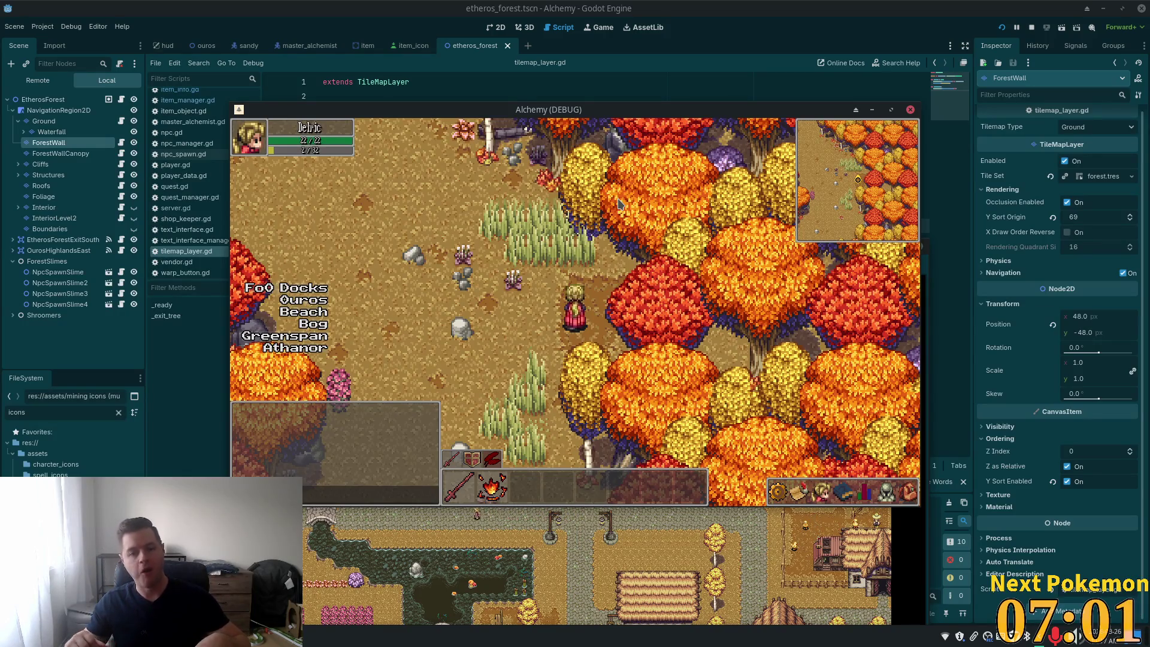
Step: Walk diagonally in and out under the tree canopy, then left onto open ground before leaving Godot
key("Left")
key("Down")
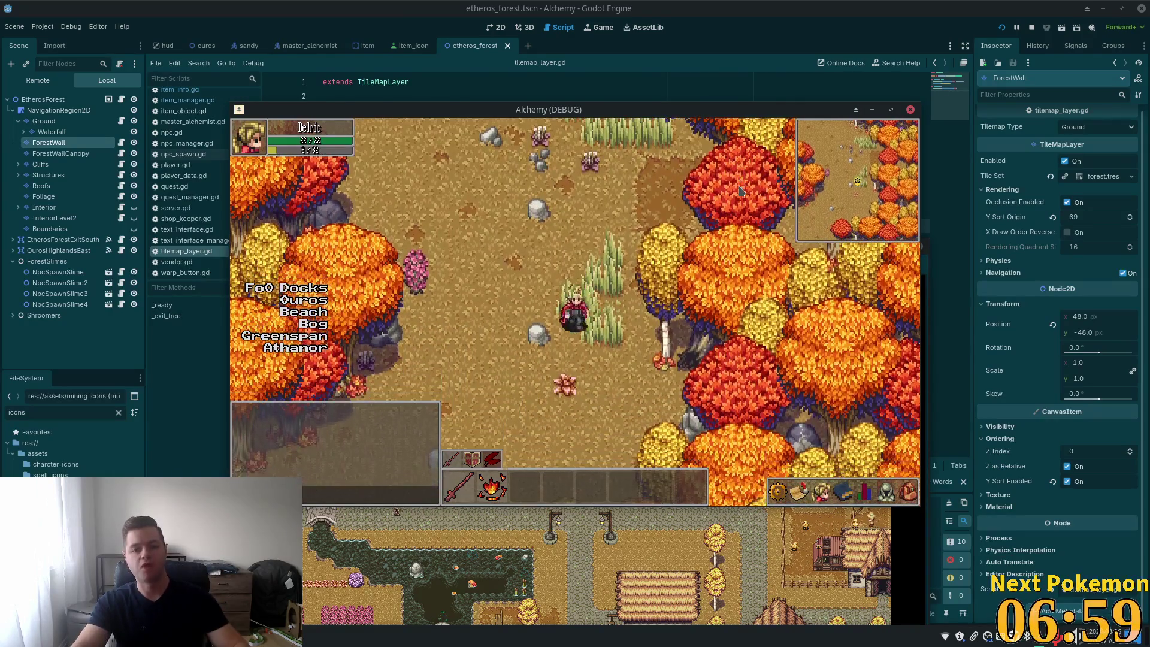
key("Up")
key("Left")
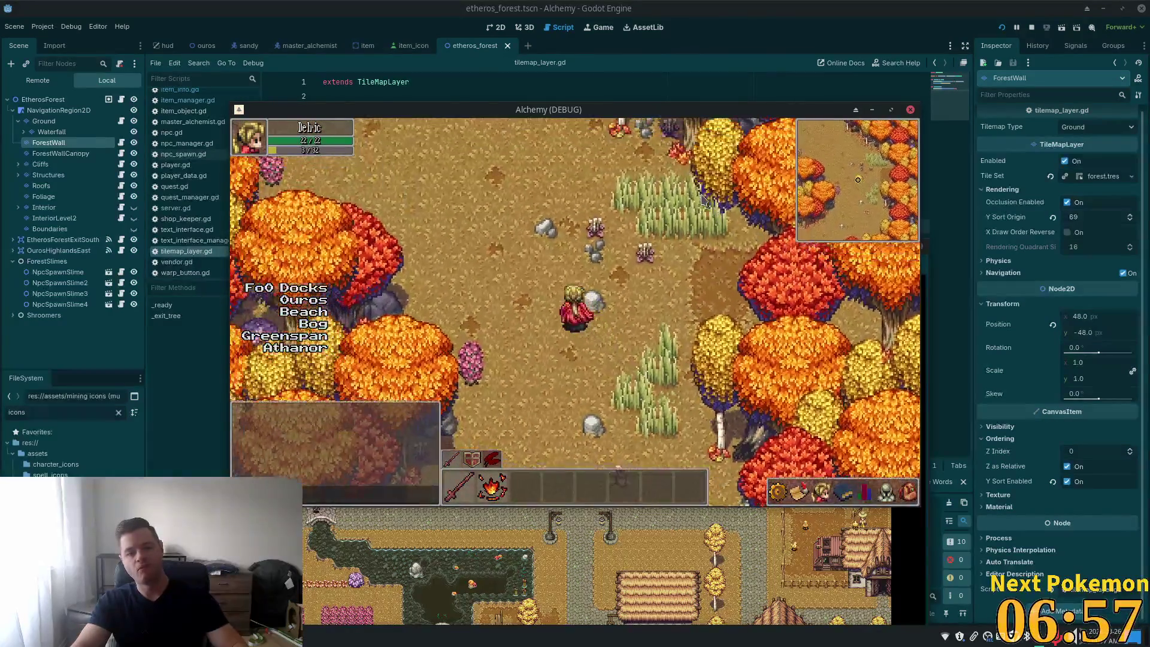
key("Right")
key("Down")
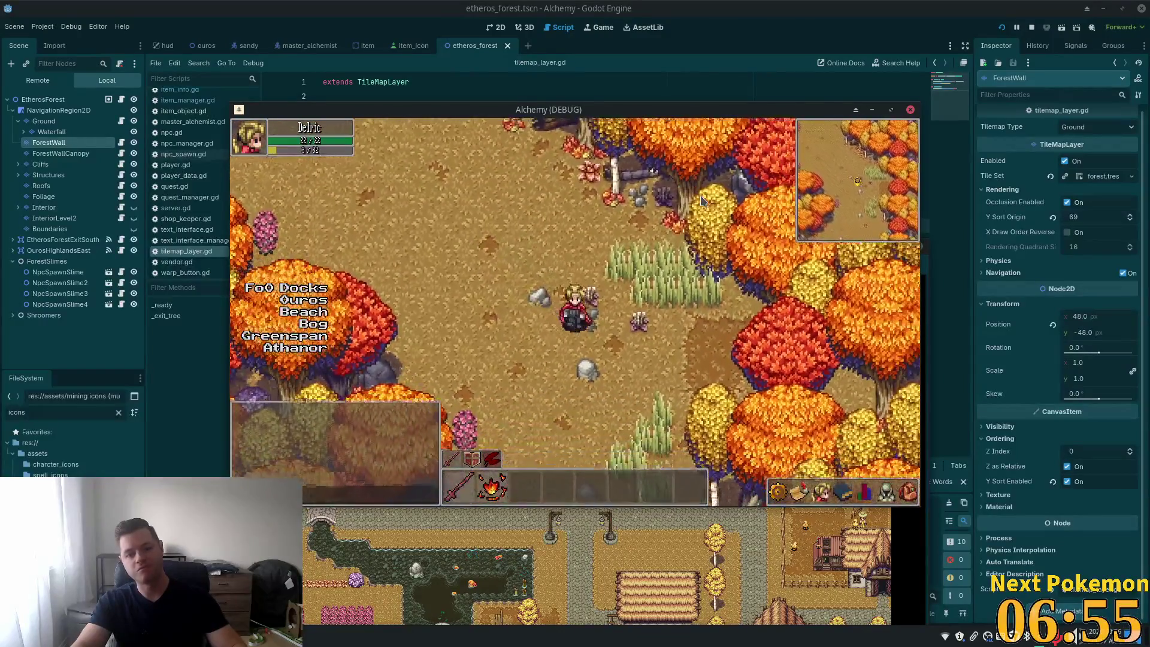
key("Up")
key("Right")
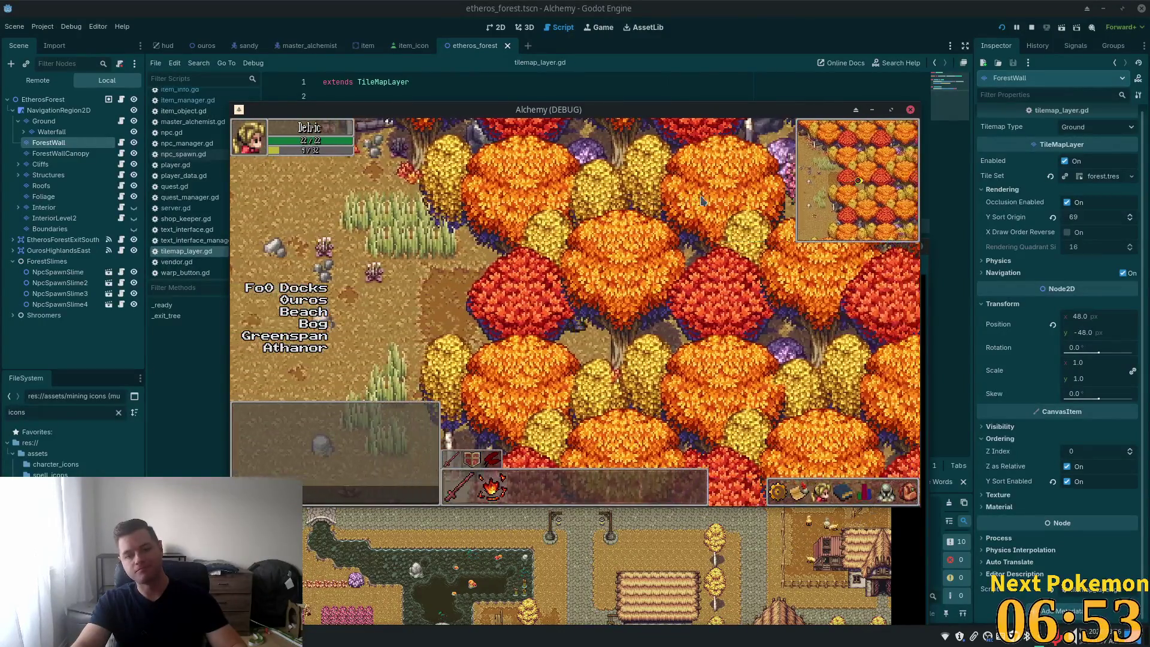
key("Left")
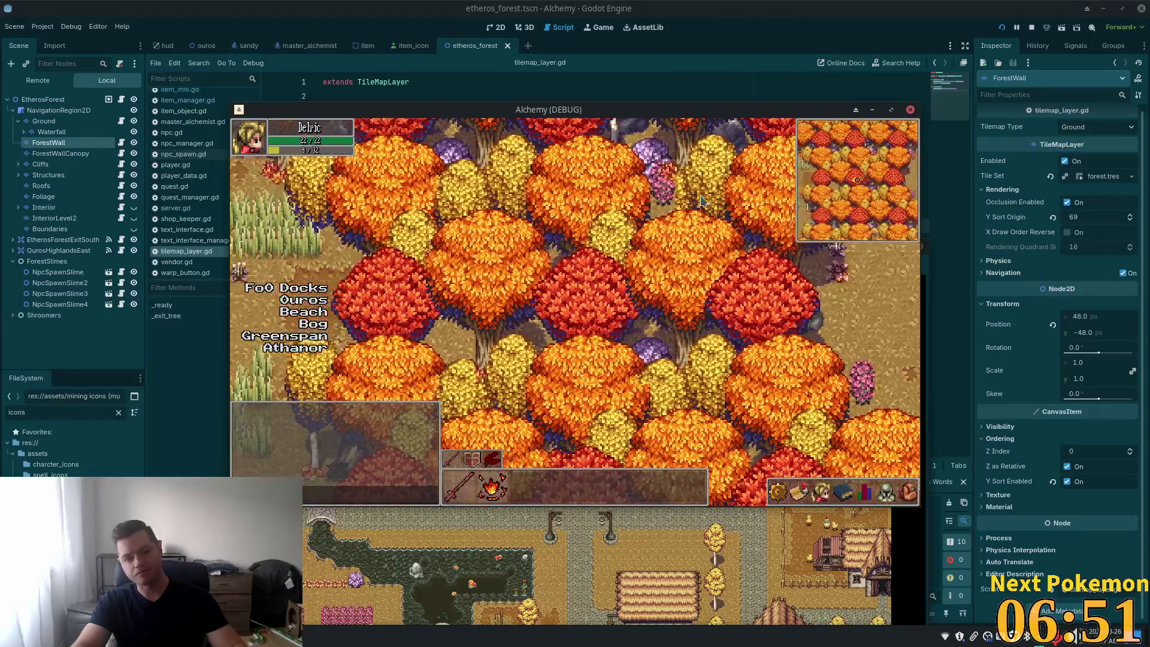
key("Left")
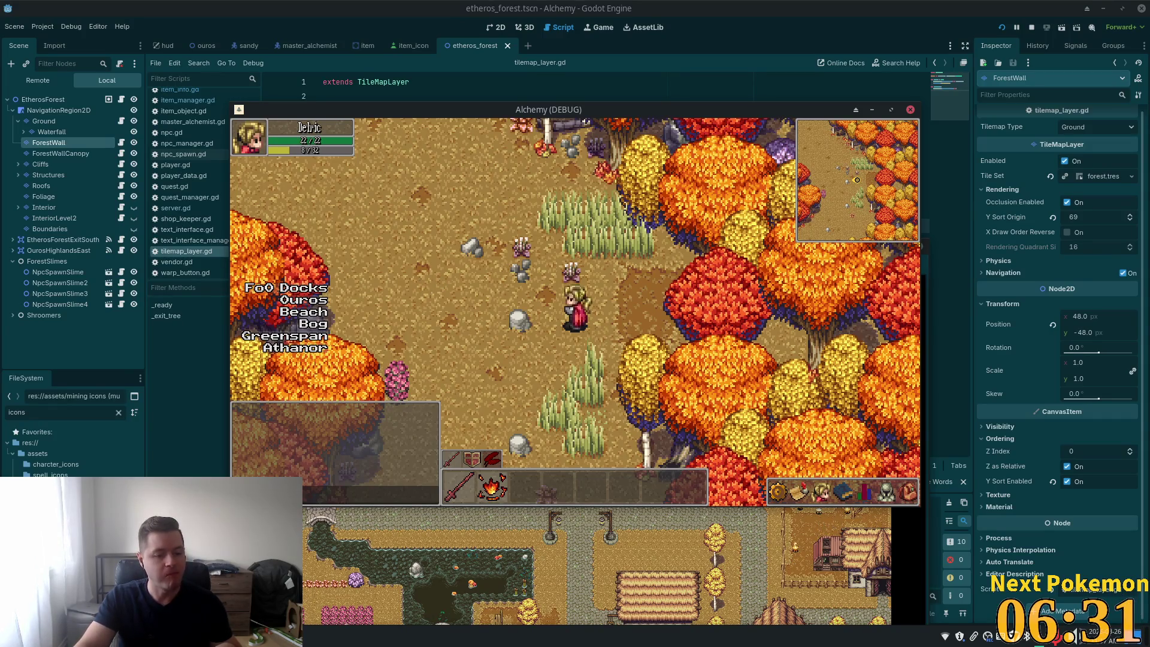
key("alt+Tab")
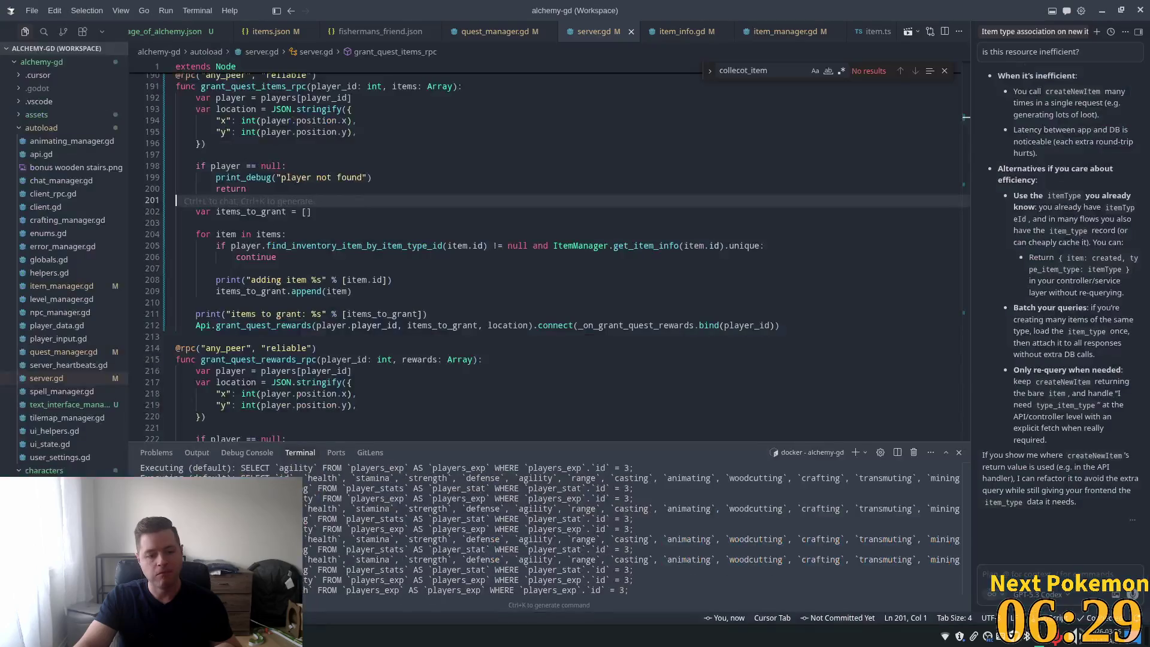
Step: Bring up the a_new_age_of_alchemy.json tab showing its npc_dialogs stages
left_click(159, 31)
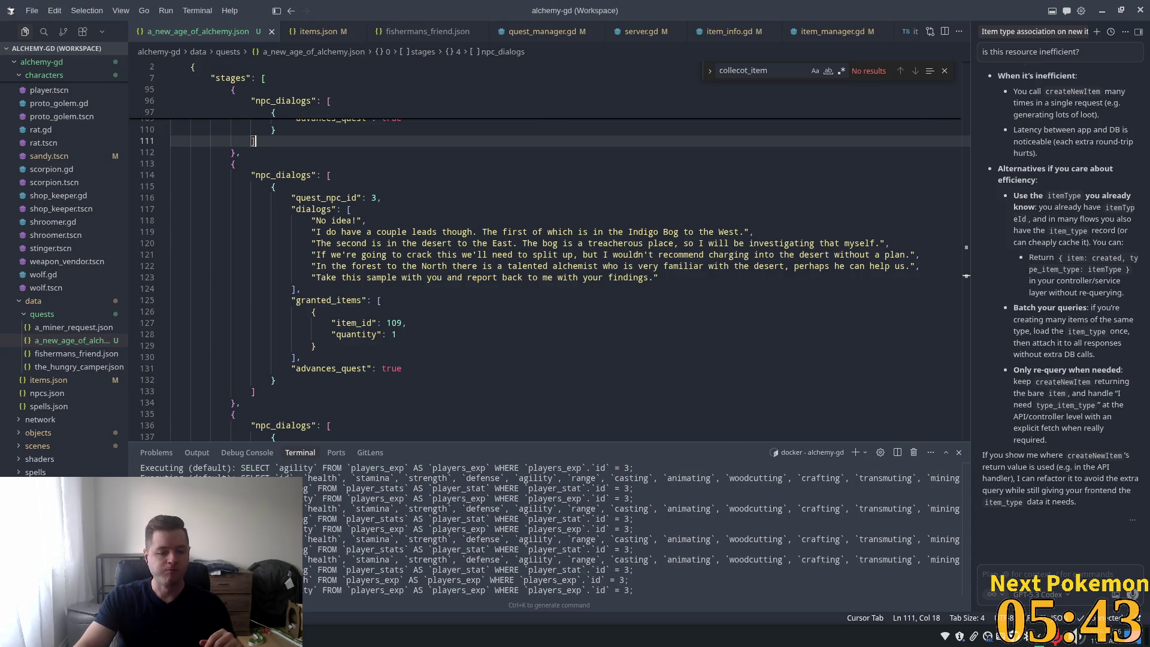
Step: Switch from the quest JSON file back to the running Alchemy (DEBUG) game window
key("alt+Tab")
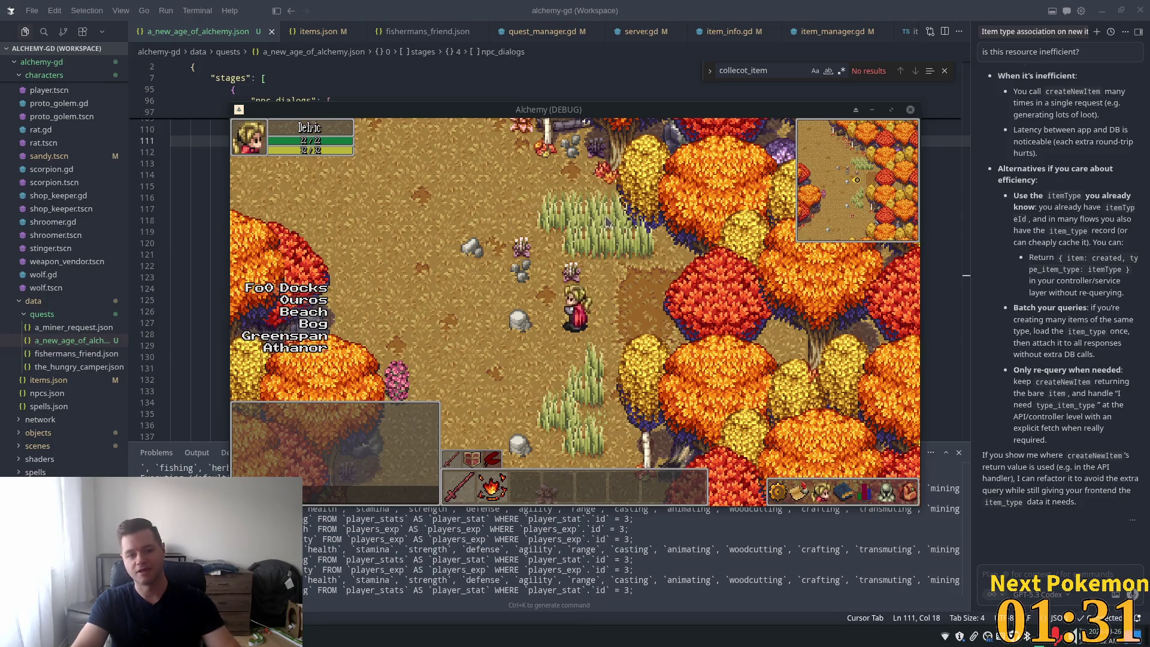
Step: Walk the character west through the autumn forest and out past the trees
key("Left")
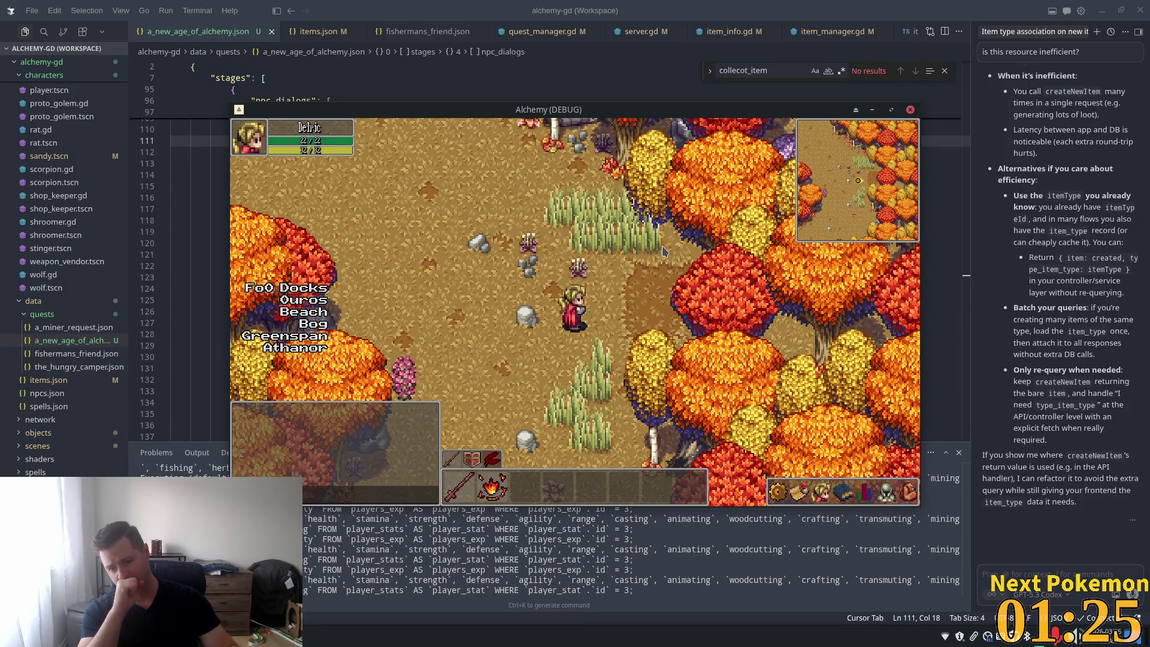
key("s")
key("a")
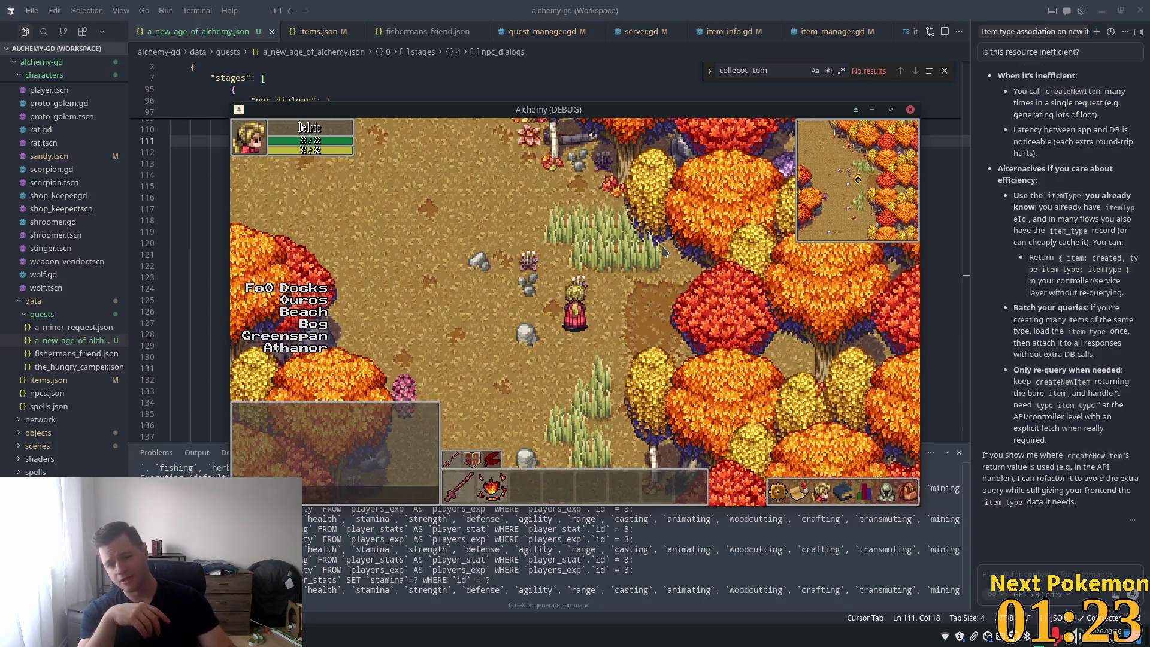
left_click(664, 252)
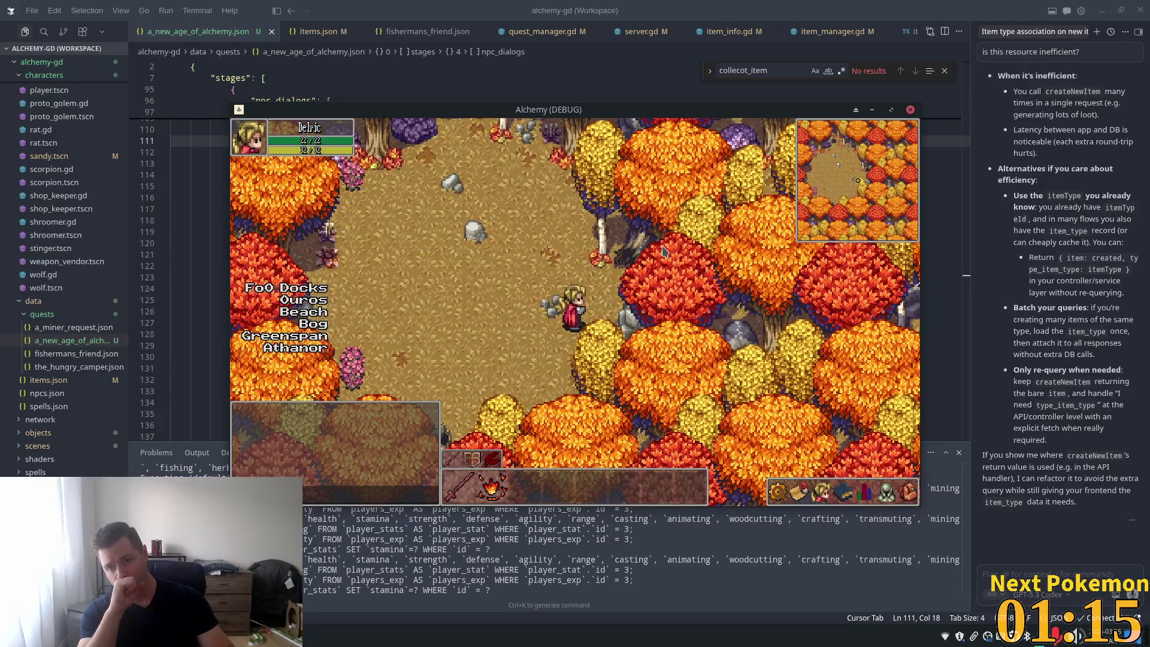
key("Left")
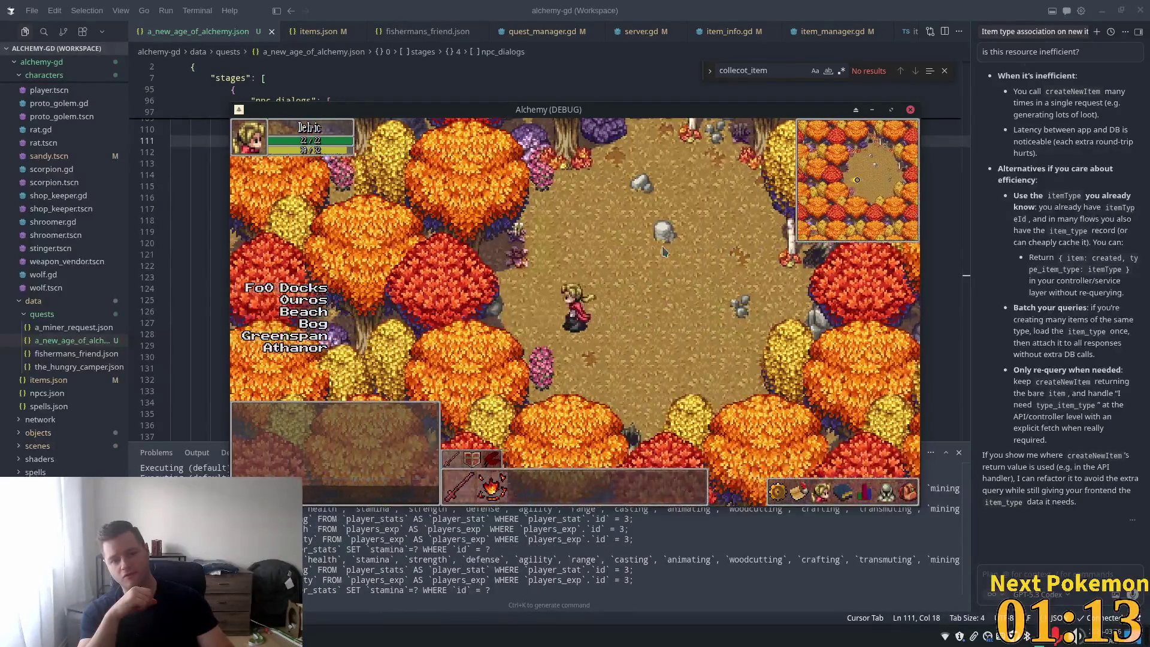
key("Left")
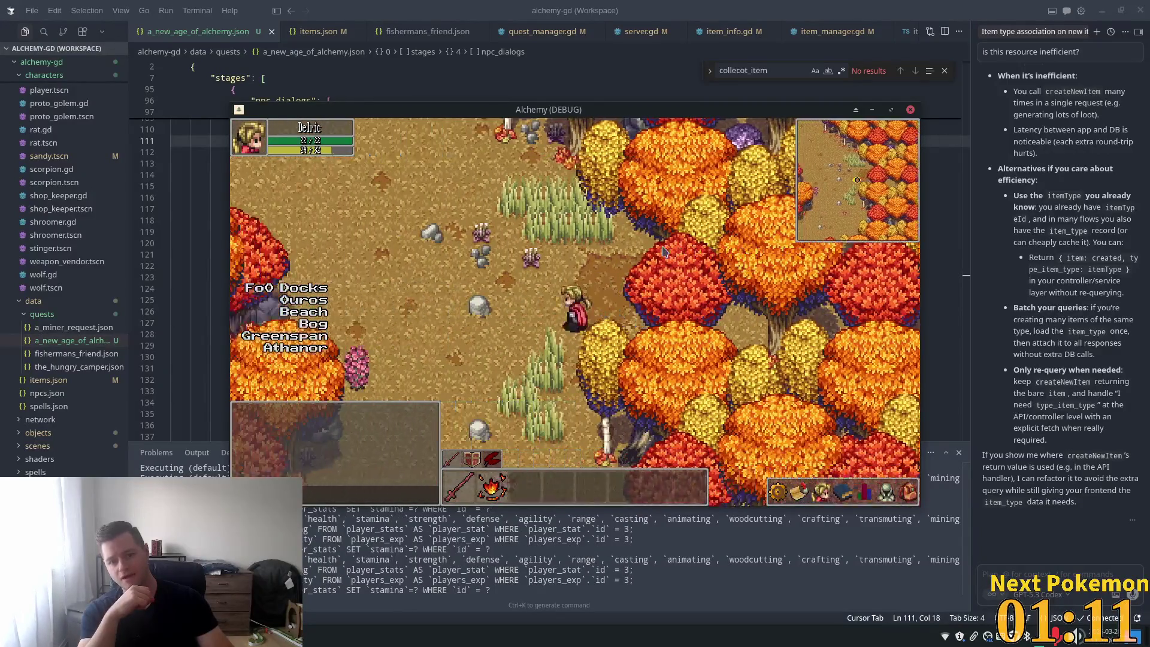
key("Down")
key("Left")
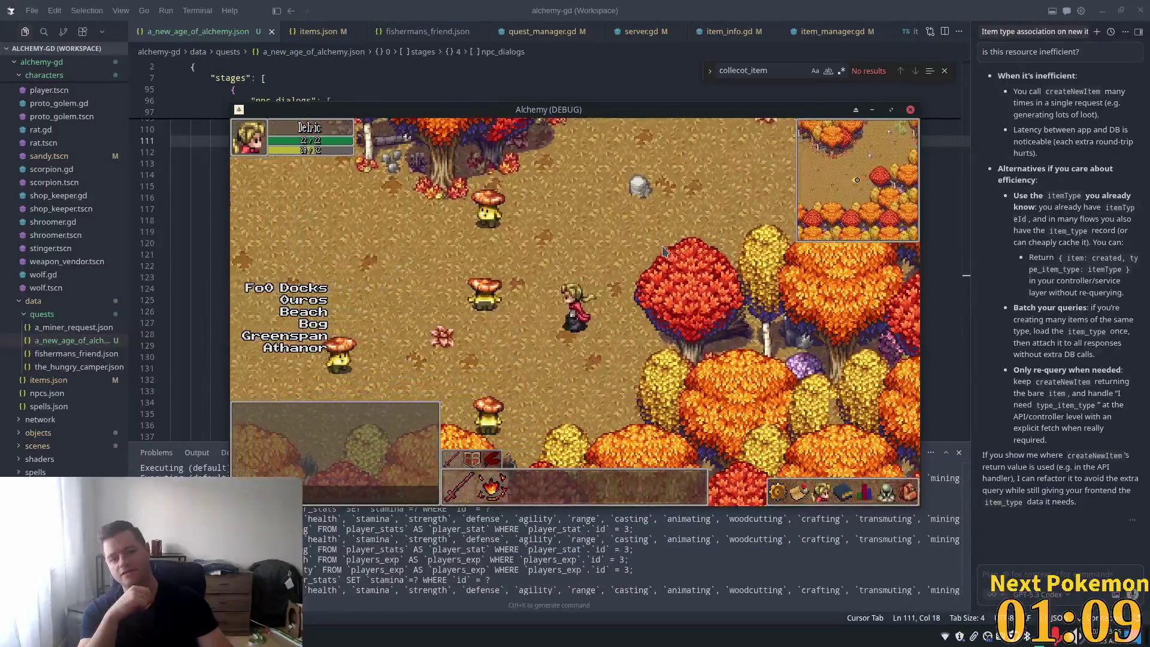
key("Up")
key("Right")
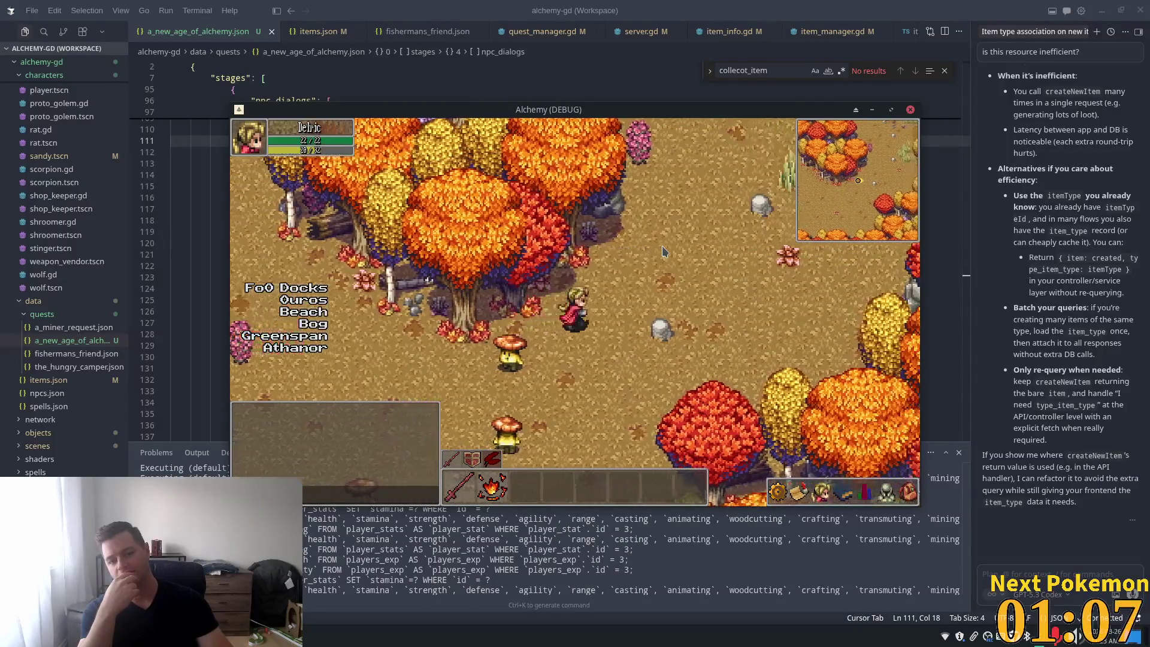
Step: Walk north-east back through the trees to a clearing, then teleport to Ouros town
key("Up")
key("Right")
key("Up")
key("Right")
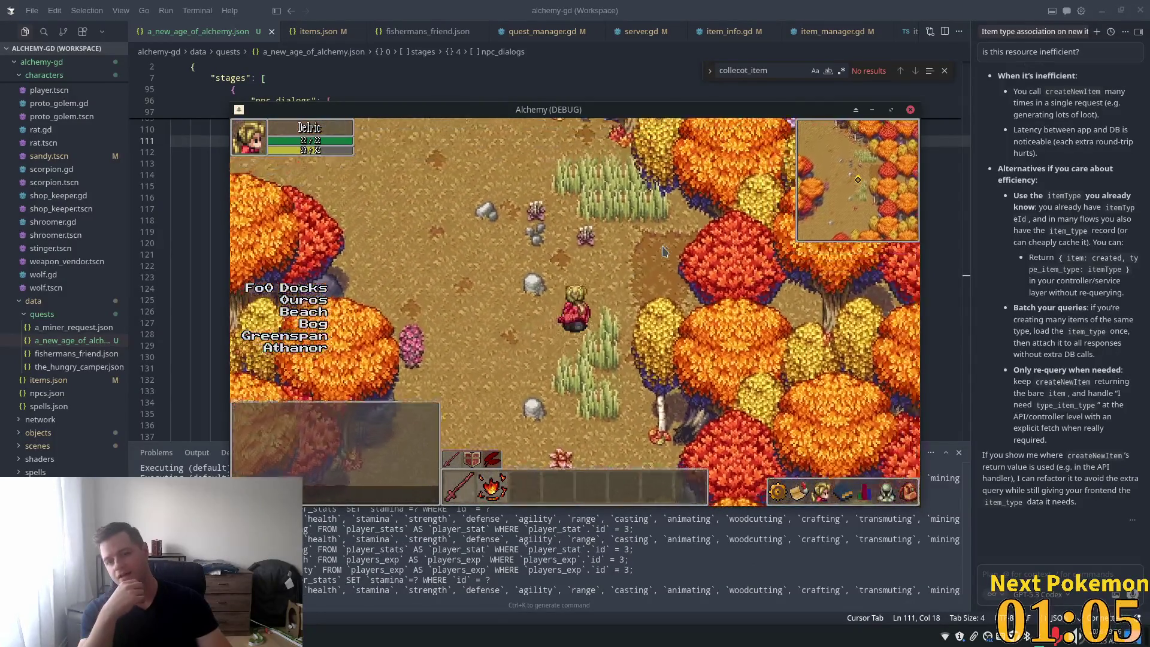
key("Right")
key("Right")
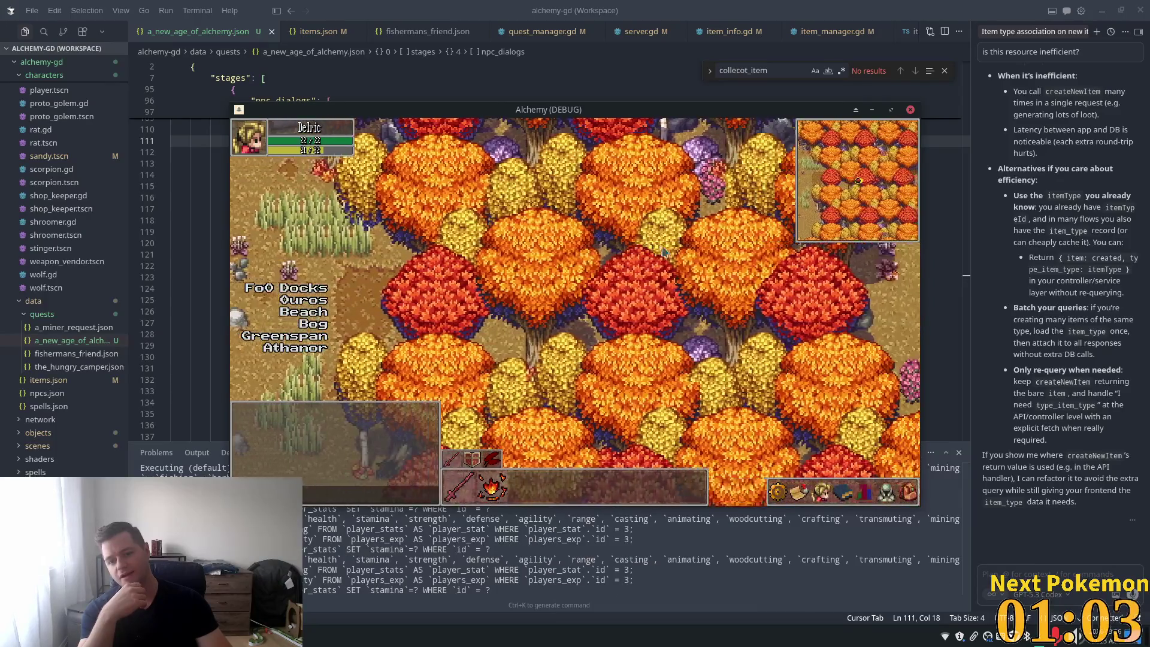
key("Right")
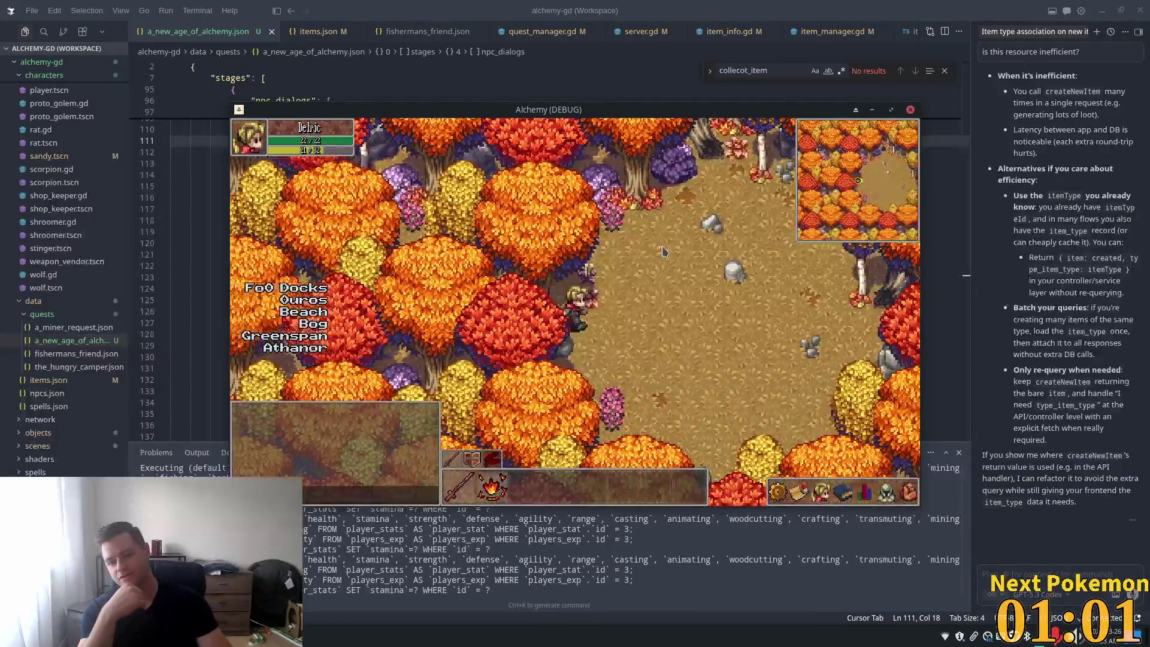
key("Right")
key("Down")
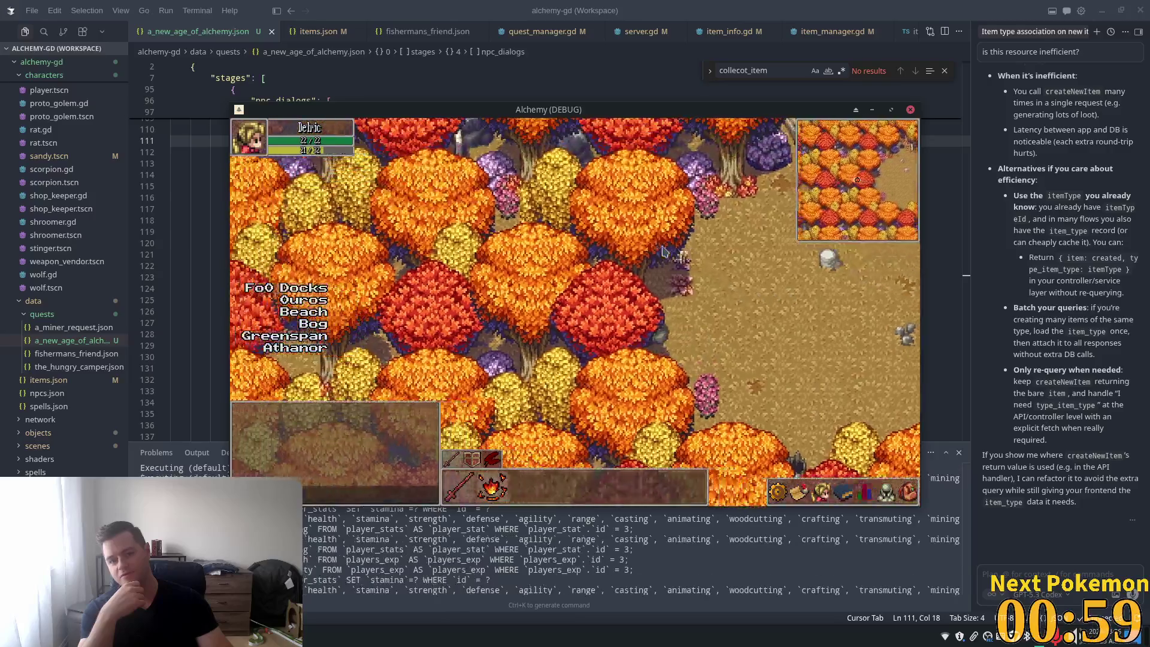
key("Left")
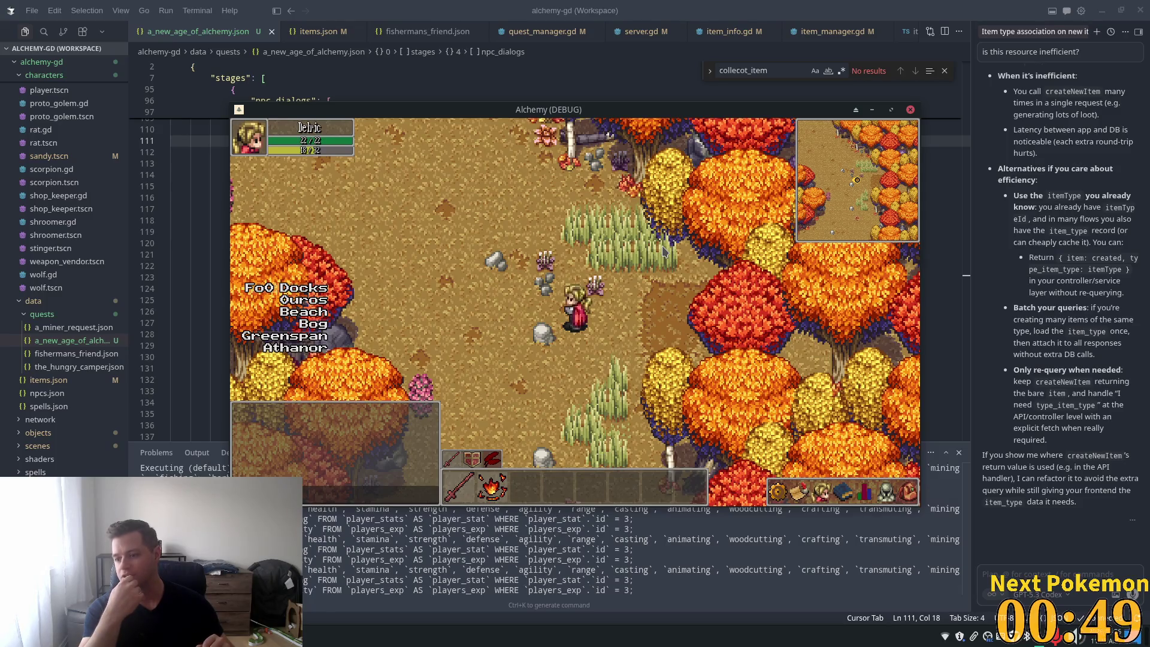
key("Down")
key("Return")
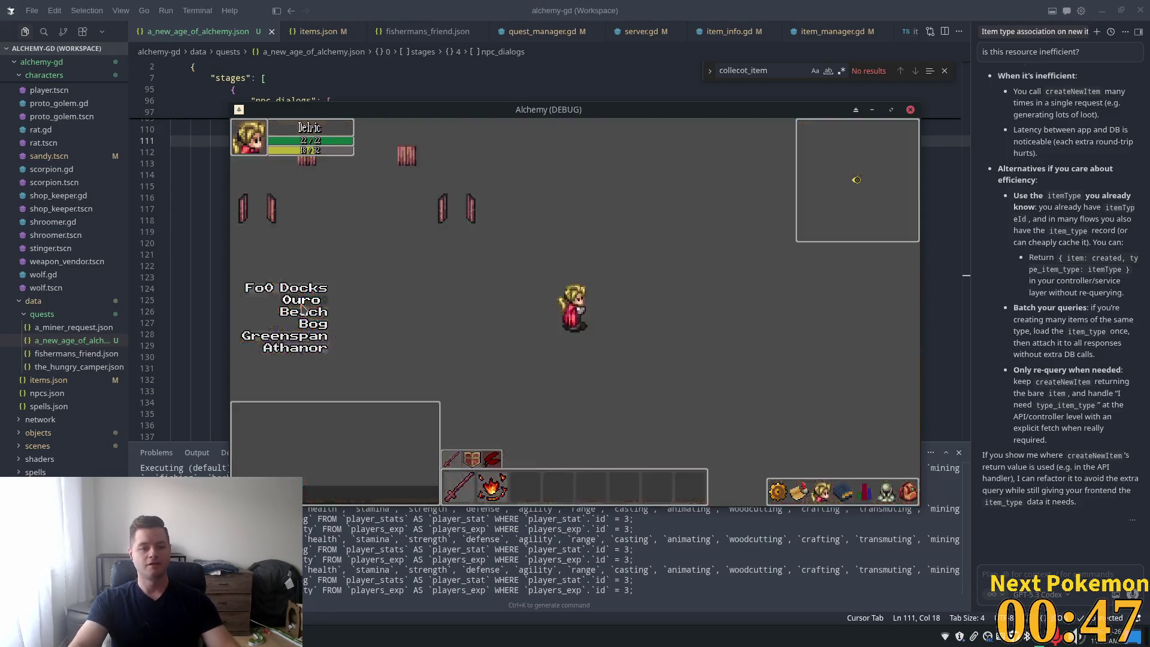
Step: Check the inventory a few times while walking east toward the fenced yard
left_click(907, 491)
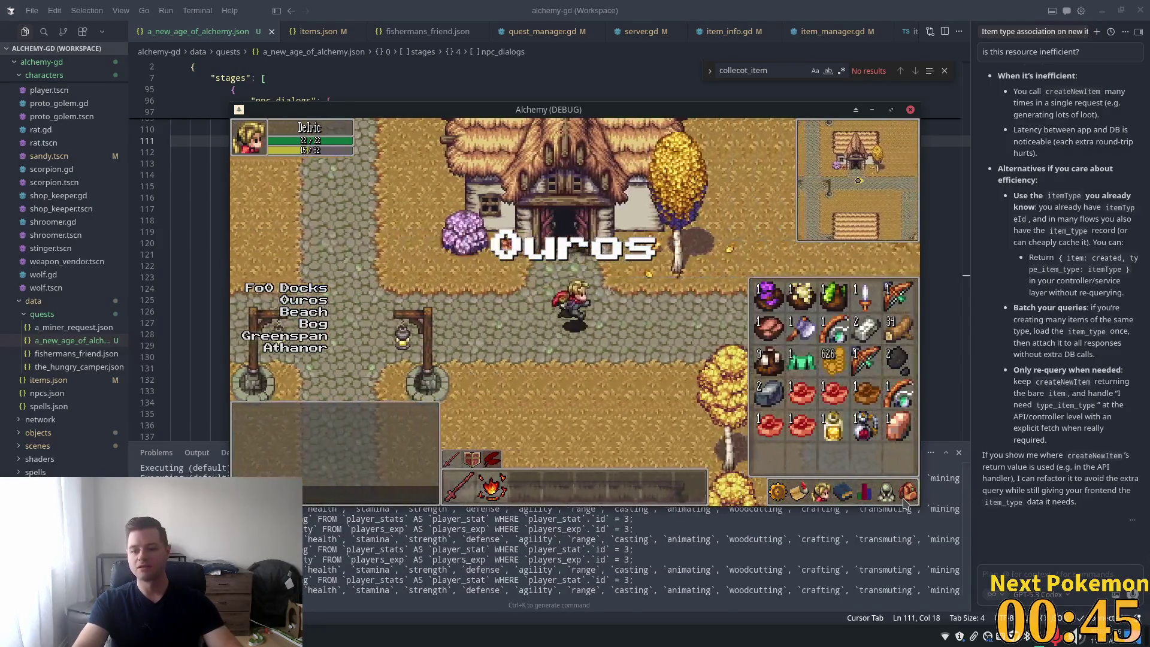
key("Right")
left_click(907, 491)
left_click(907, 491)
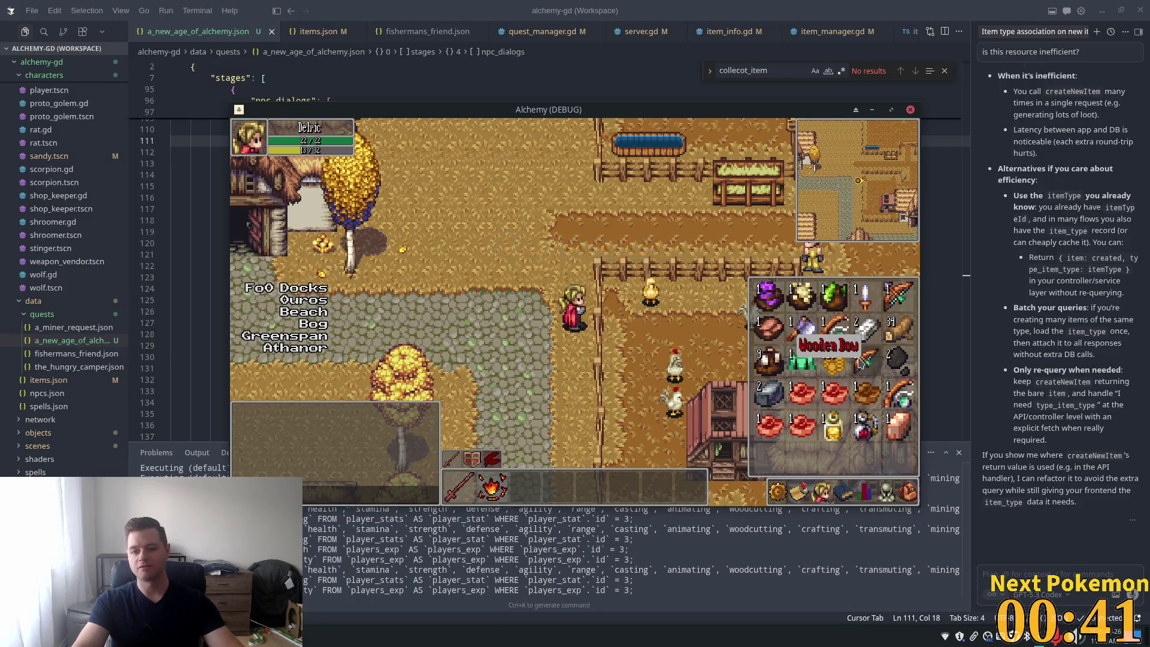
key("Escape")
key("Up")
key("Right")
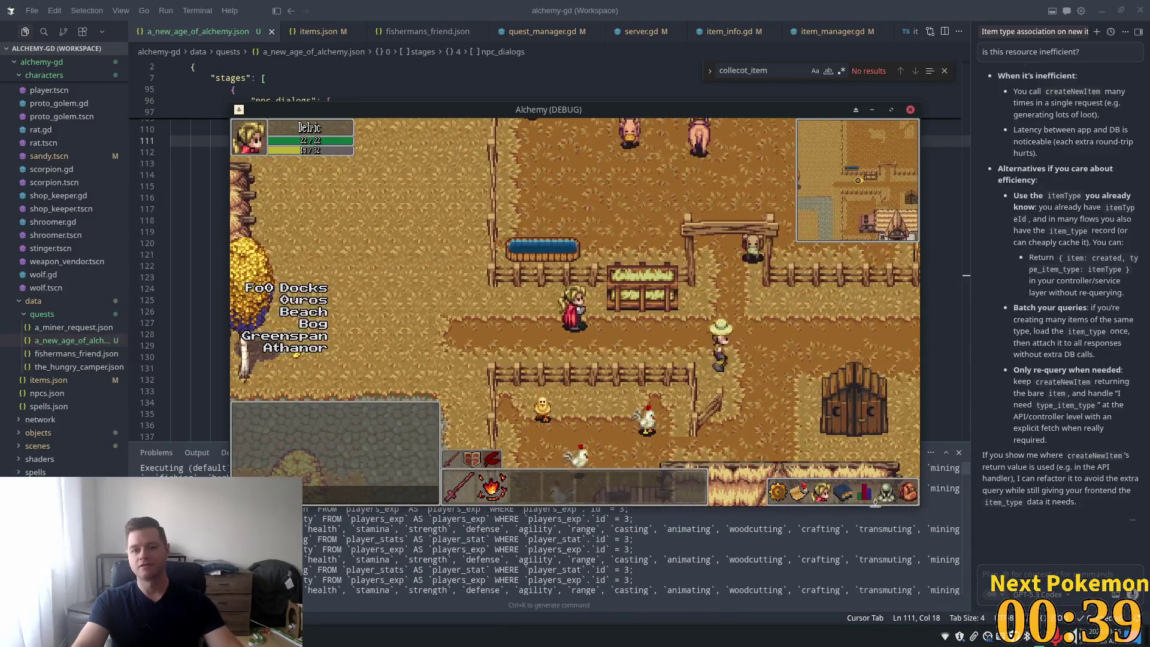
left_click(916, 492)
key("Escape")
key("Right")
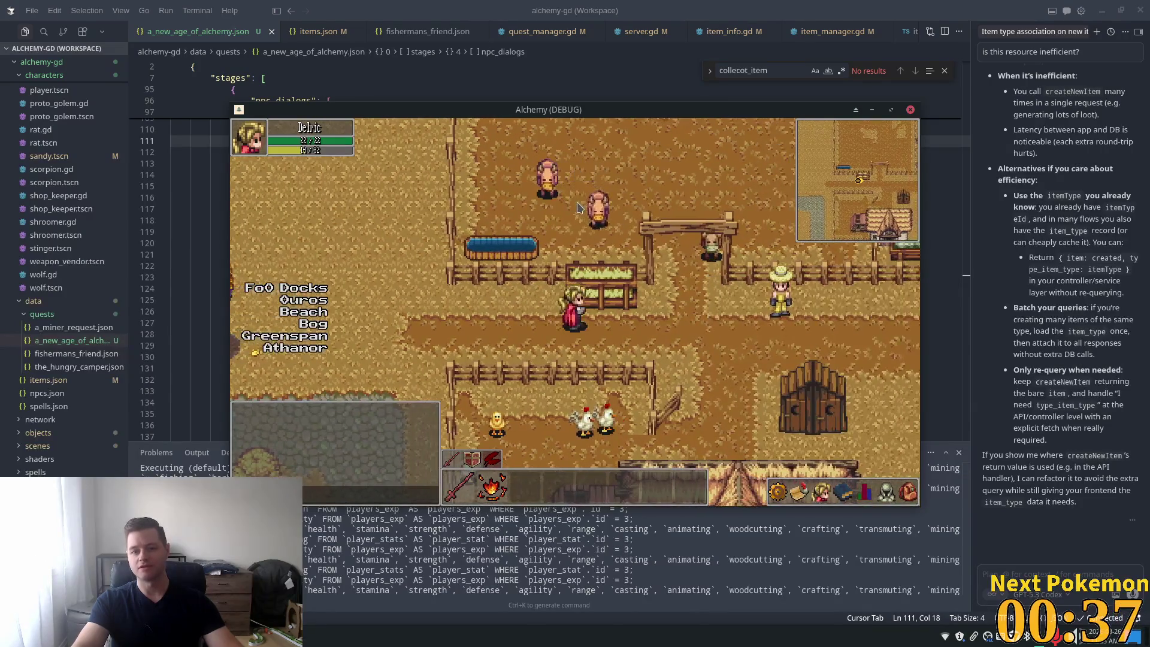
Step: Target the cow in the pen and attack it repeatedly
left_click(609, 228)
key("Right")
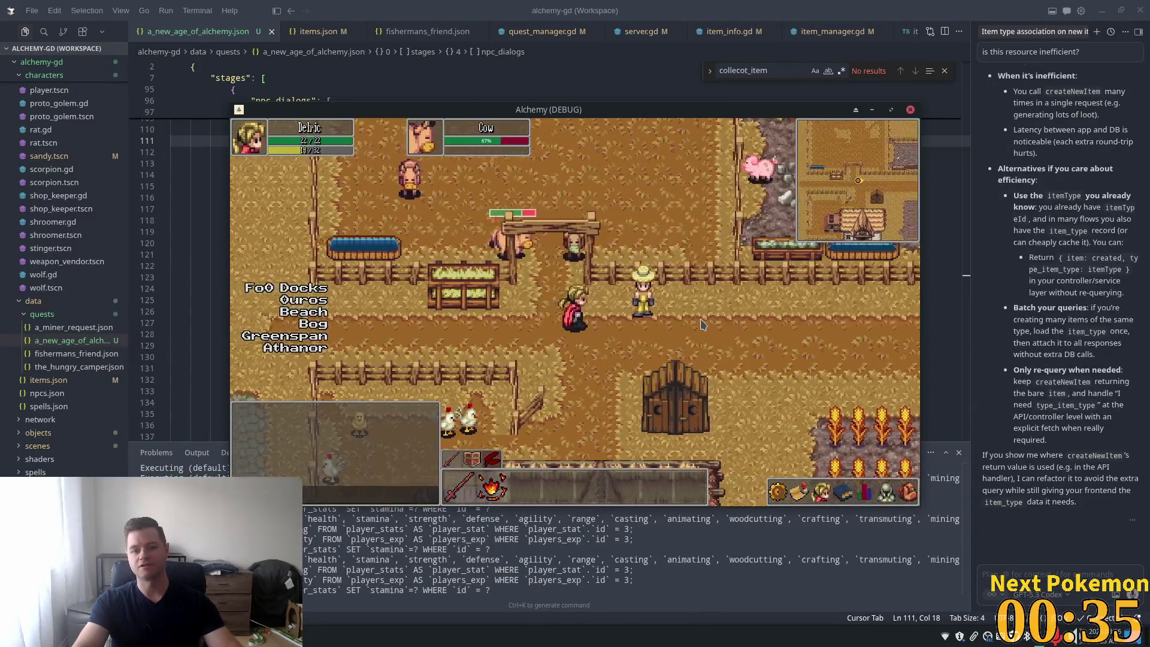
key("Right")
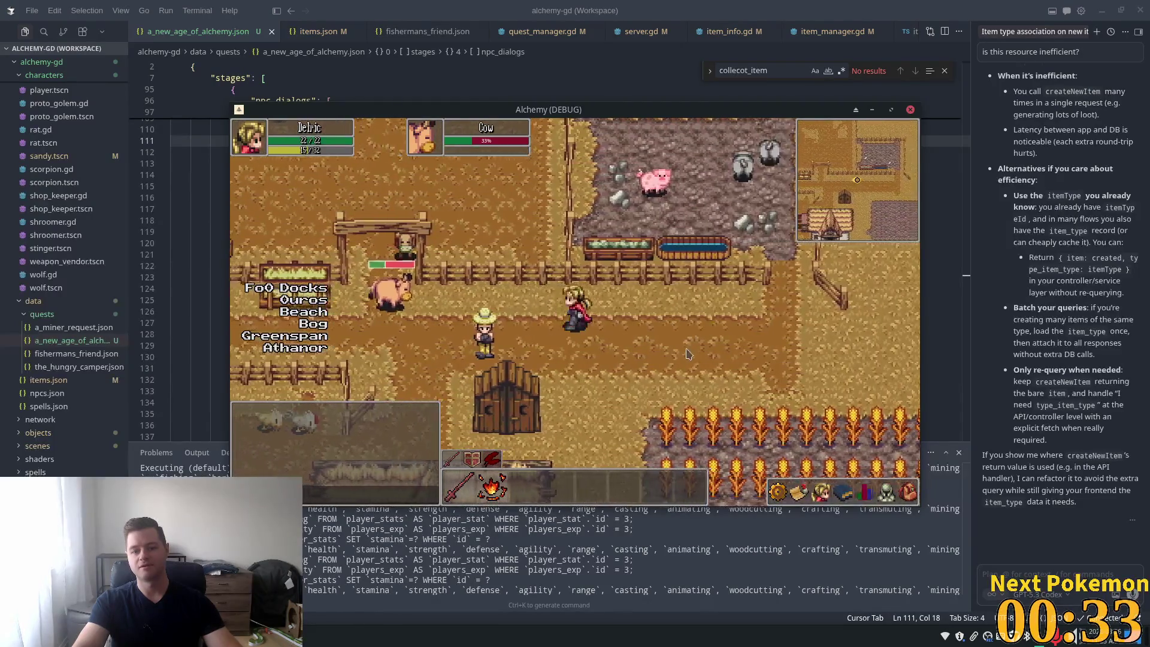
key("Left")
key("Up")
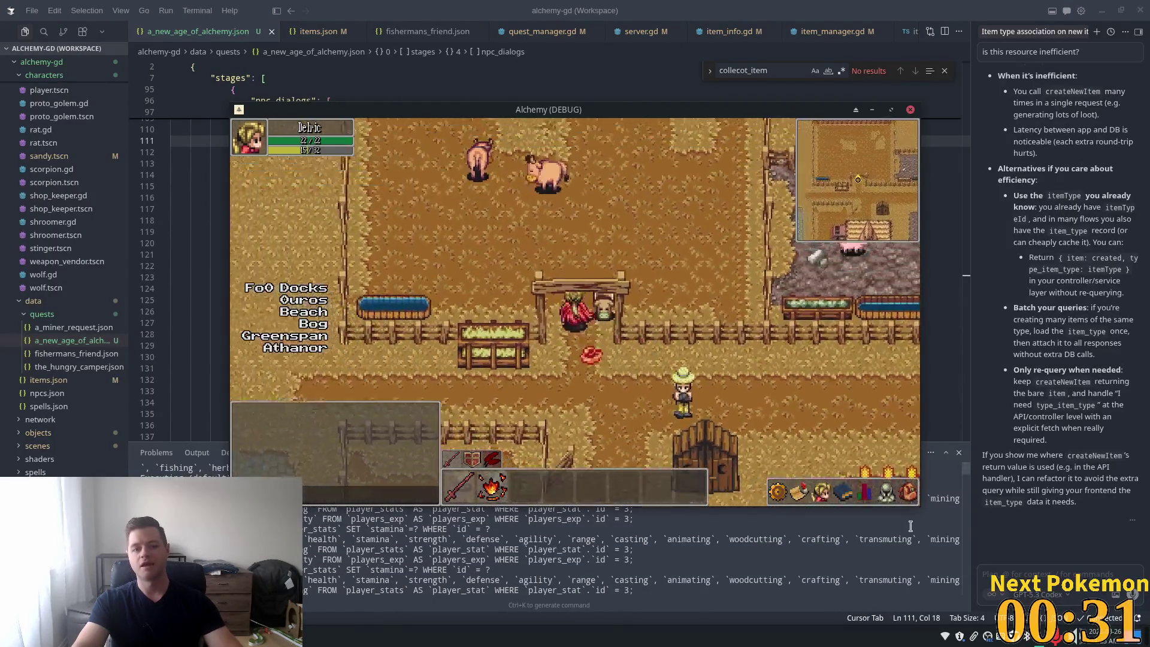
left_click(908, 492)
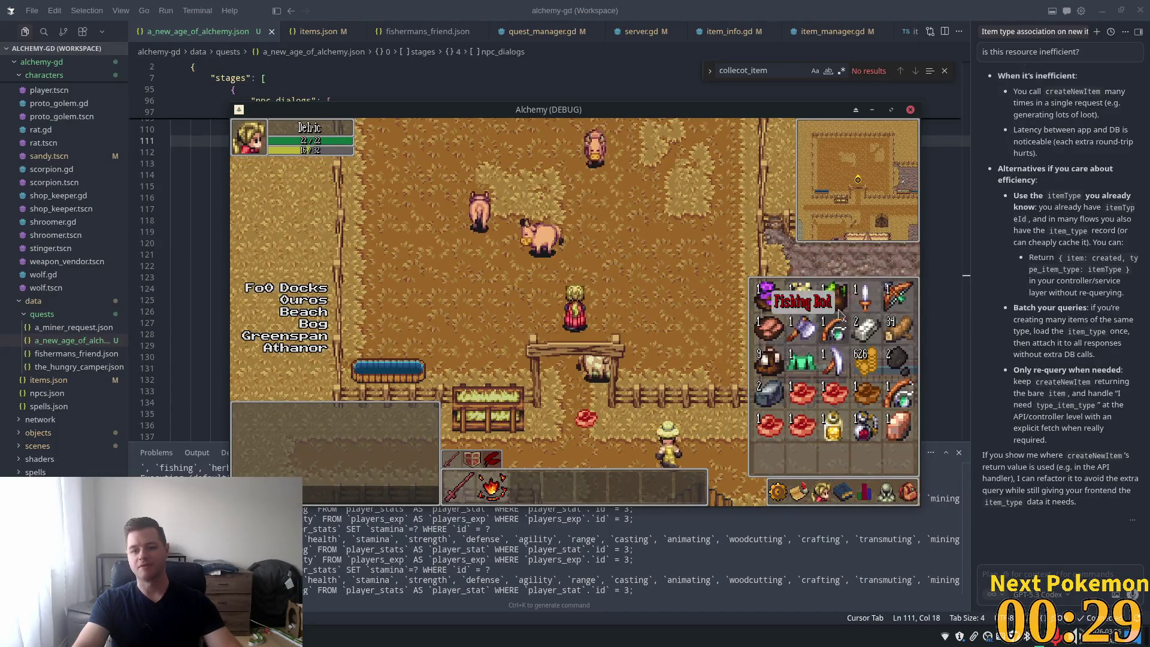
left_click(522, 262)
key("Right")
key("Up")
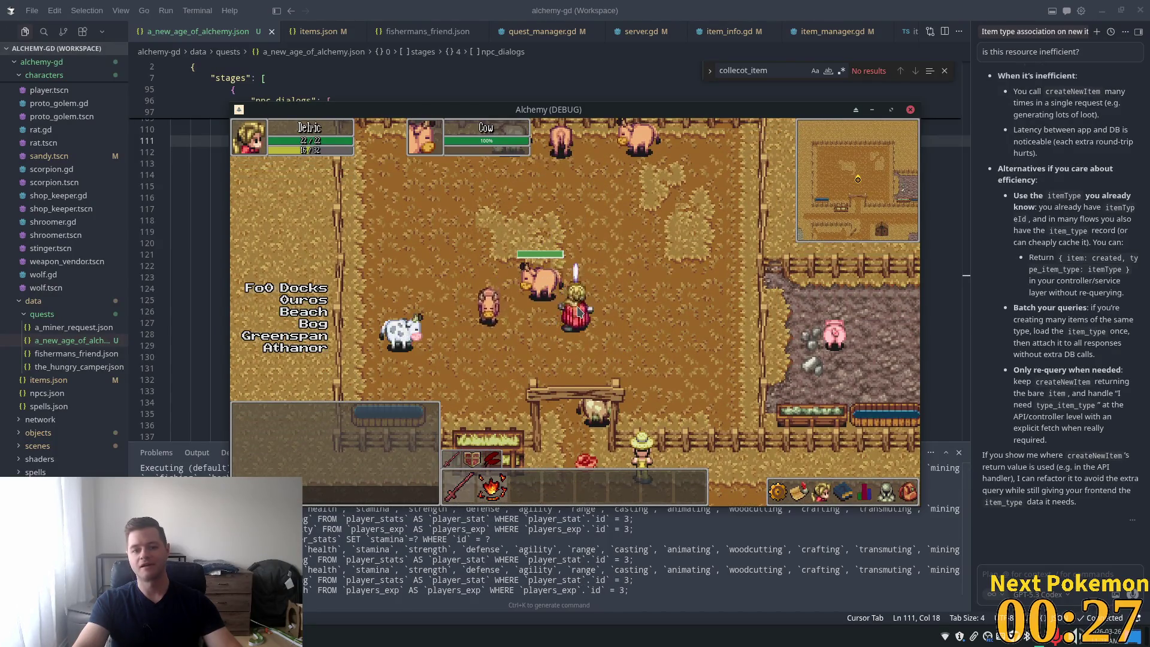
key("Right")
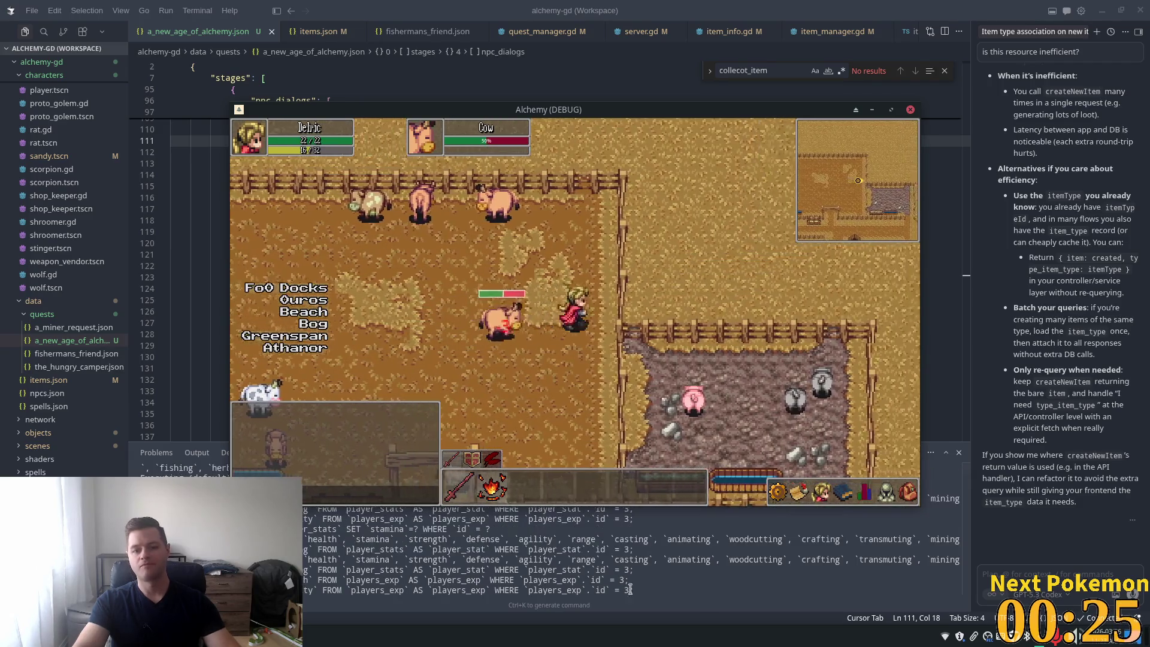
Step: Open the skills list, walk over to the straw-hat farmer and try casting Stone Wave
left_click(864, 492)
key("Left")
key("Down")
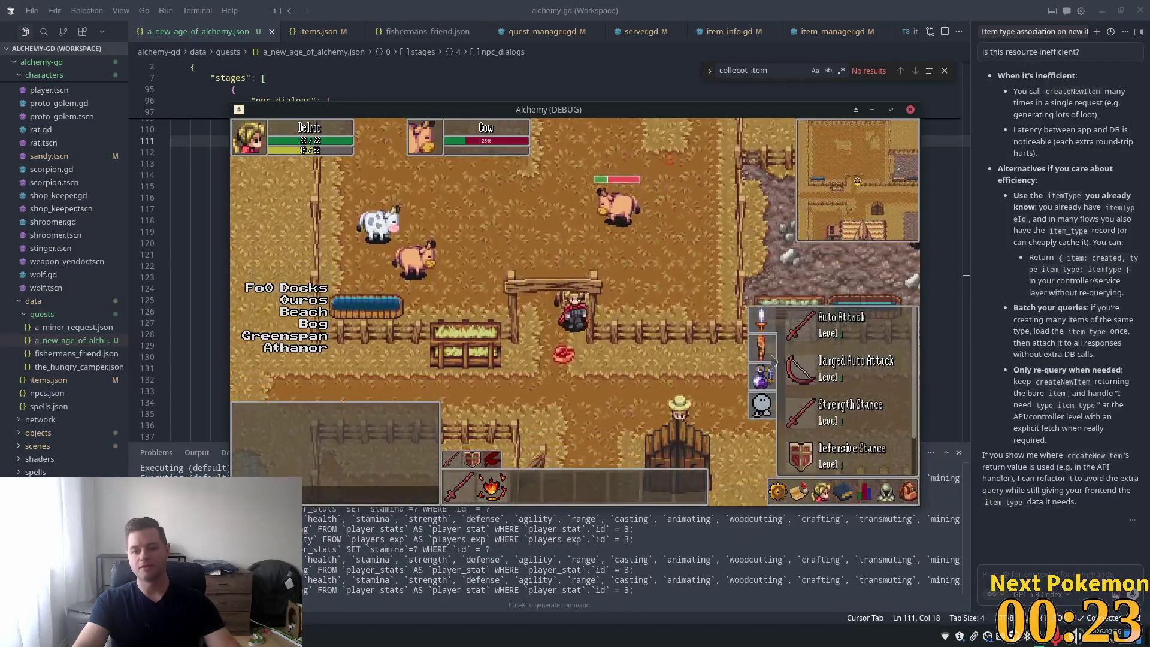
key("Right")
key("Down")
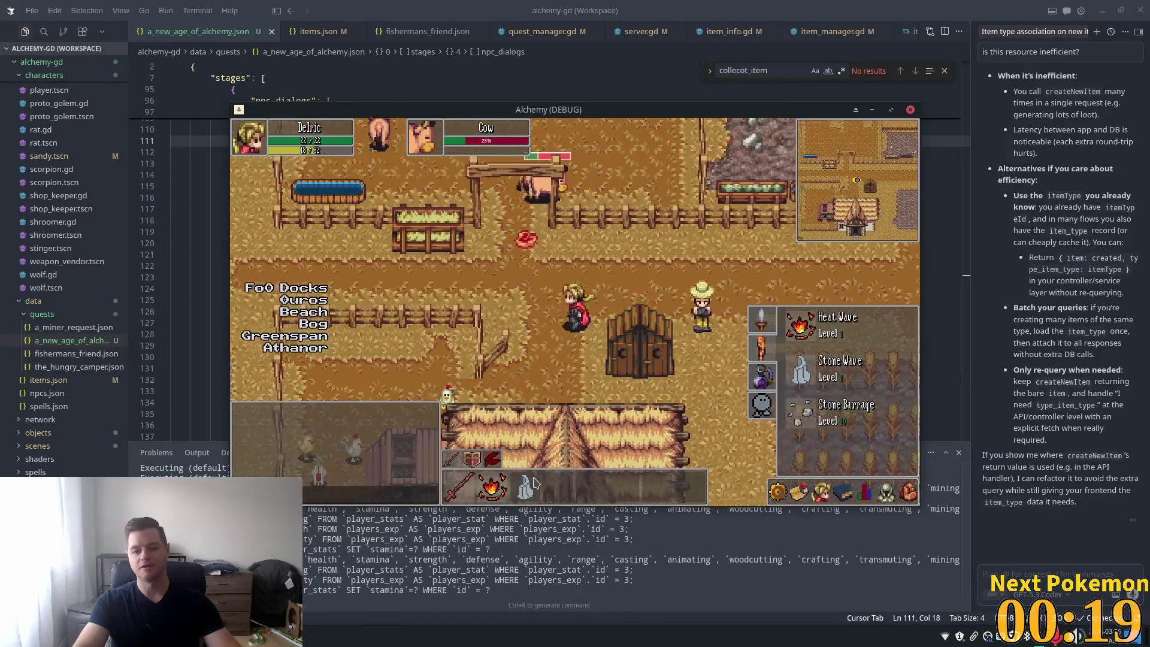
key("Left")
key("Up")
left_click(525, 486)
key("Up")
key("Right")
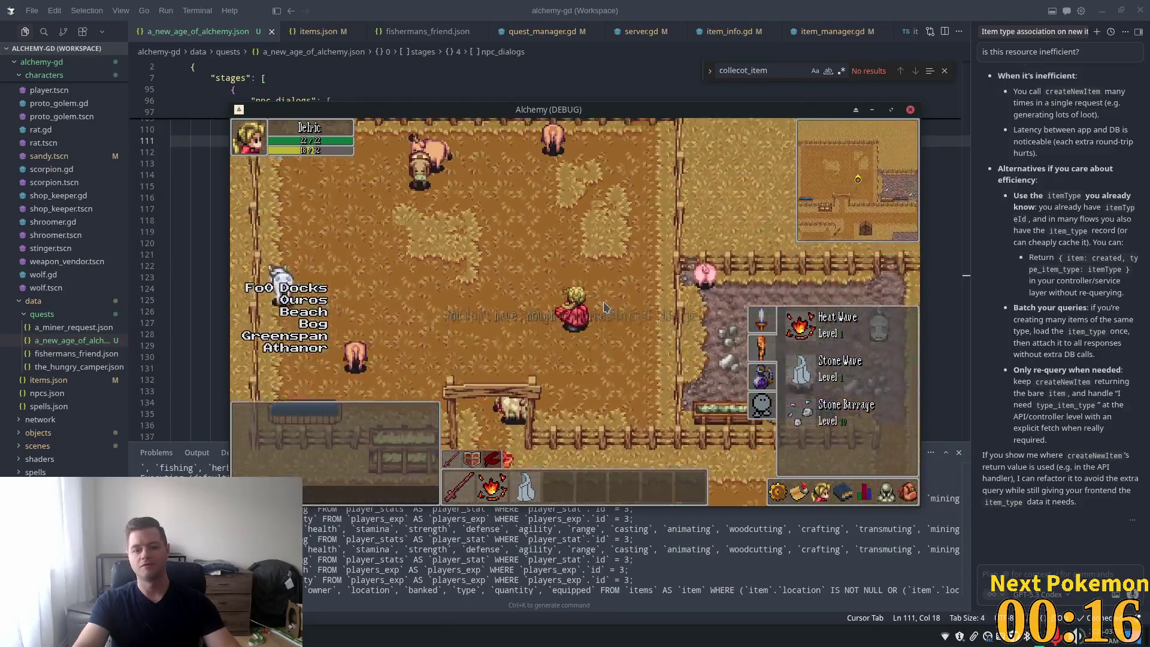
key("Left")
key("Down")
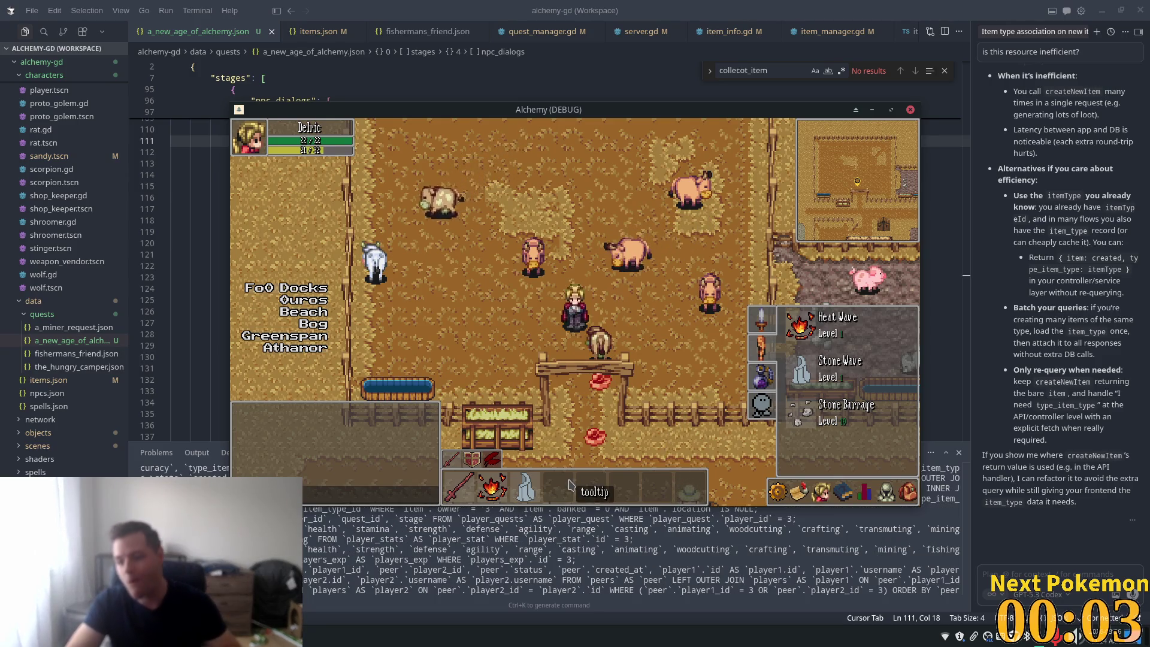
left_click(624, 281)
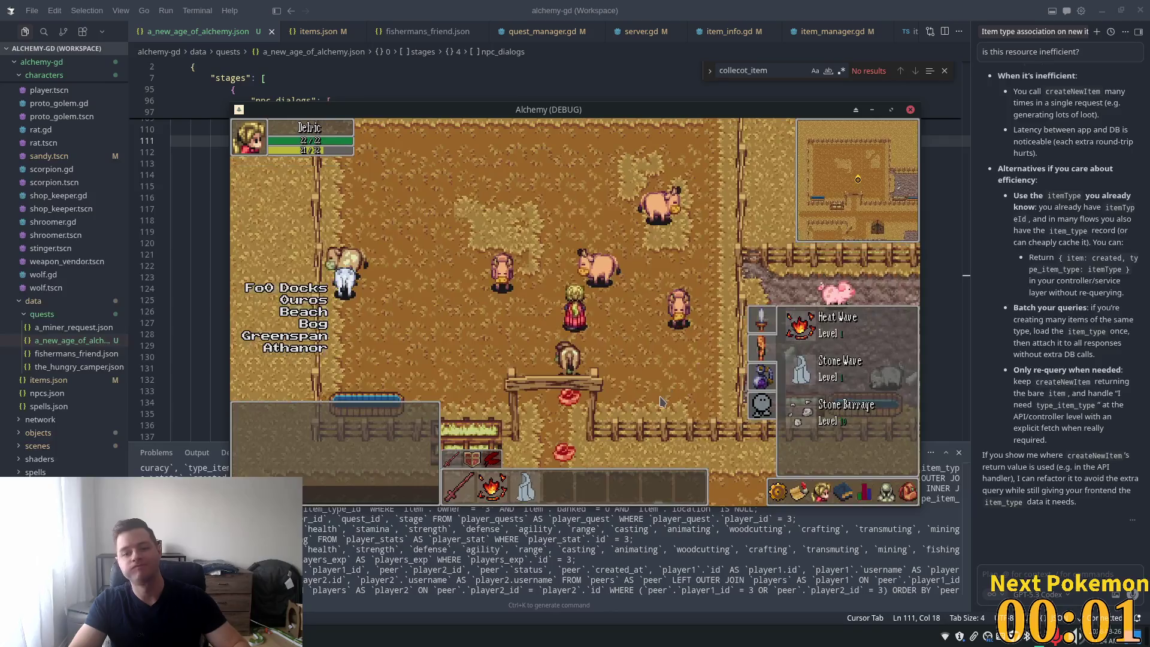
Step: Chase and fight the wounded cow around the pen, down-left past the fence
key("a")
key("s")
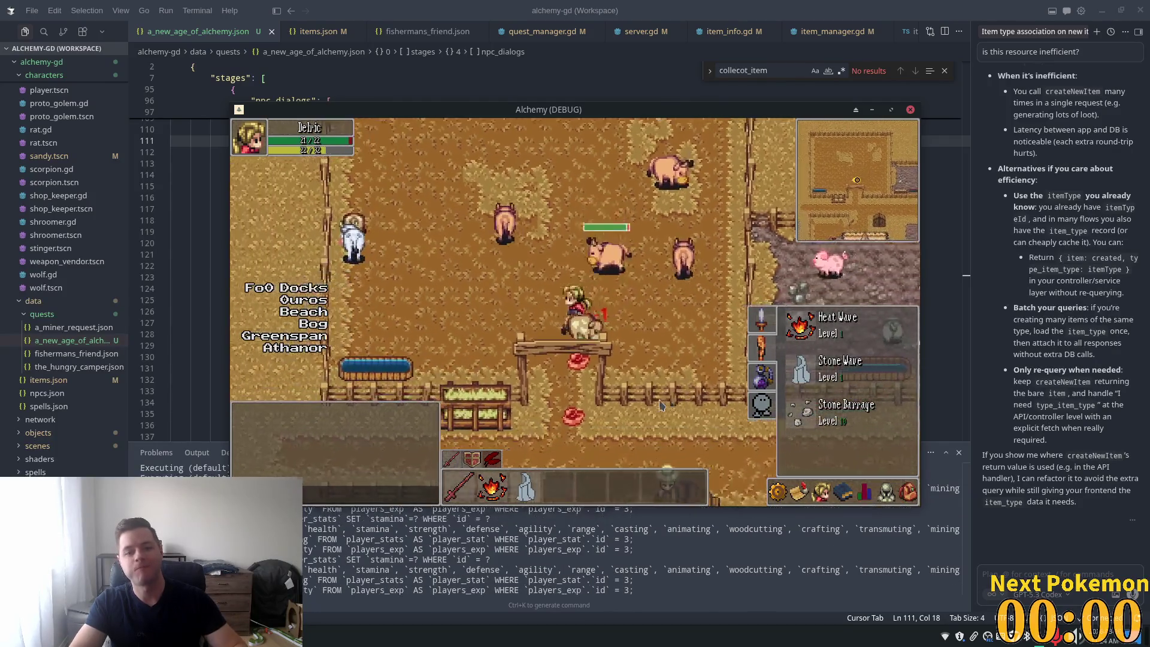
key("a")
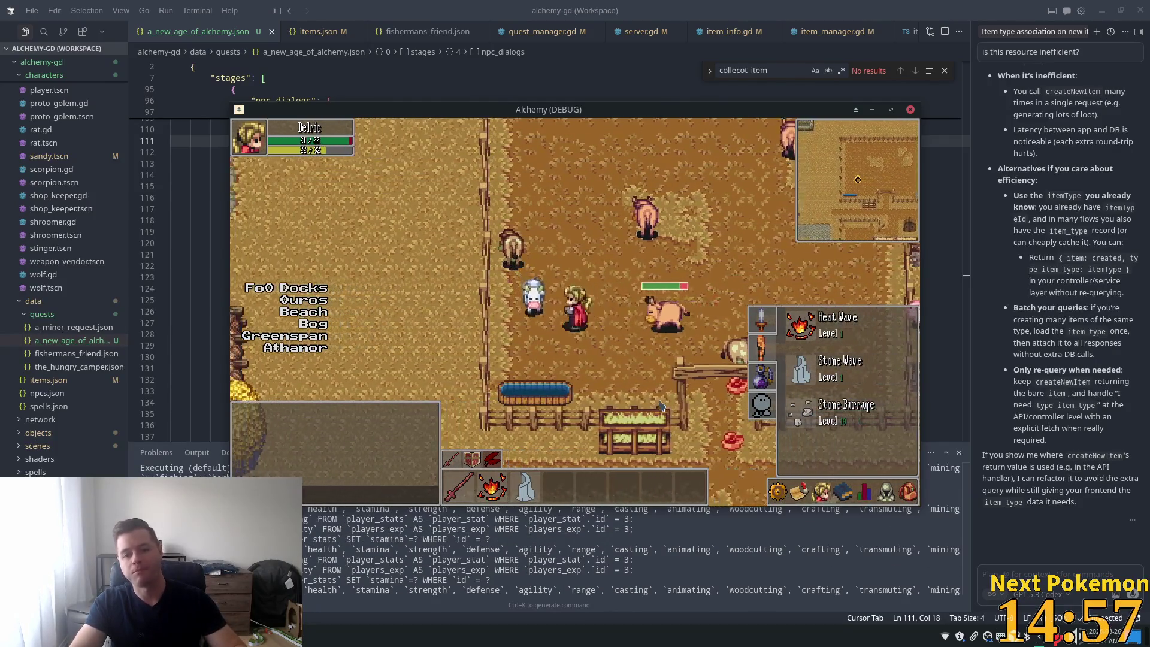
key("d")
key("s")
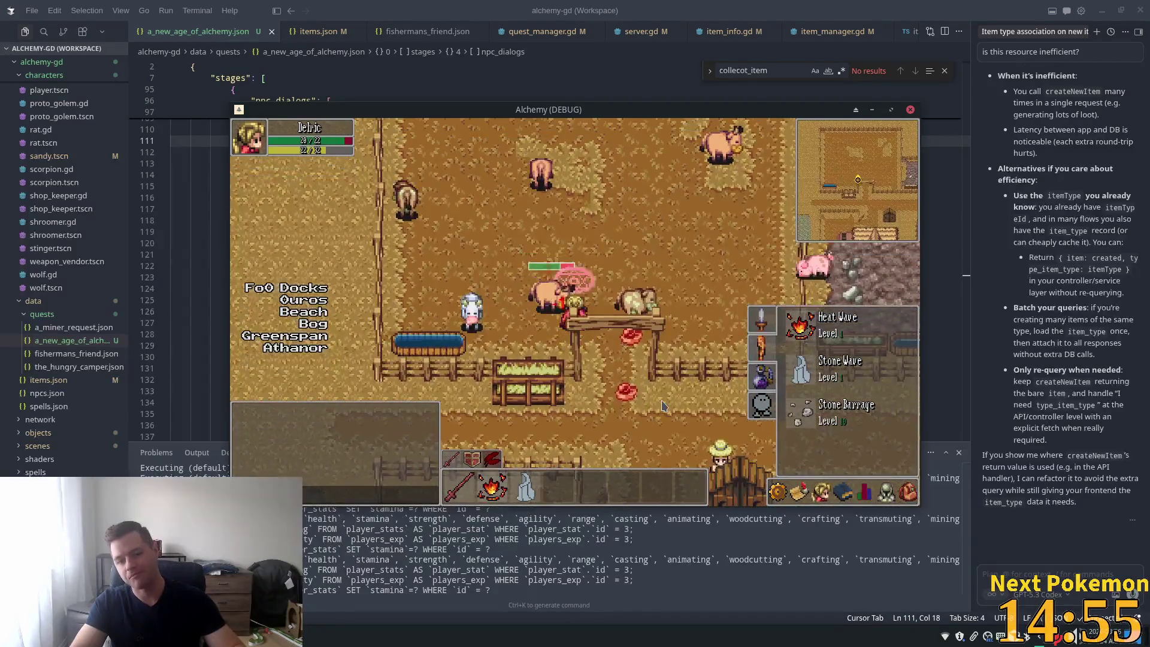
key("w")
key("d")
key("s")
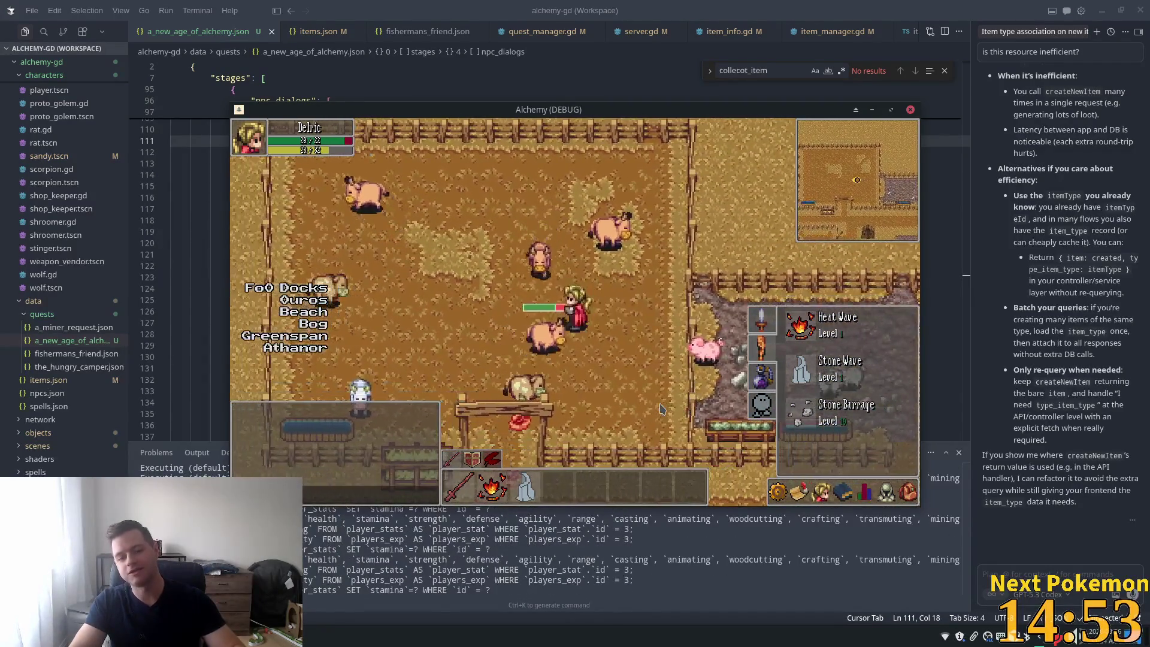
key("a")
key("s")
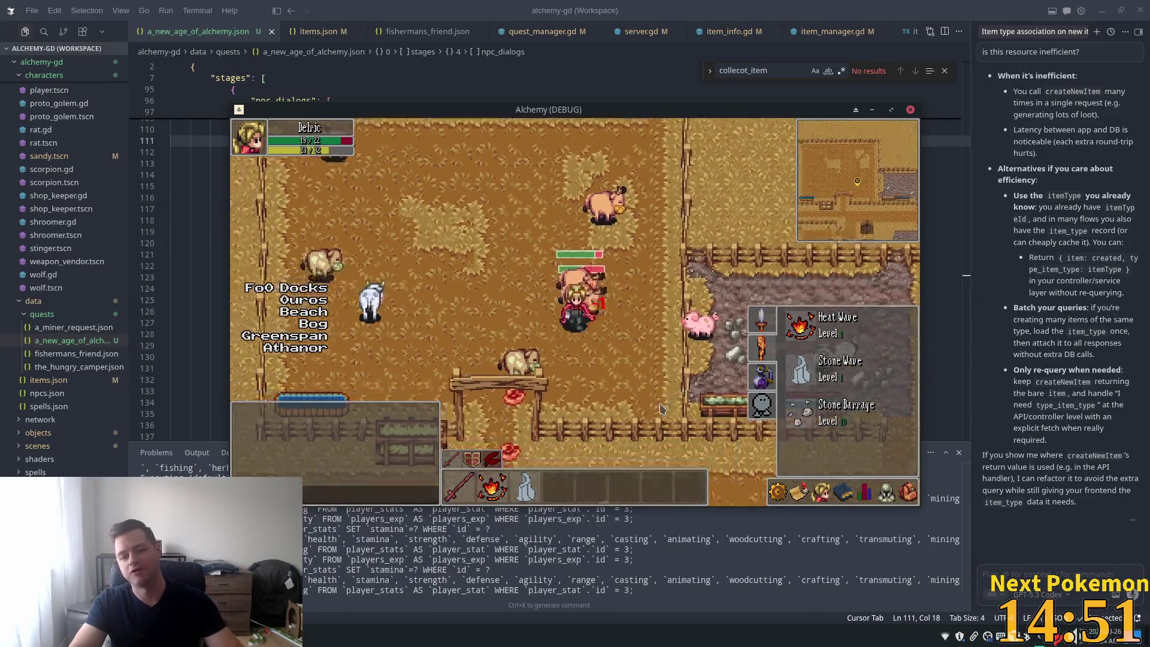
key("a")
key("s")
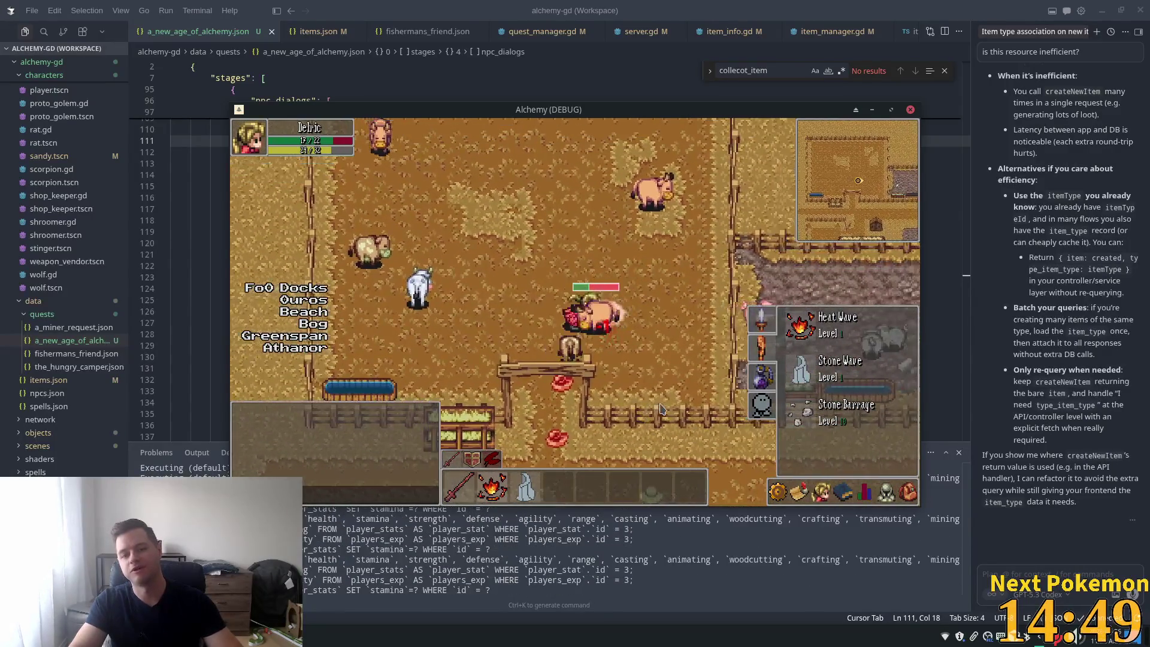
Step: Follow the cow out of the pen toward the wheat field and kill it
key("d")
key("s")
key("d")
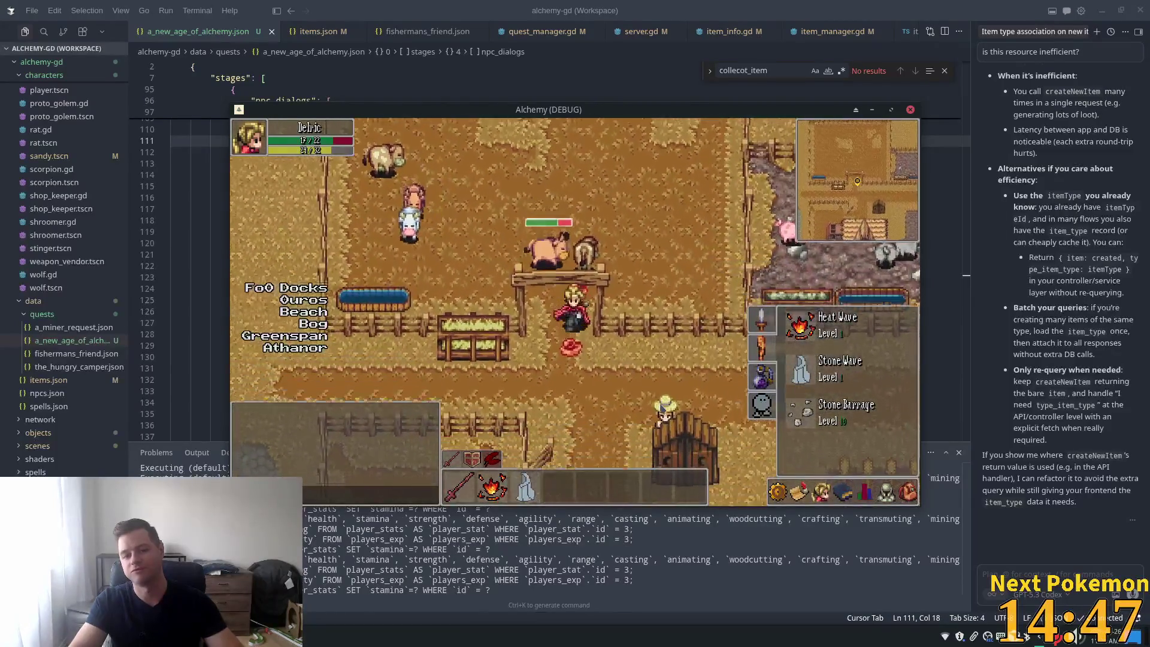
key("s")
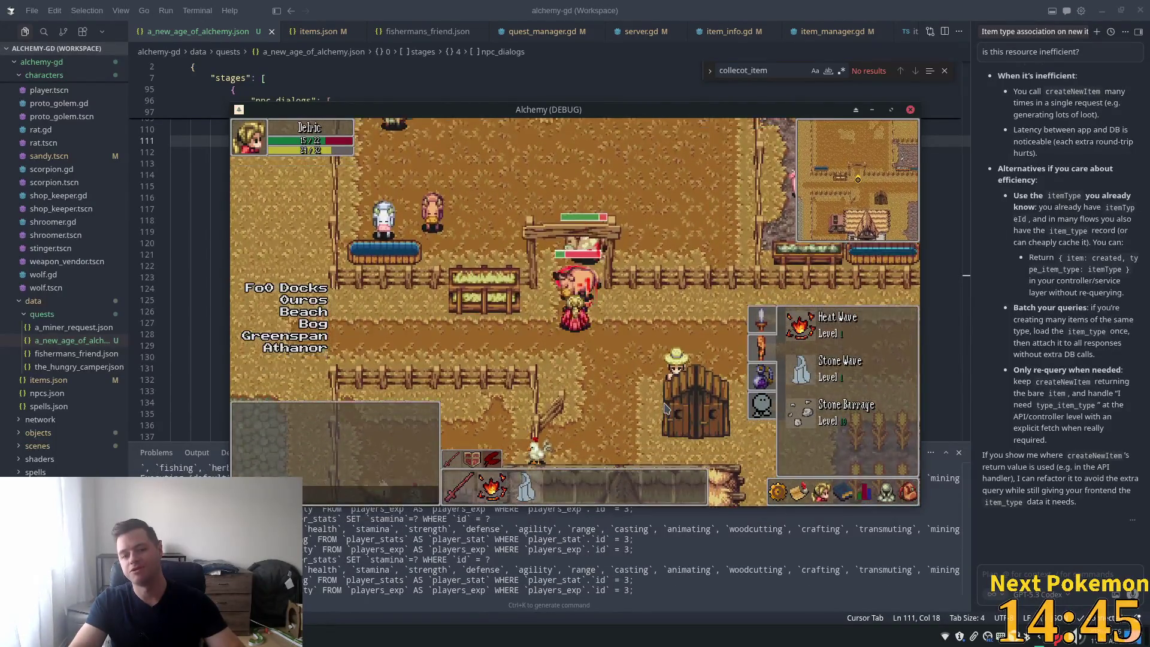
key("w")
key("d")
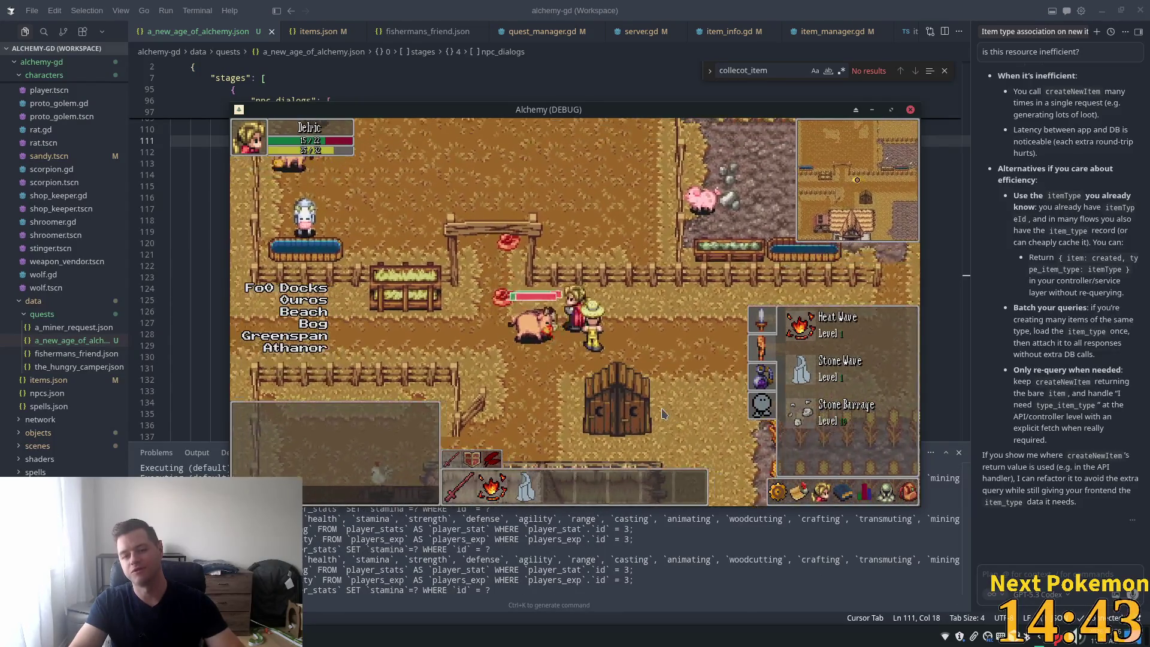
key("d")
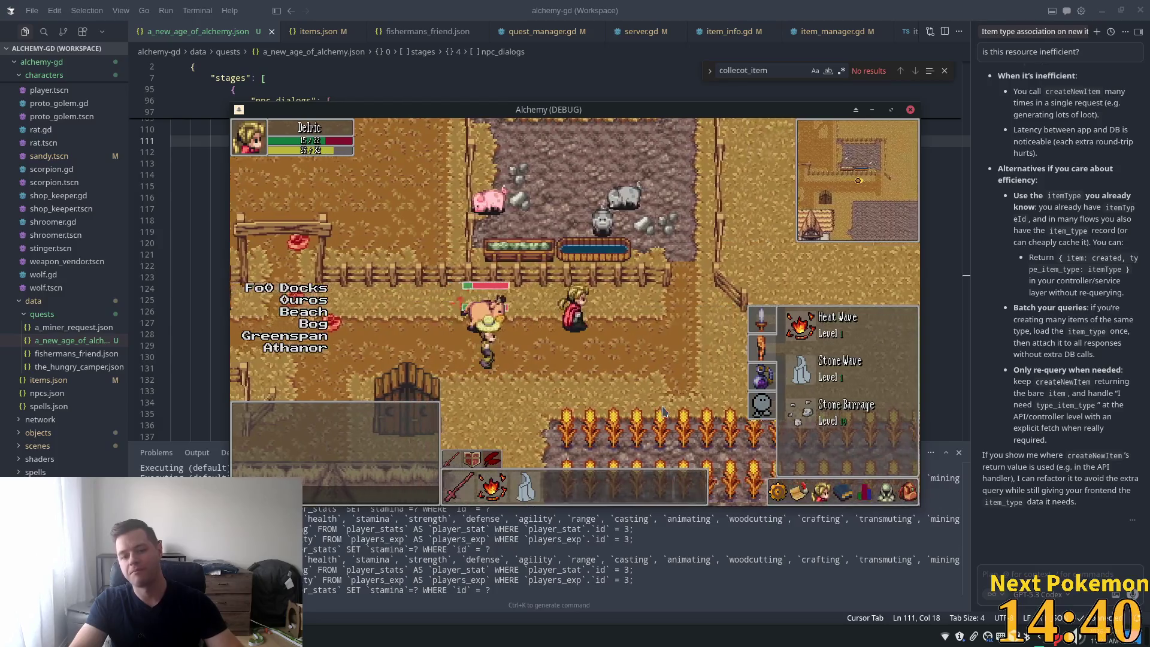
key("d")
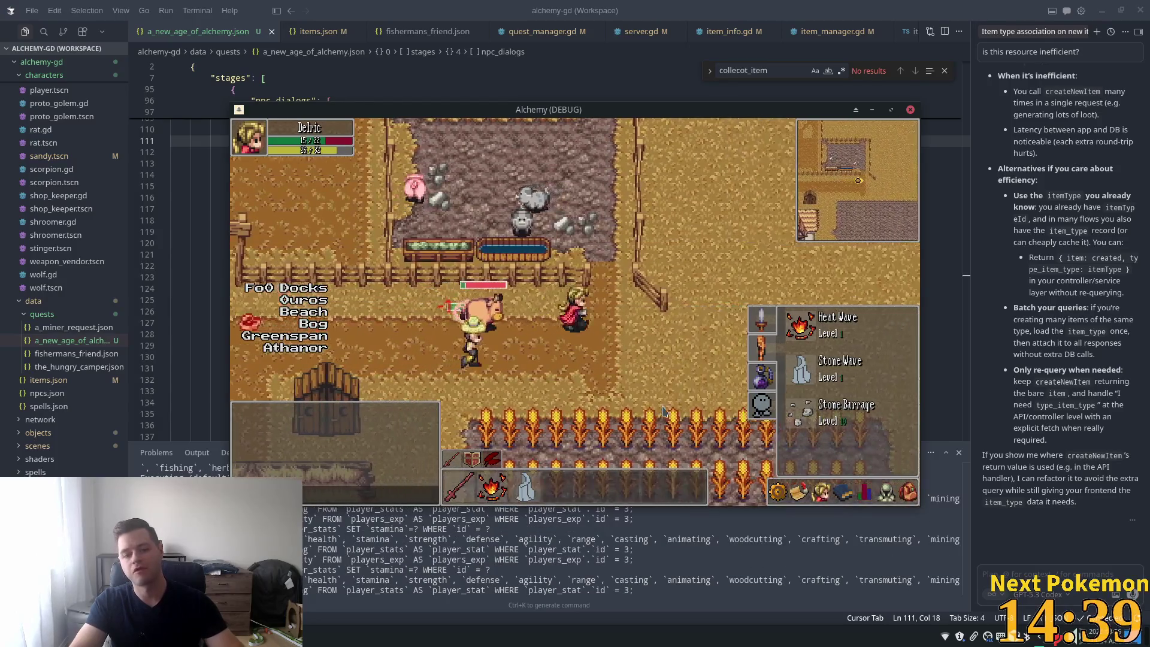
key("d")
key("d")
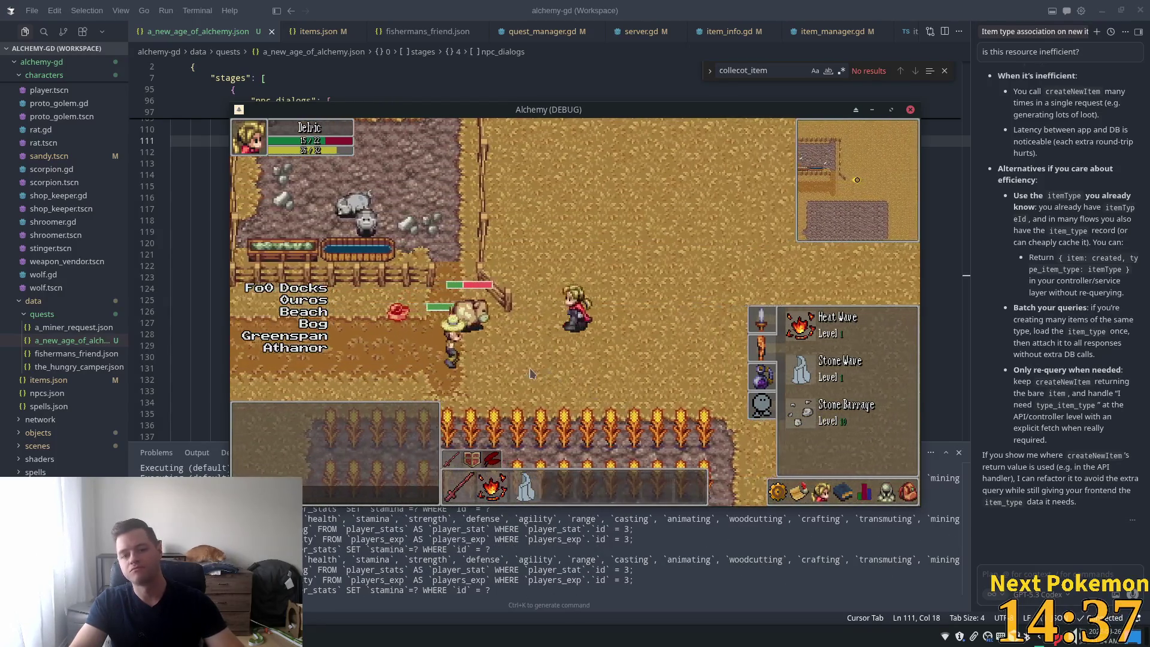
Step: Walk toward the dropped items, target the Farmer and strike him with the sword
key("a")
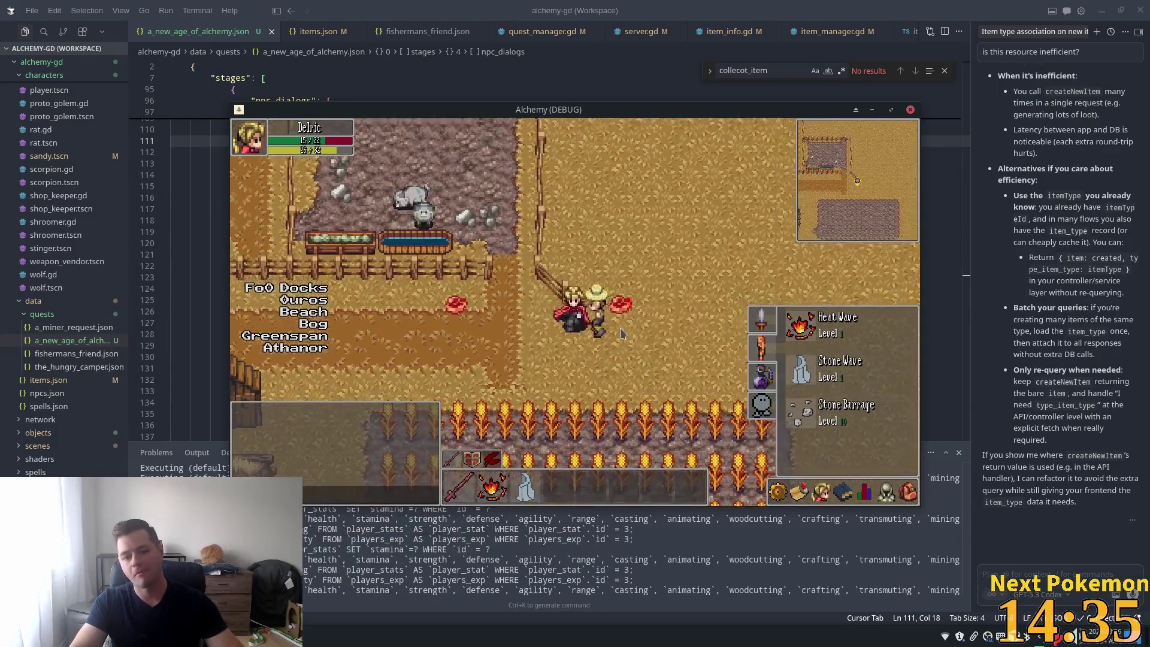
key("s")
key("a")
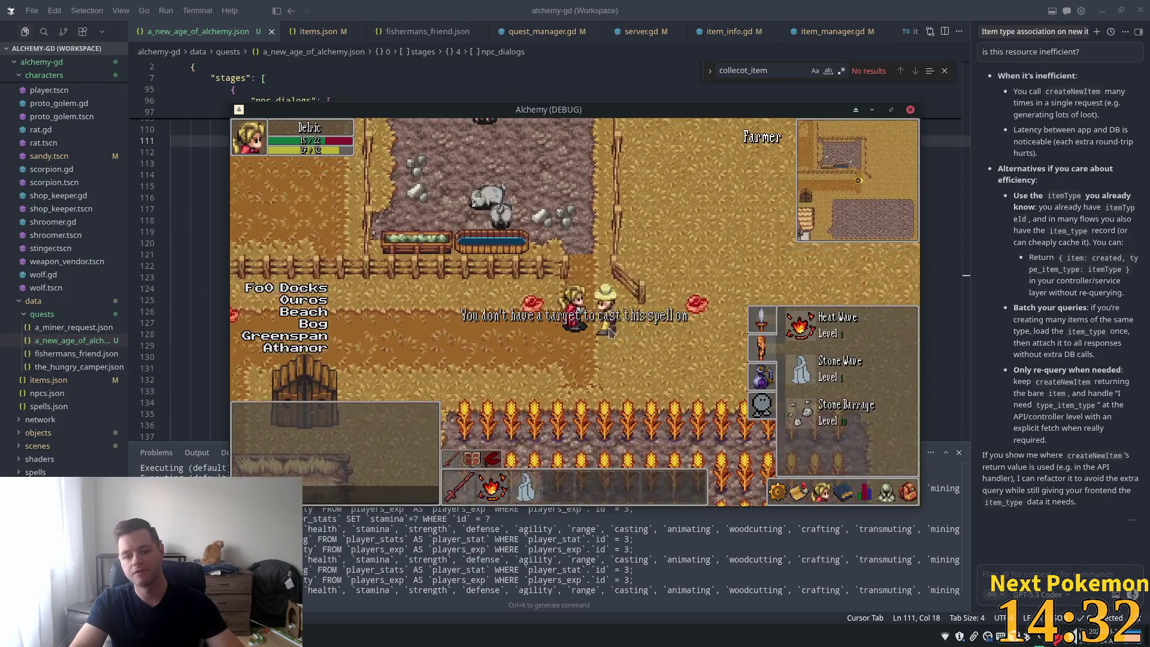
left_click(609, 332)
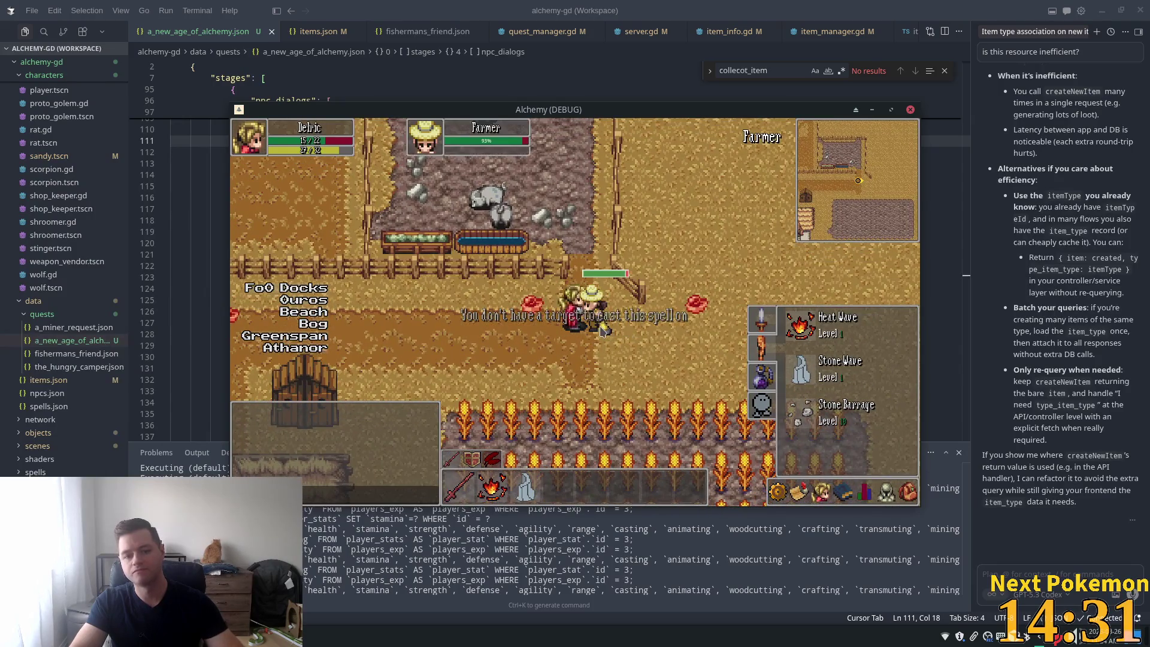
key("a")
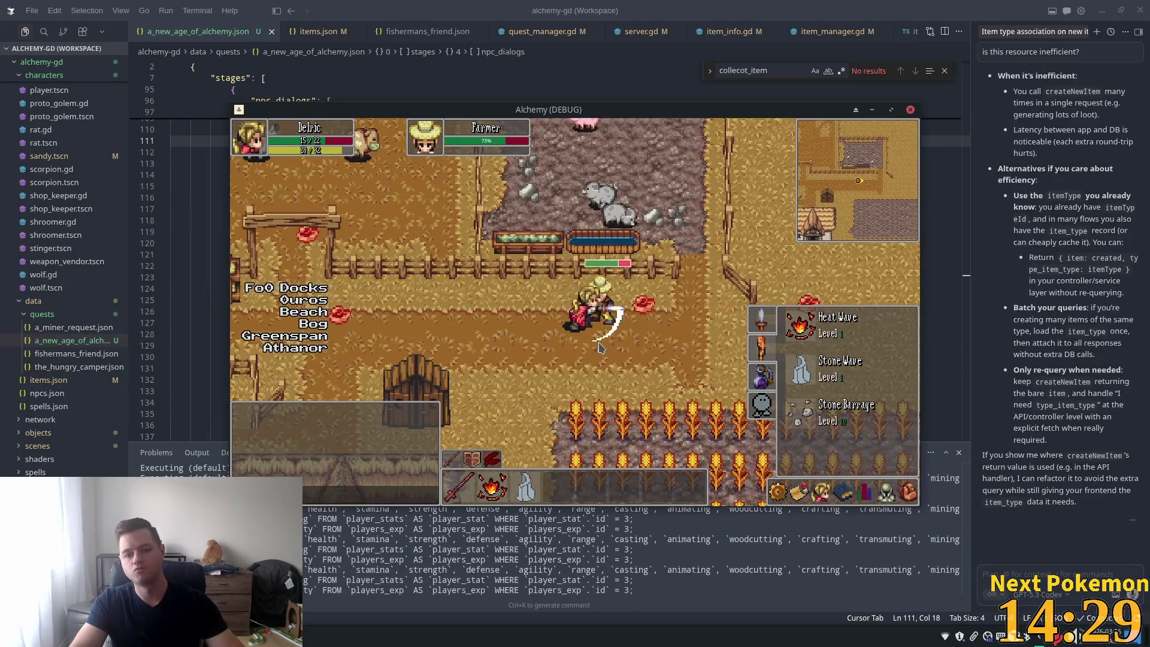
key("a")
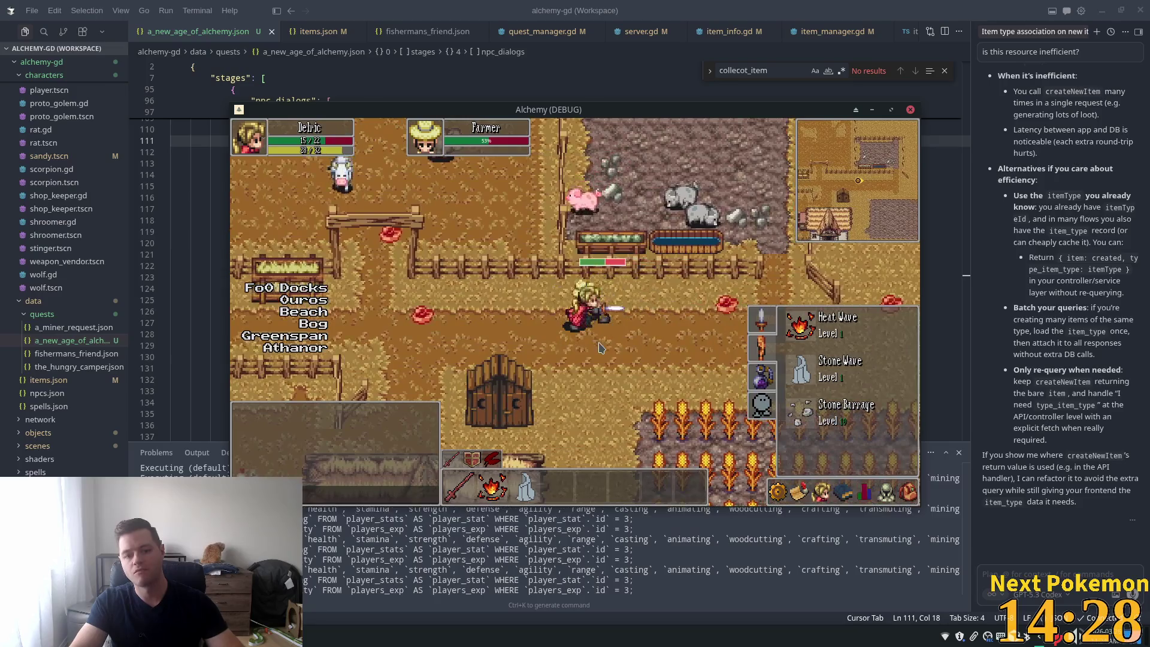
key("a")
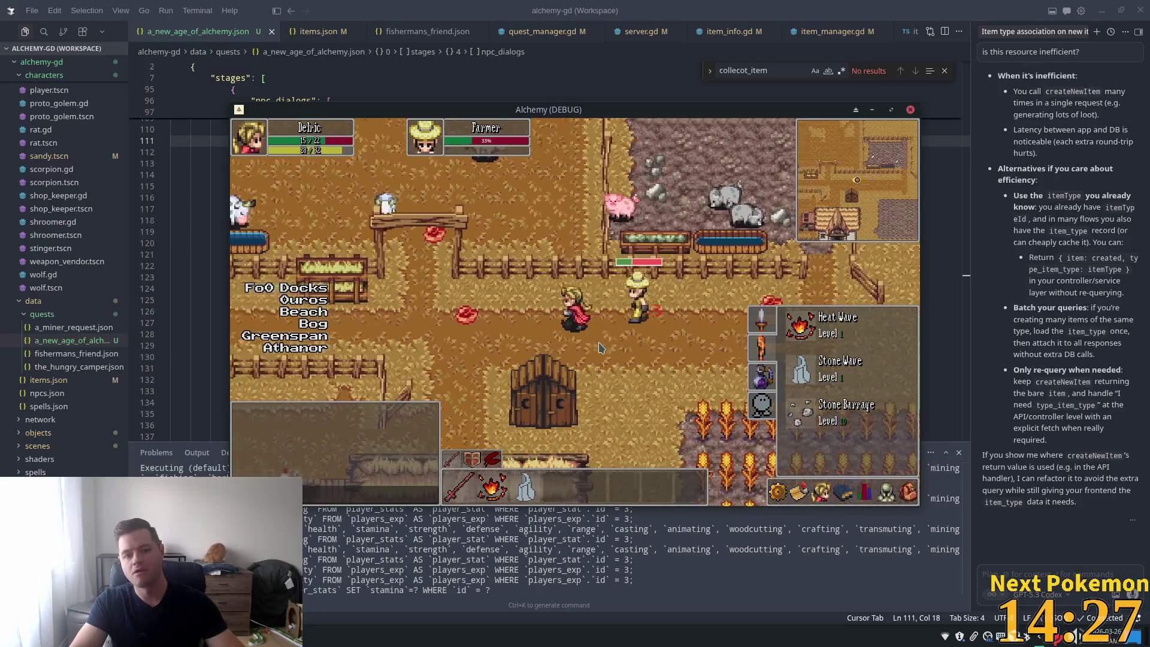
key("a")
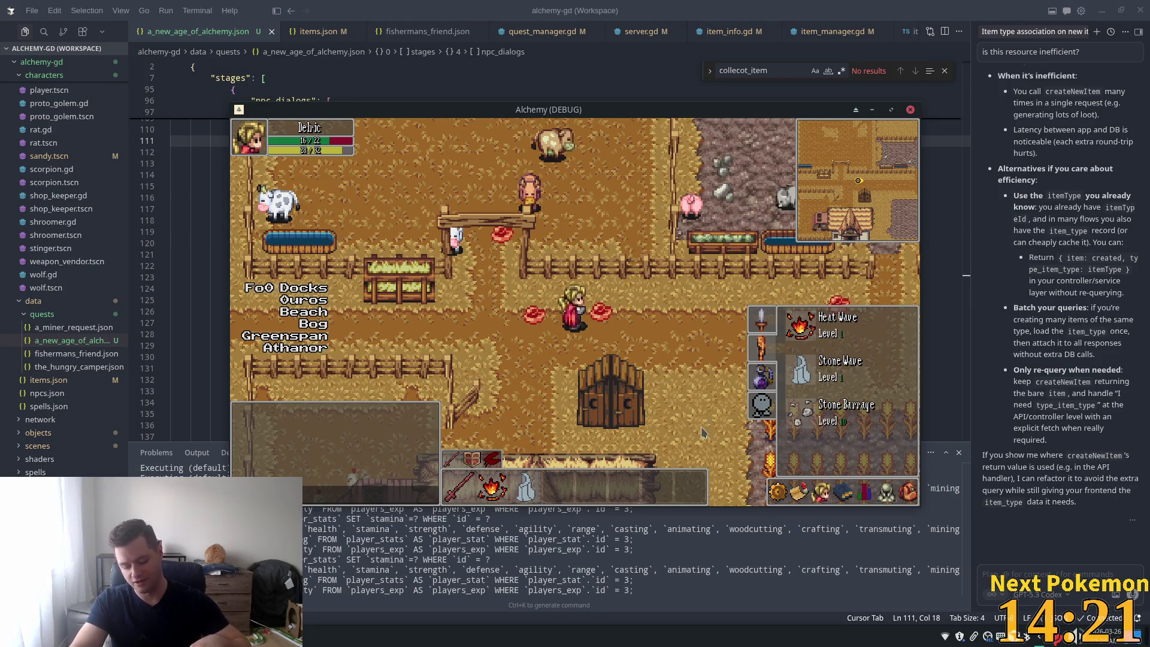
Step: Open the inventory, walk up toward the path, then switch to the Pokémon collection window
key("i")
key("i")
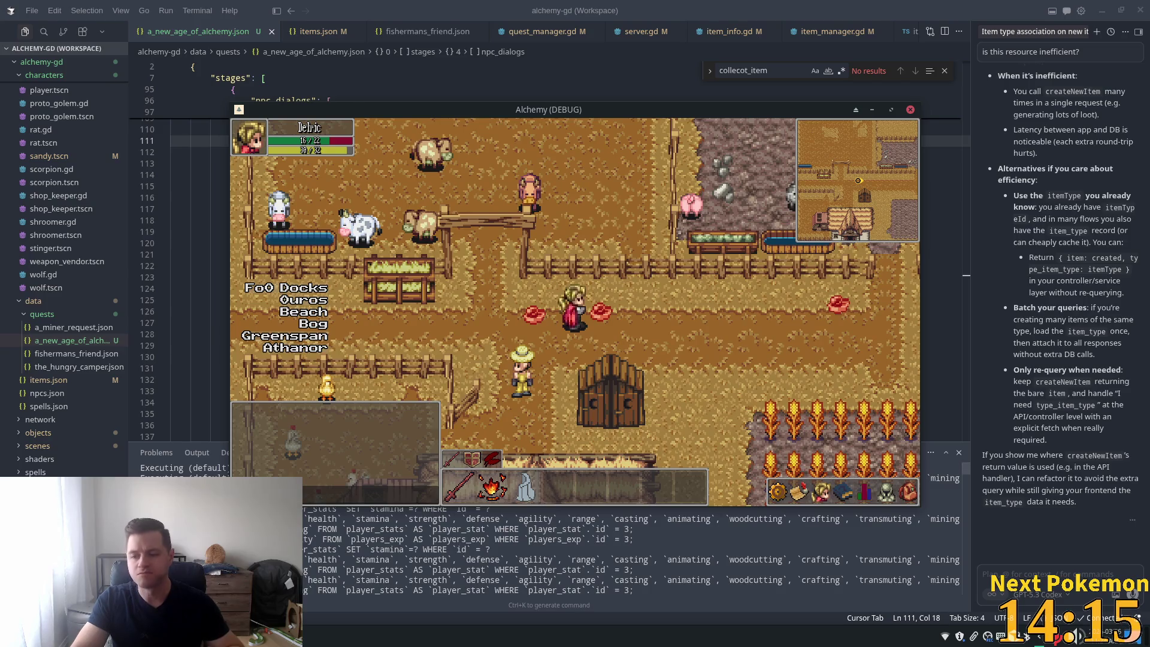
key("w")
key("alt+Tab")
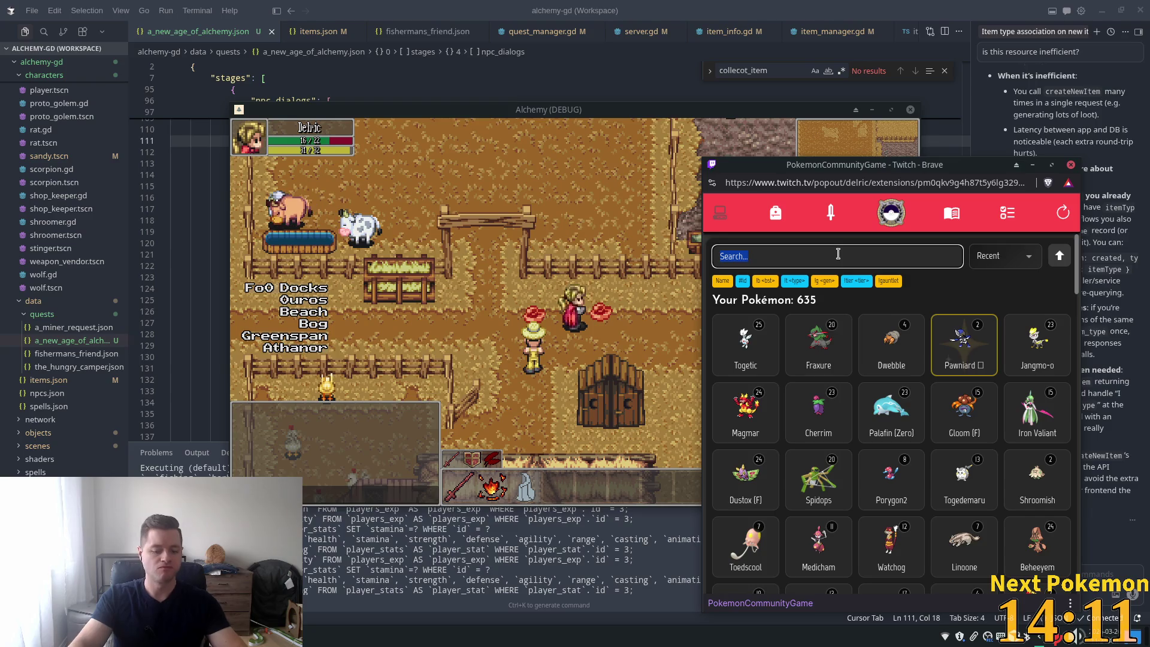
Step: Search the Pokémon collection for 'geod', then refocus the Alchemy game window
type("ge")
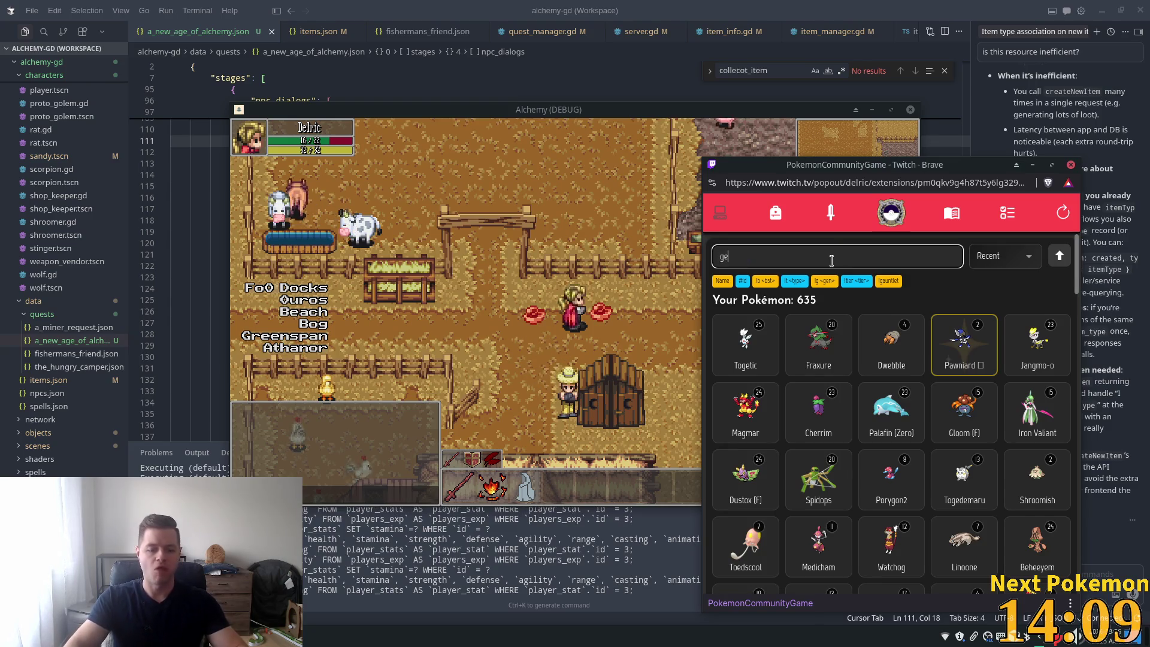
type("od")
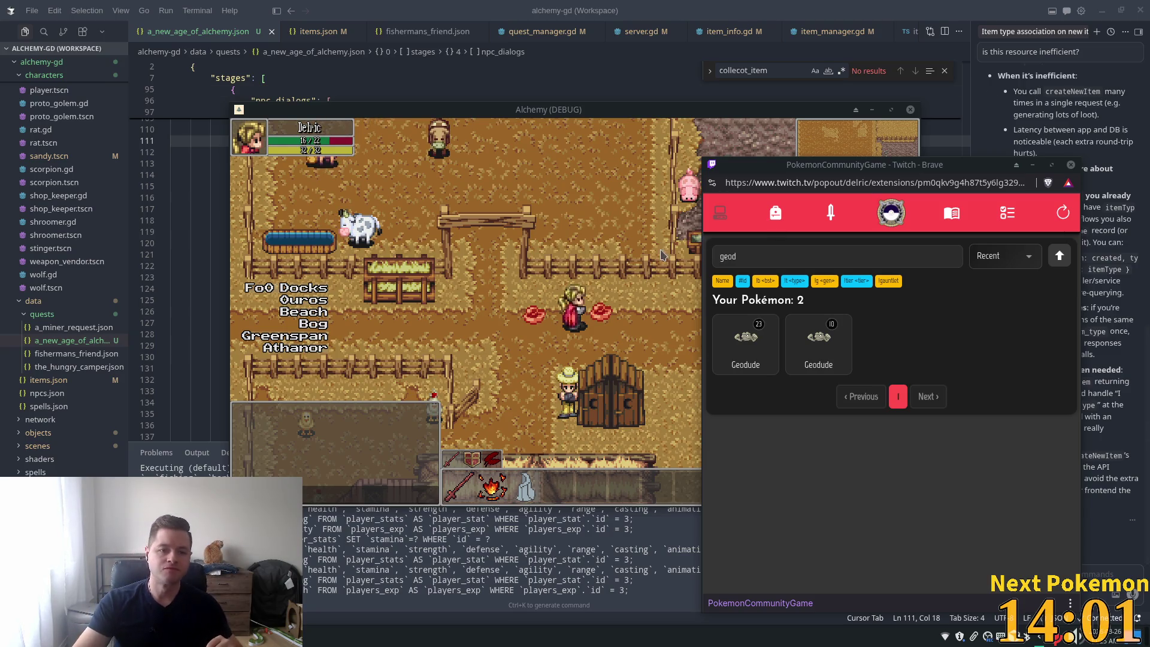
left_click(580, 326)
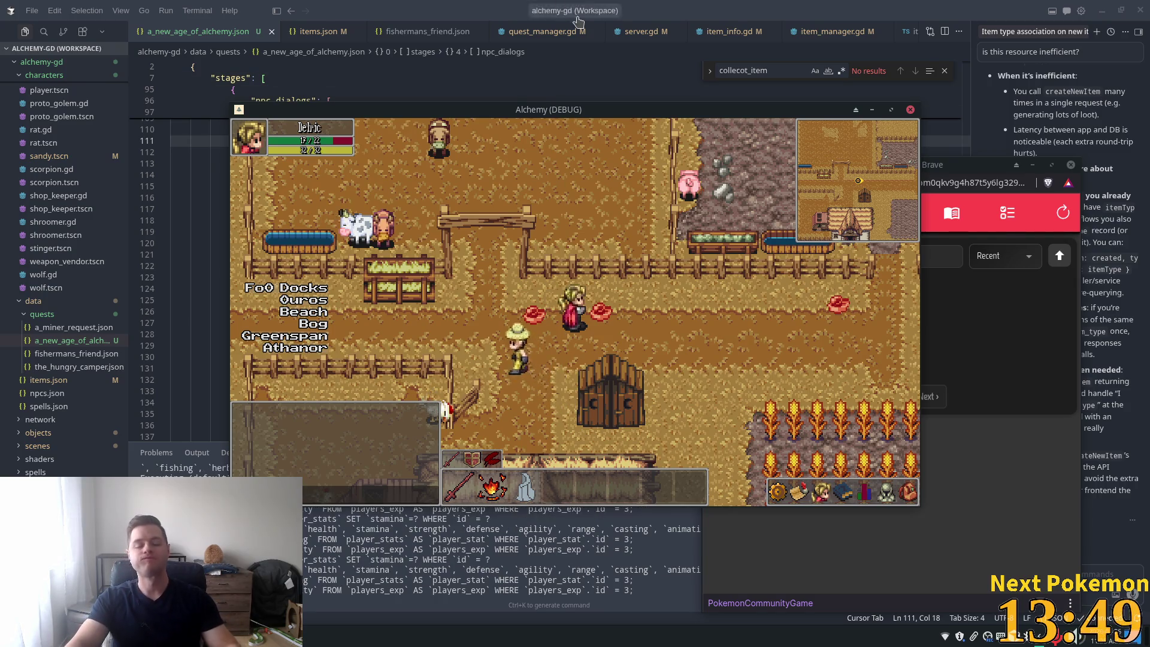
Step: Walk left along the cobblestone path past the dropped item, then north through town
key("a")
key("a")
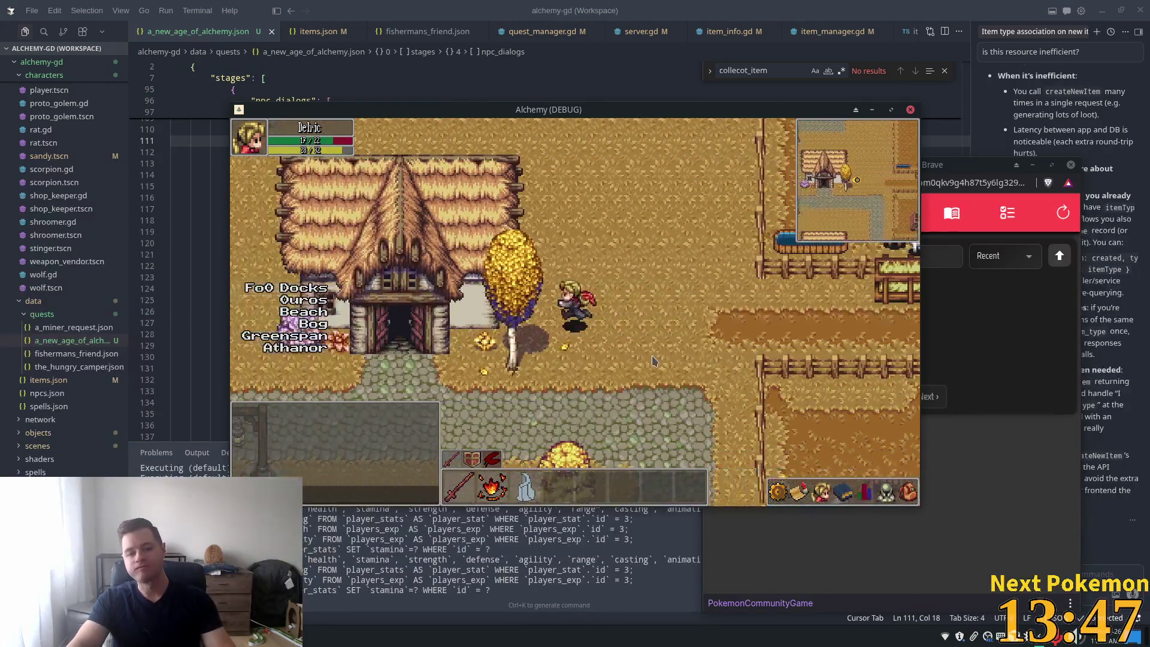
key("s")
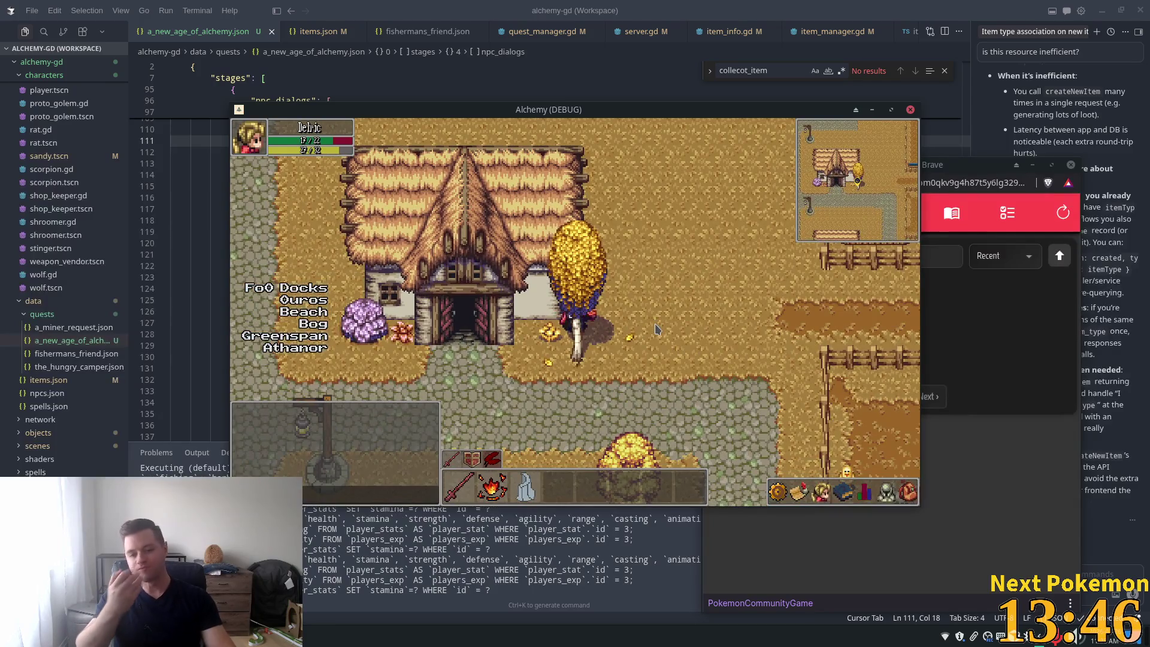
key("s")
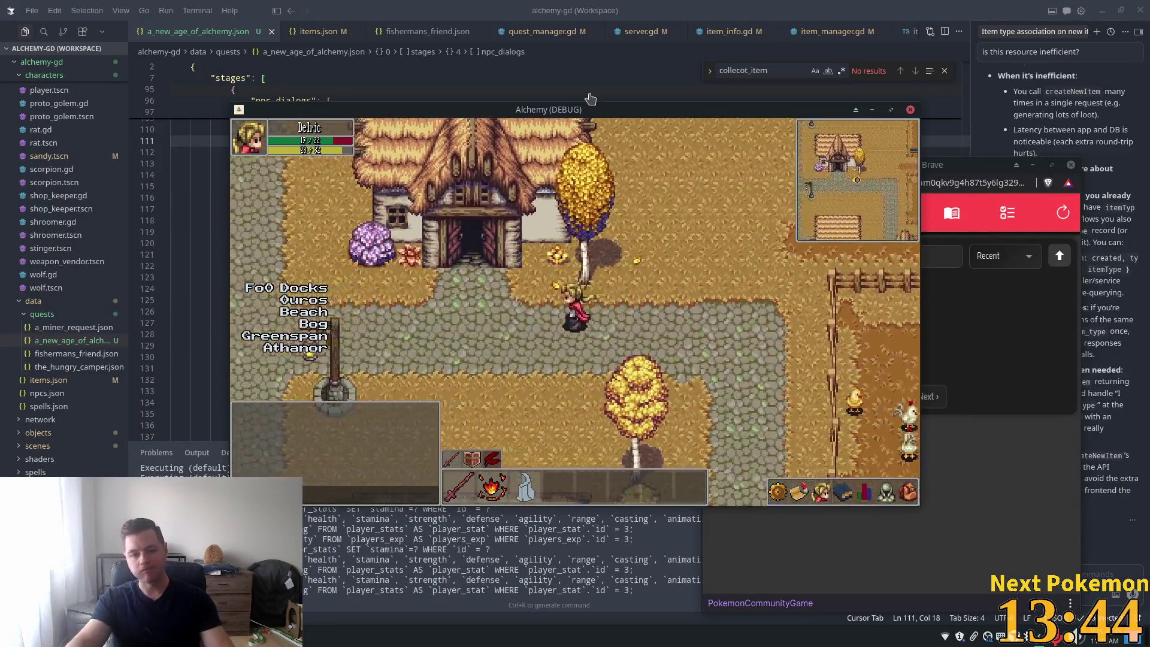
key("a")
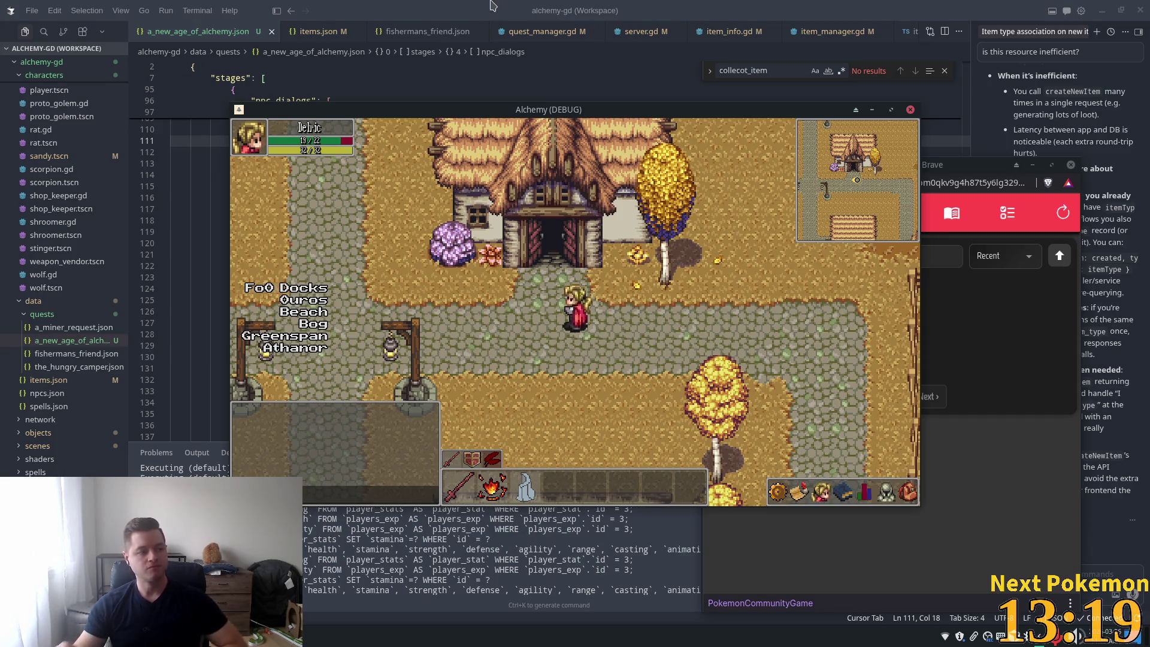
key("Up")
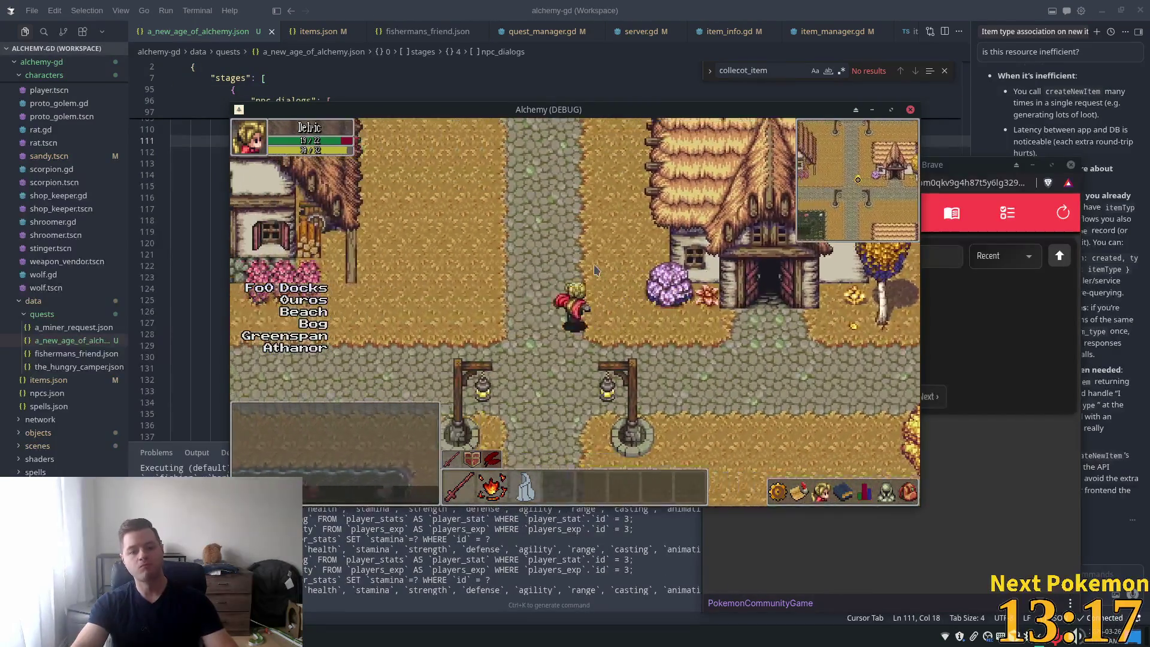
key("Up")
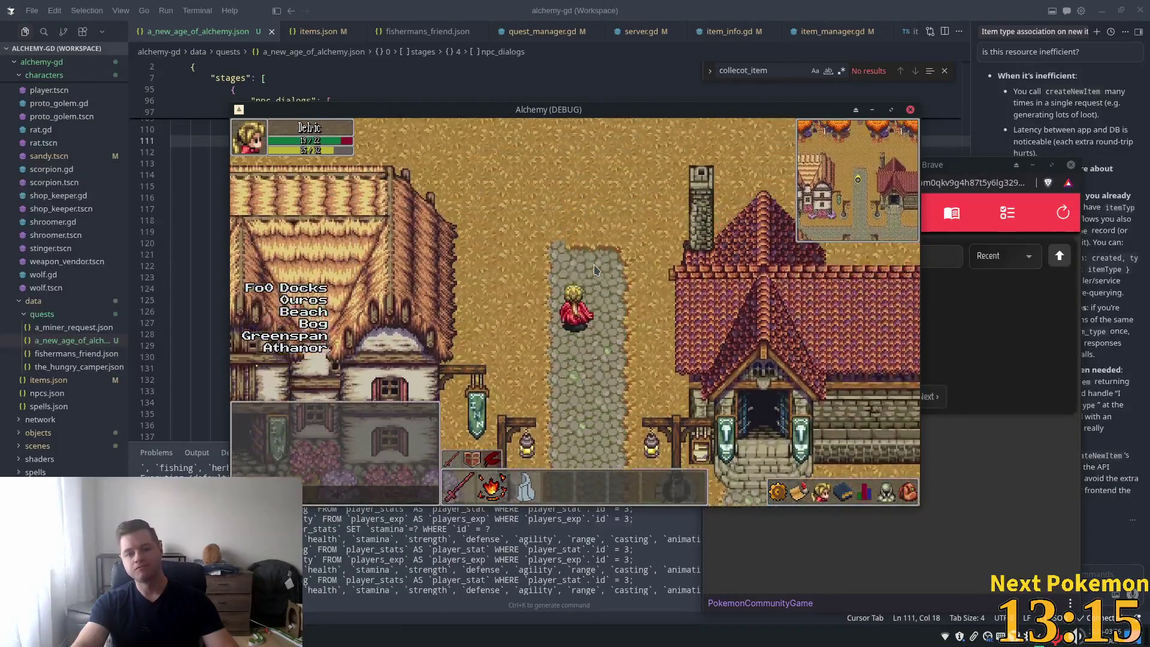
key("Up")
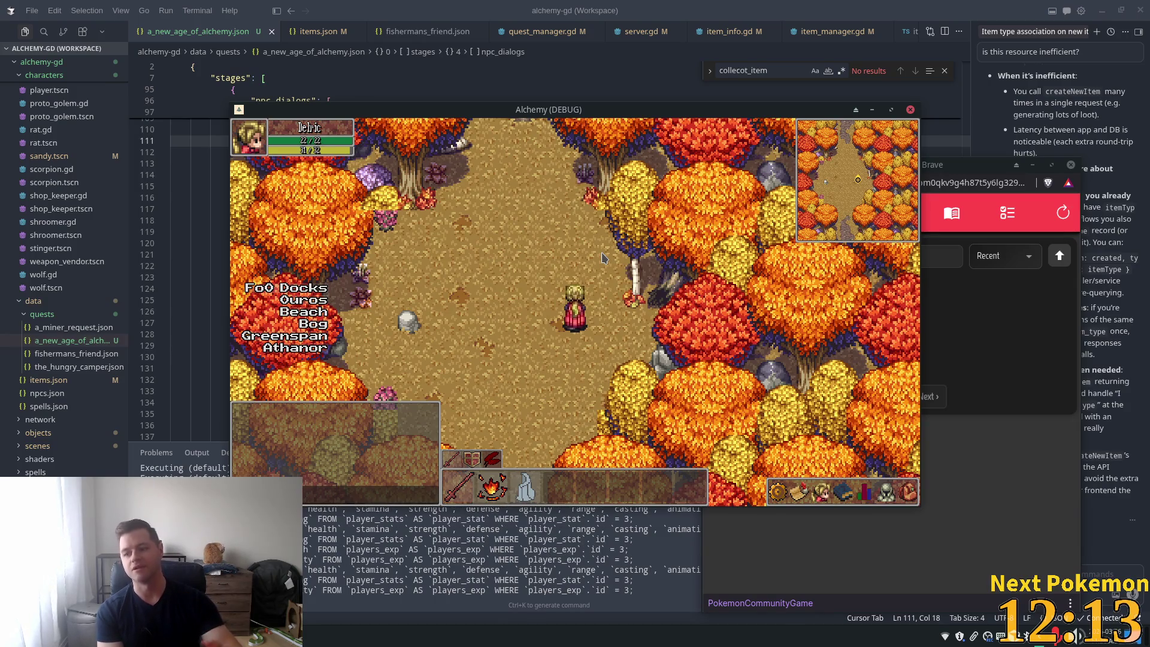
Step: Walk north across the open field, then down through the trees toward the mushroom enemies
key("a")
key("w")
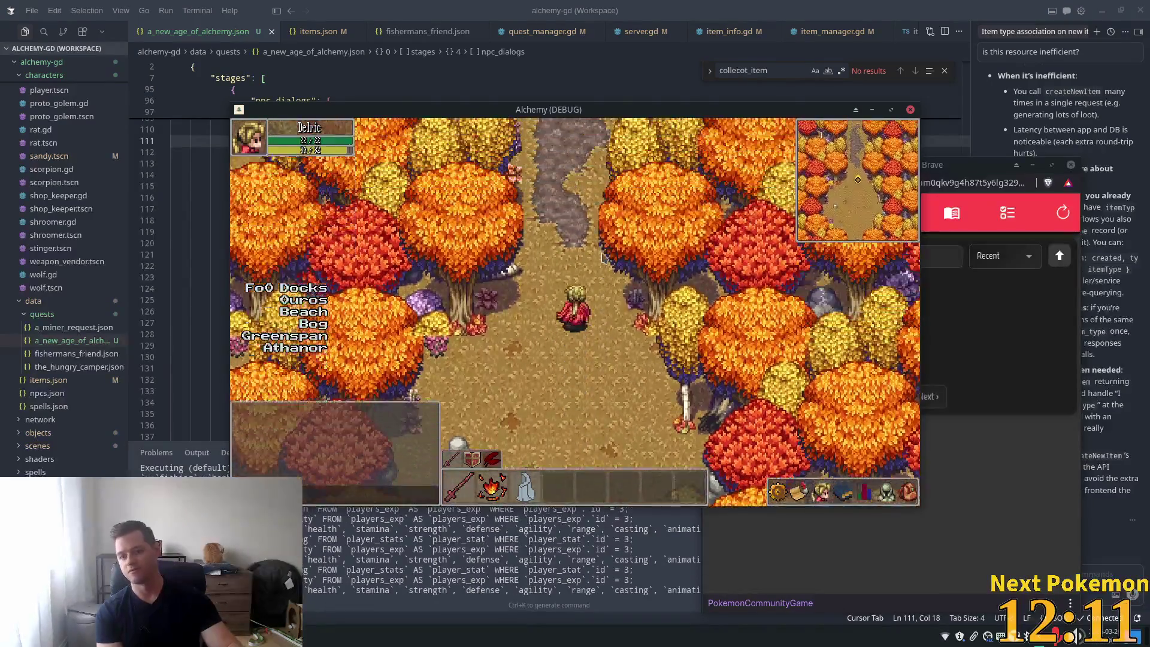
key("d")
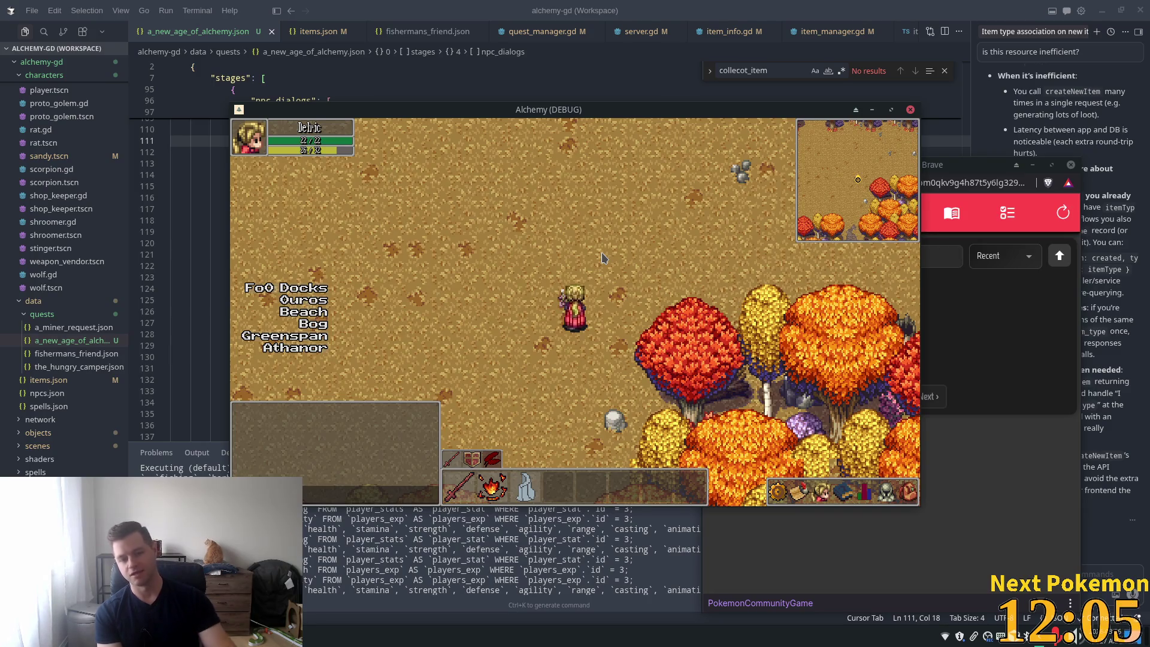
key("w")
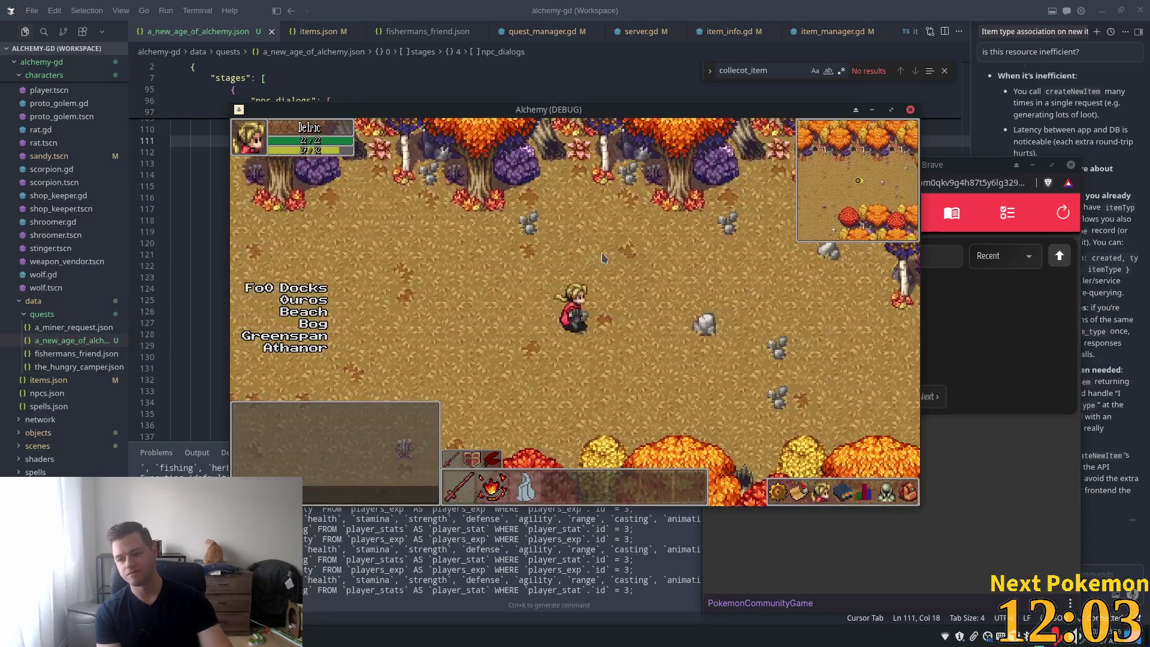
key("s")
key("d")
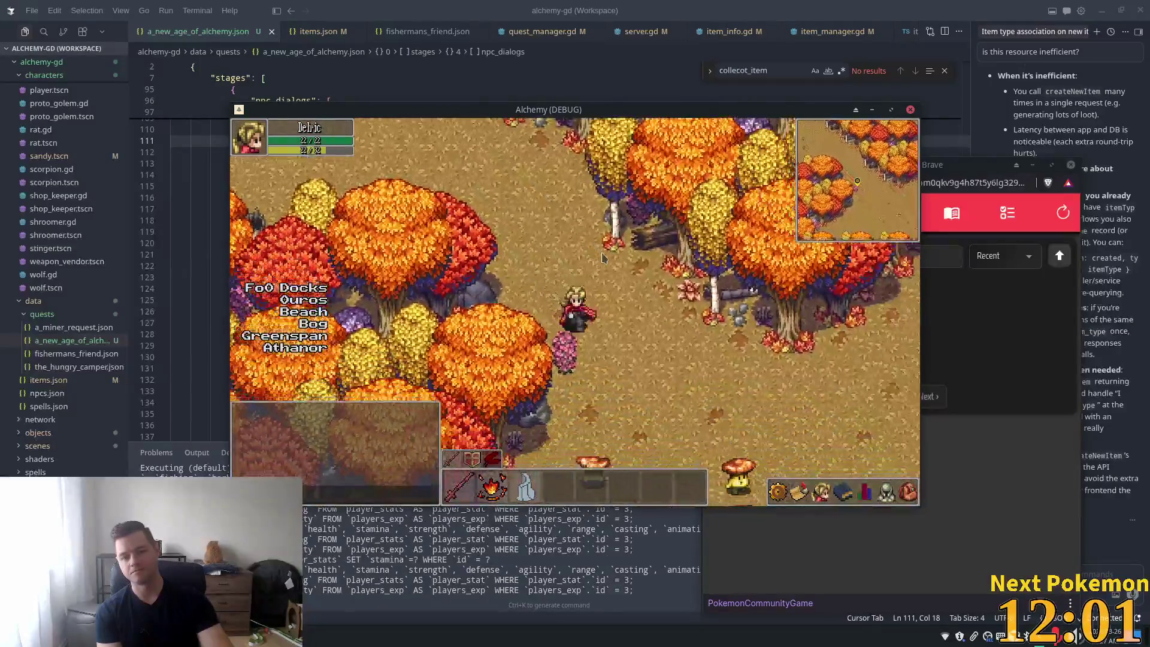
key("s")
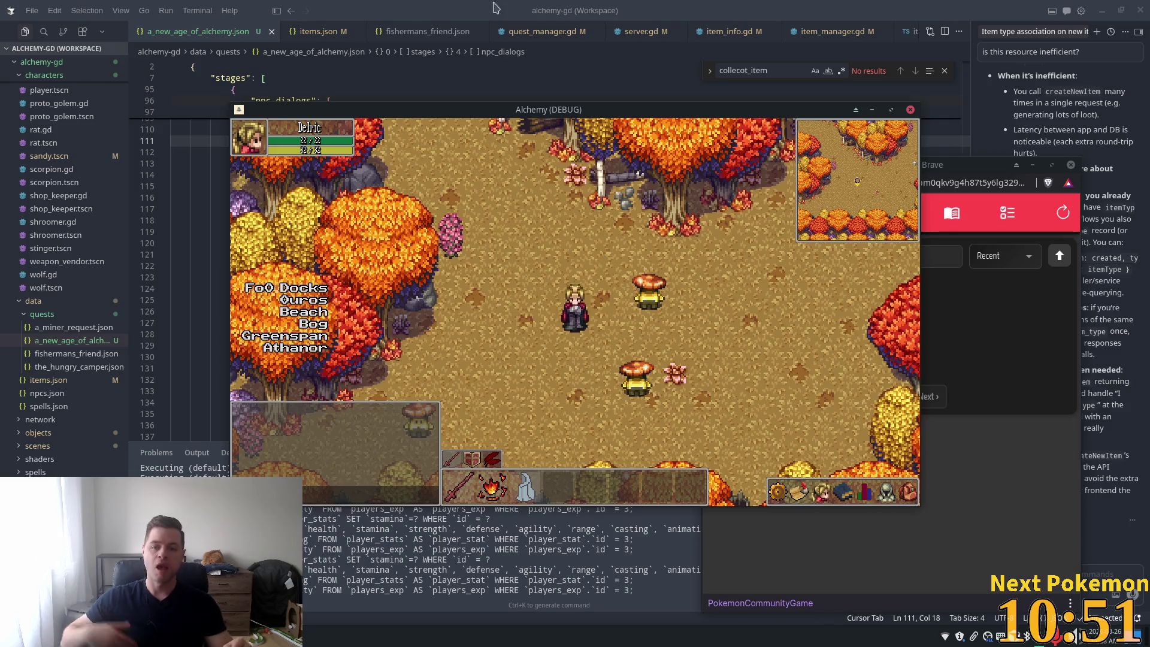
Step: Head right past the mushrooms into the autumn trees and roam until reaching a clearing
key("d")
key("d")
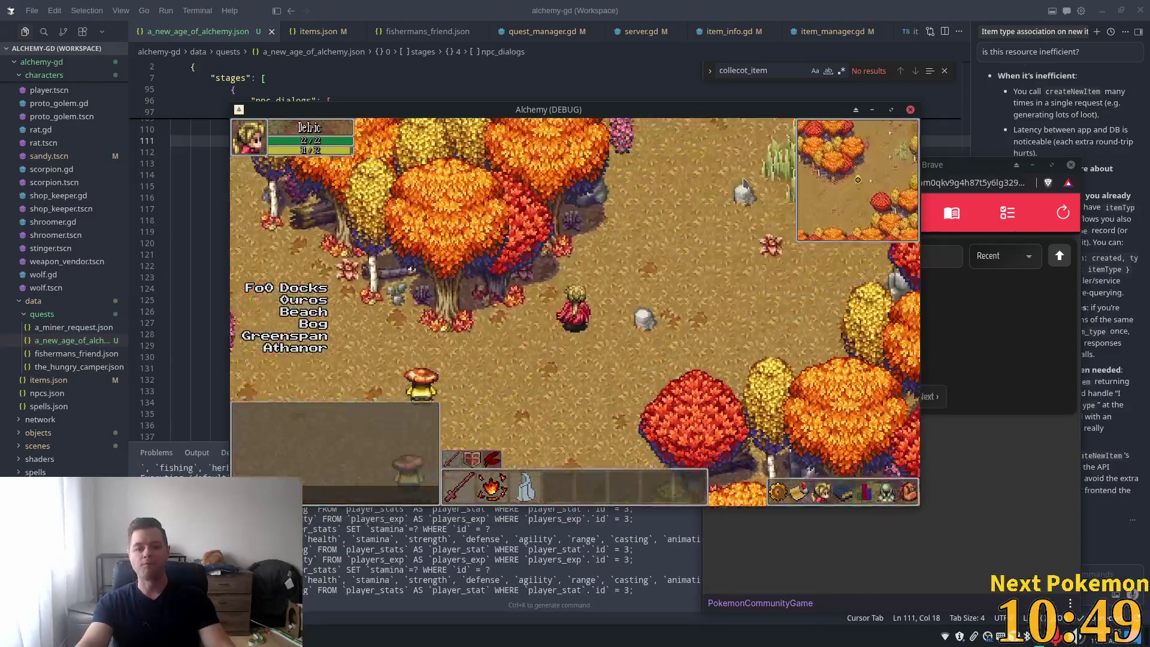
key("d")
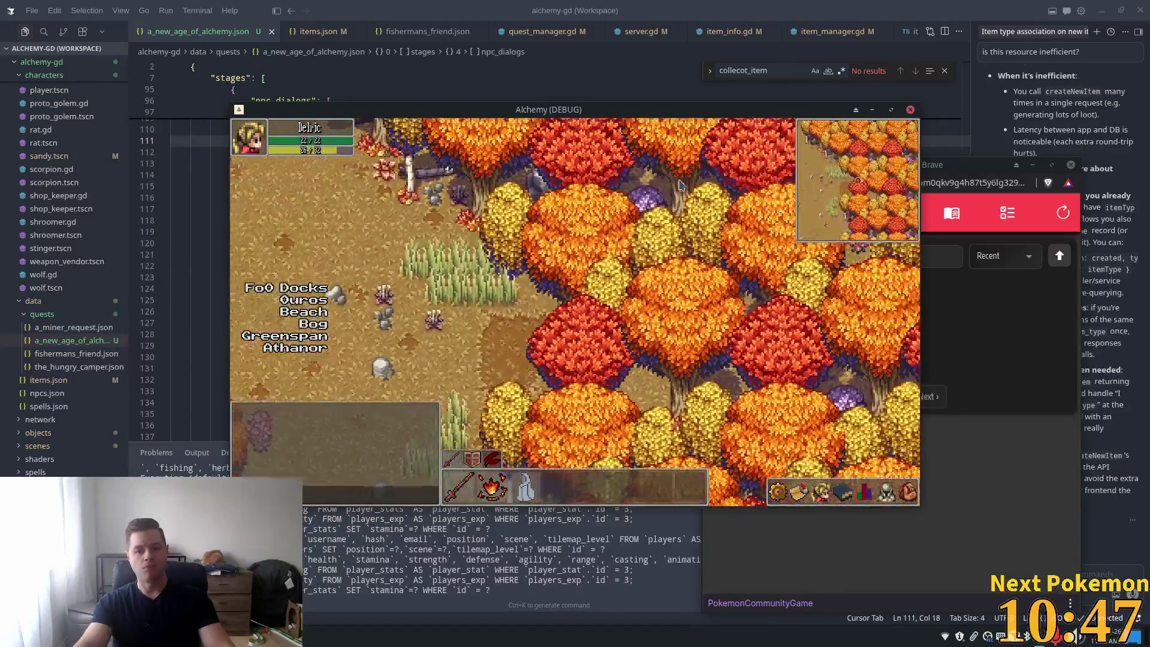
key("d")
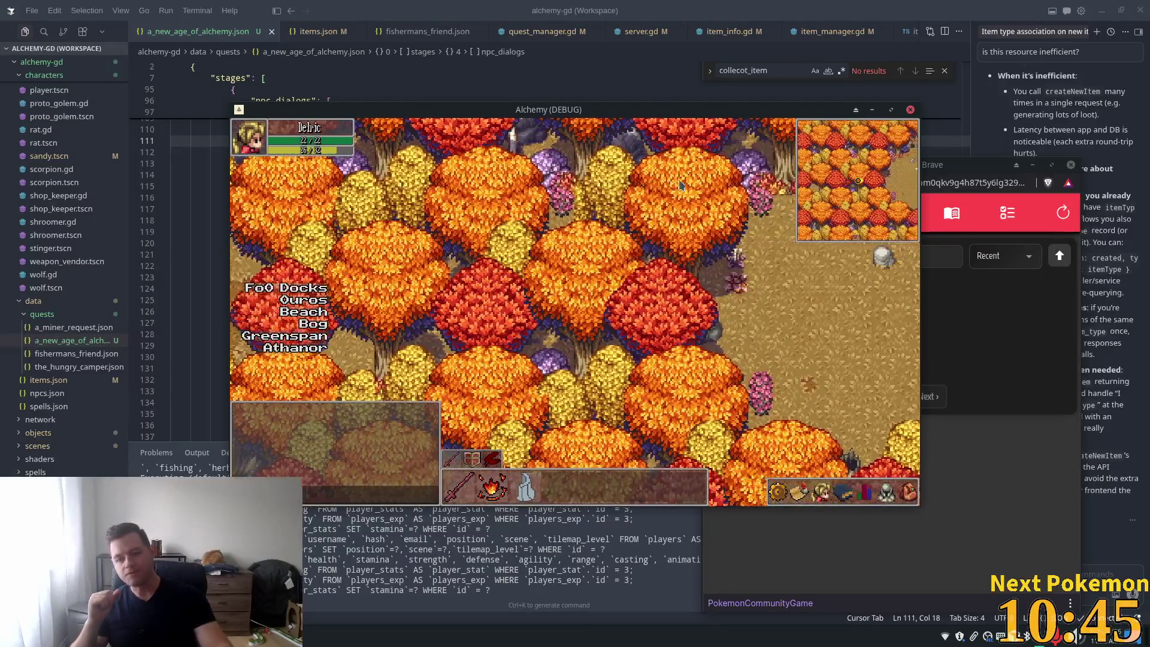
key("d")
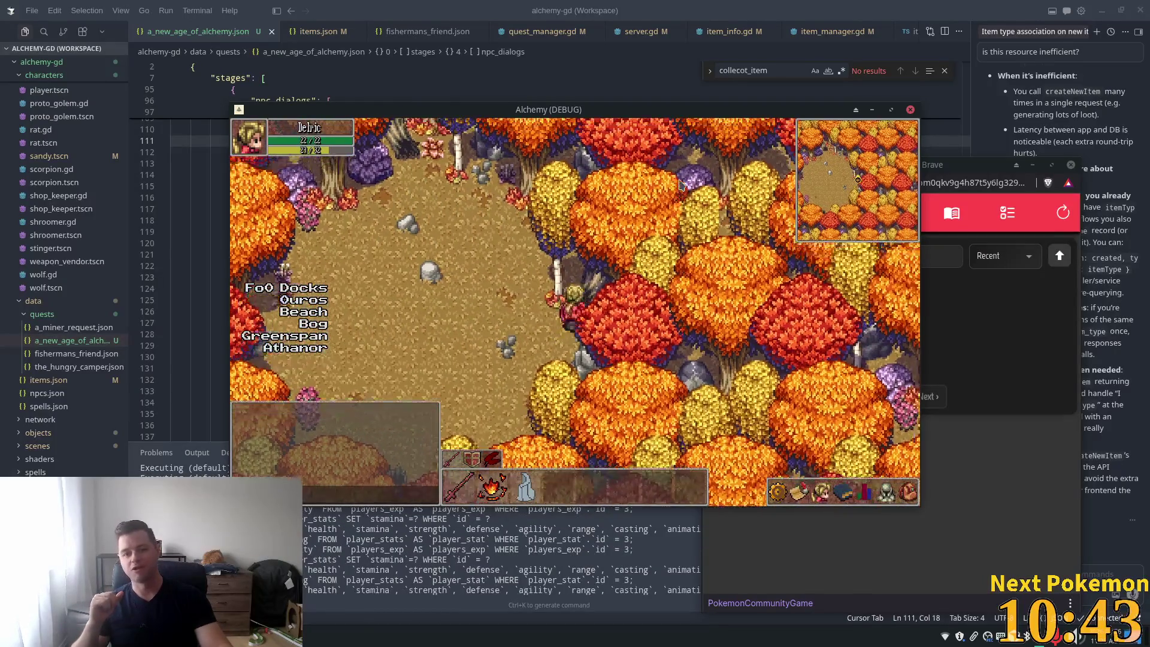
key("d")
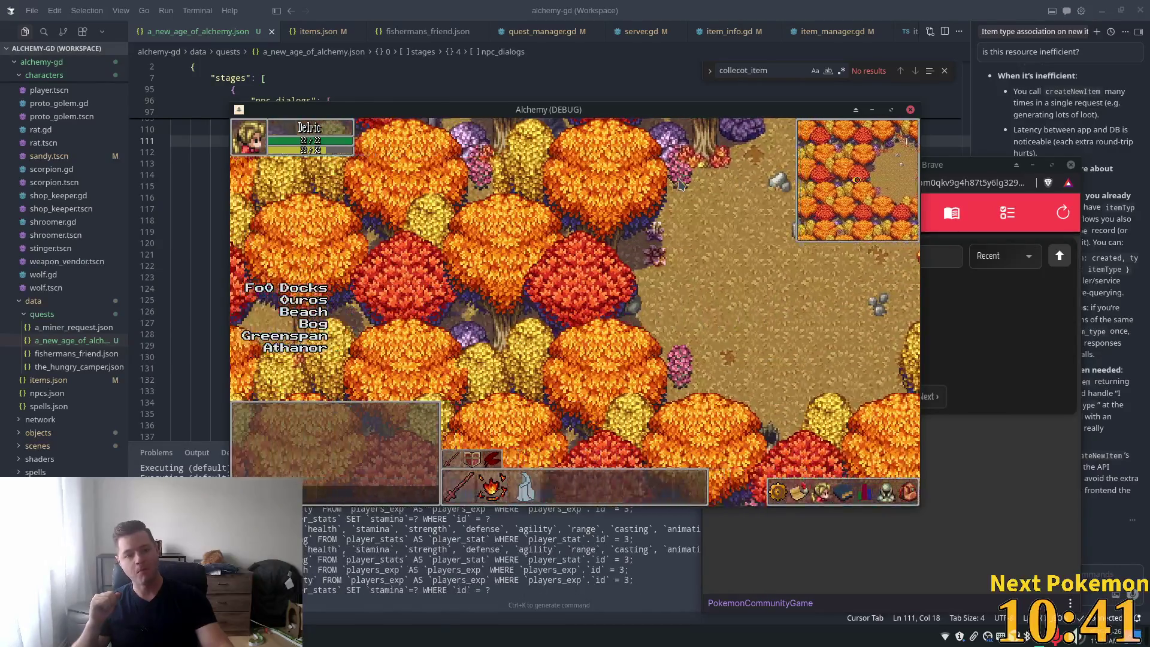
key("s")
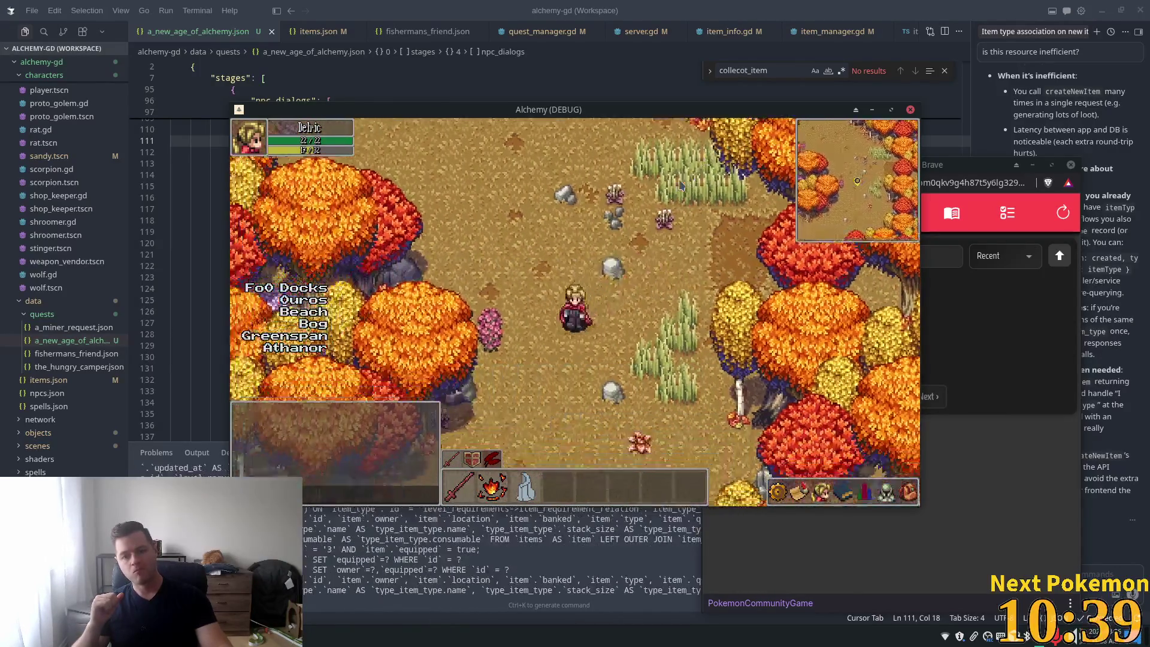
key("a")
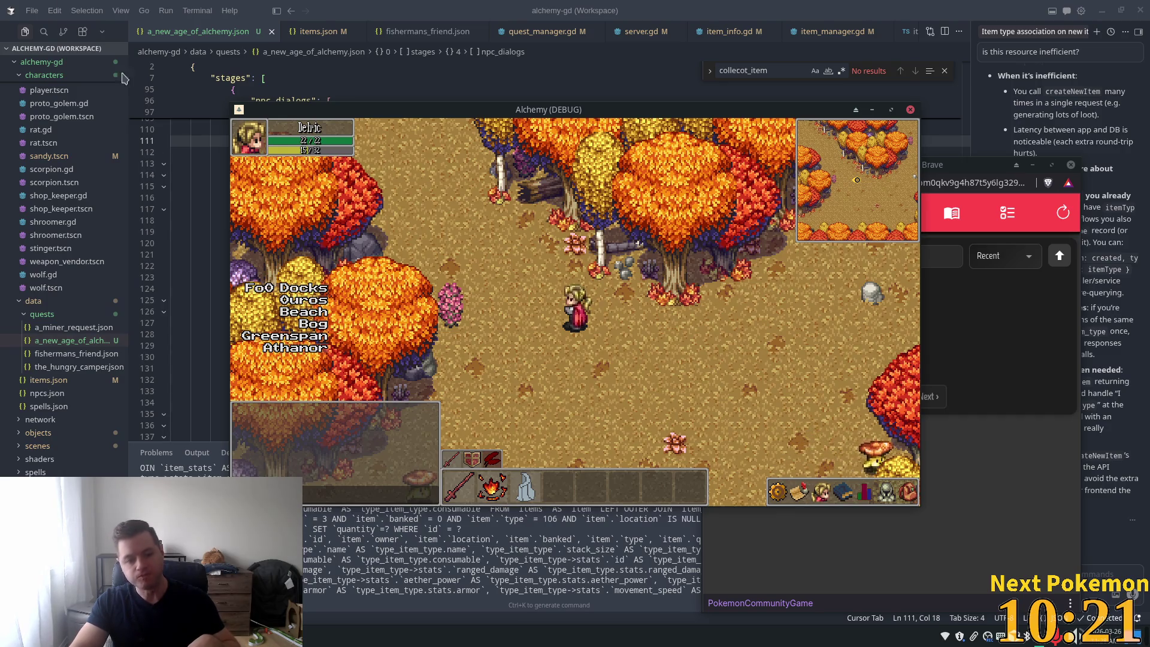
key("d")
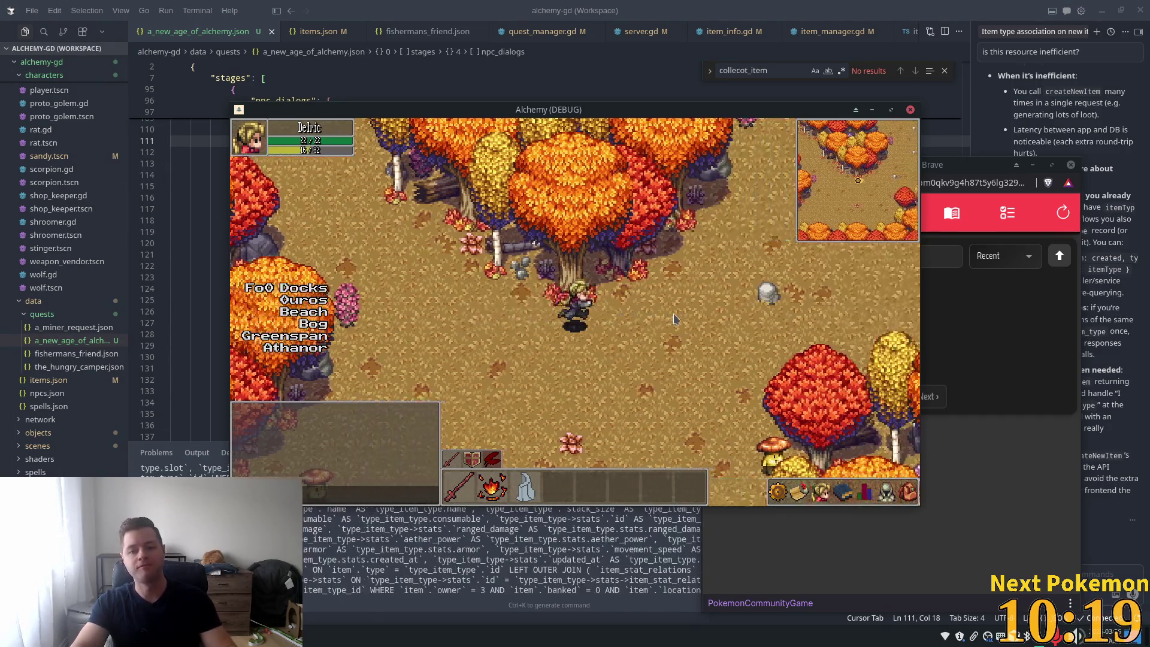
key("a")
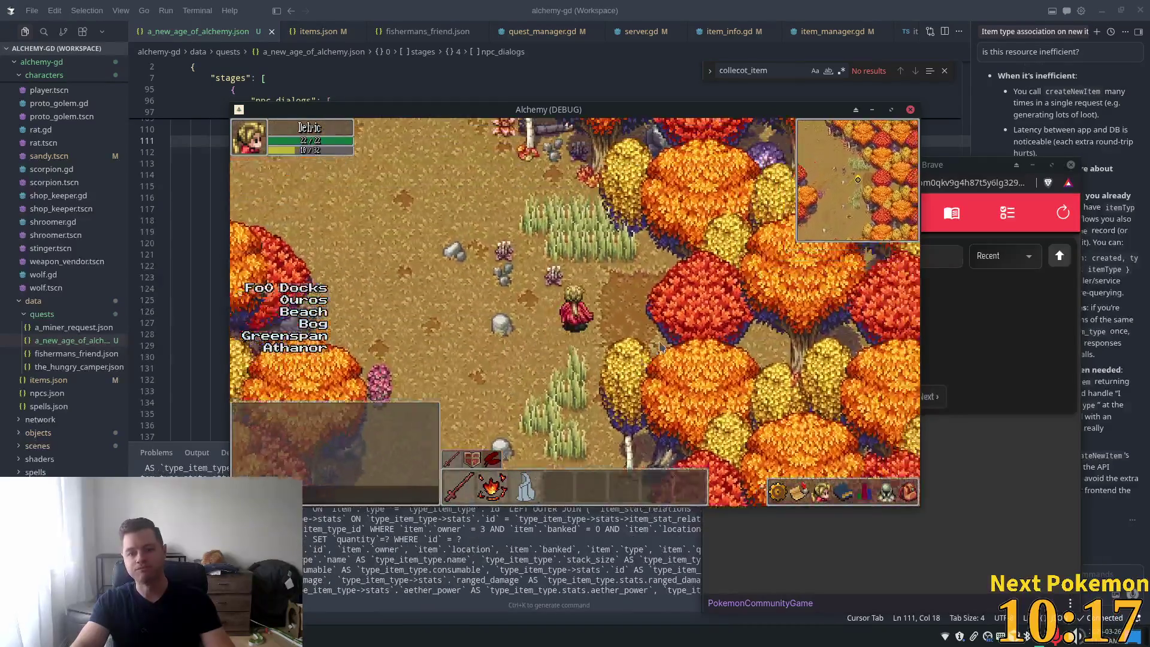
key("d")
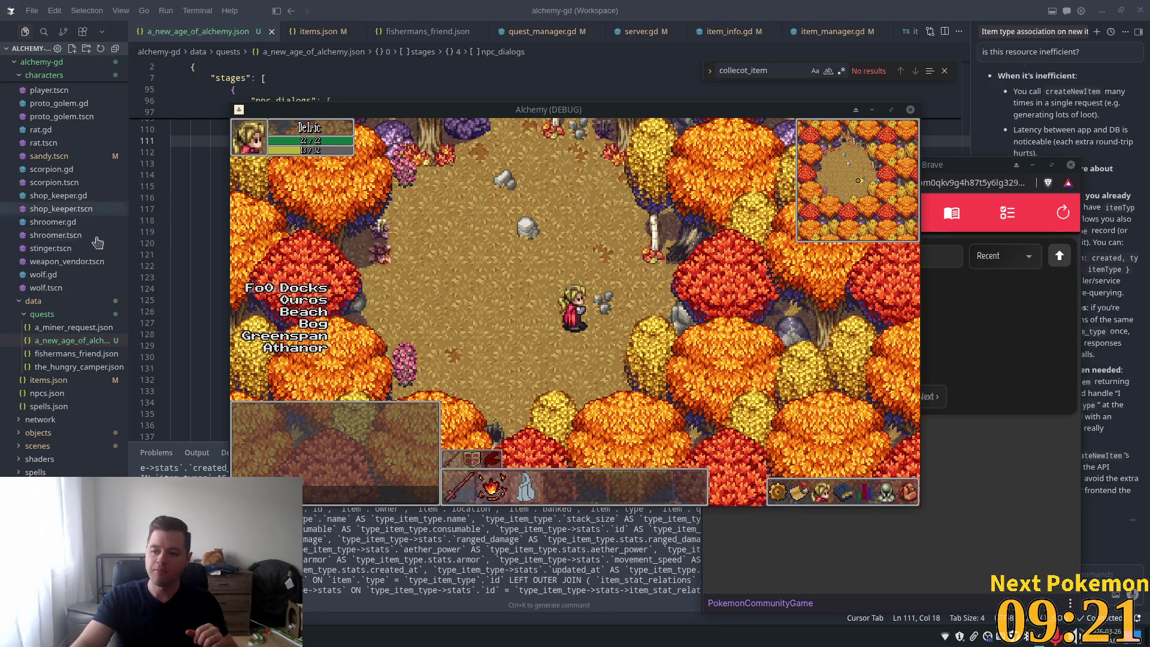
Step: Roam left and right through the dense trees and a rocky clearing, ending in the open clearing
key("a")
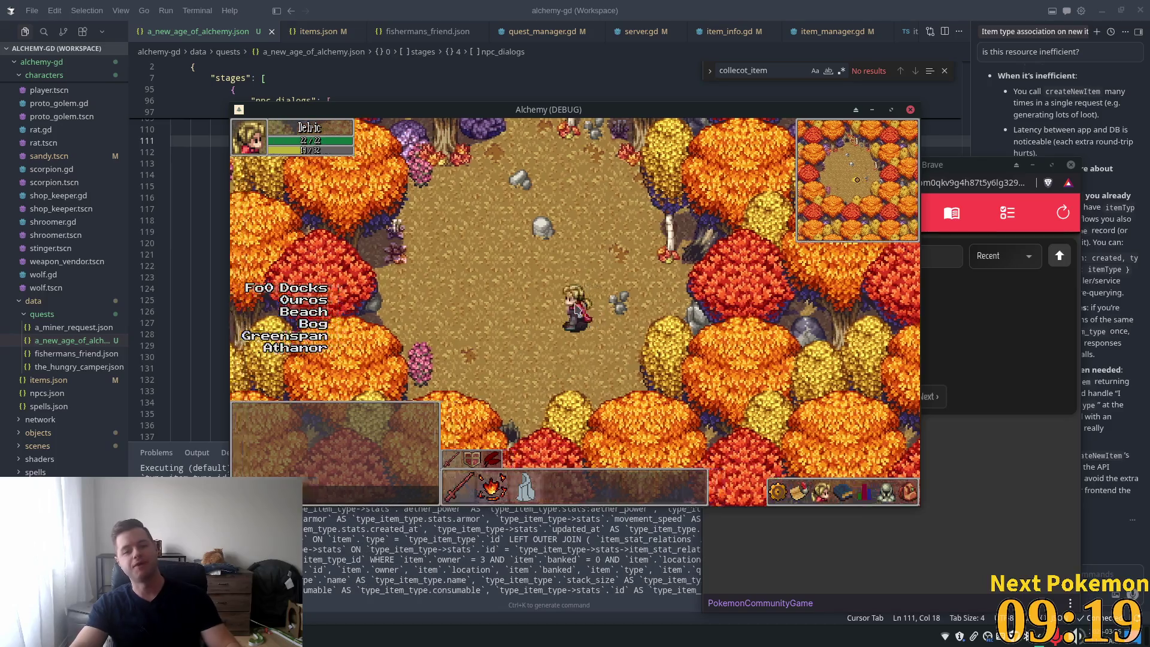
key("a")
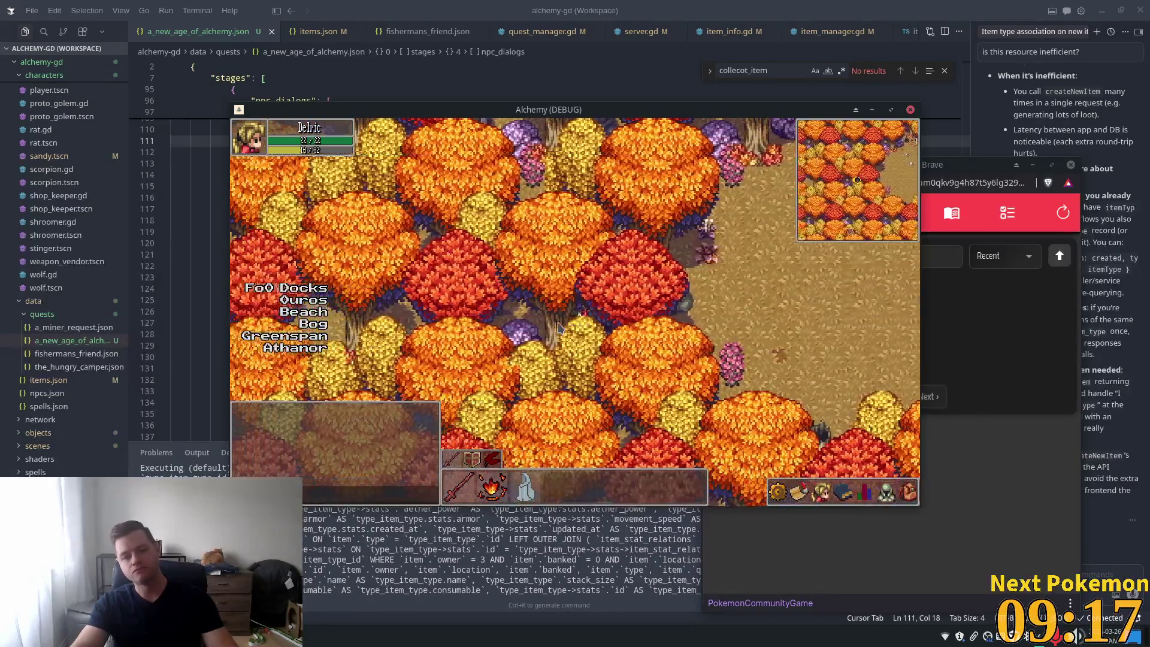
key("d")
key("d")
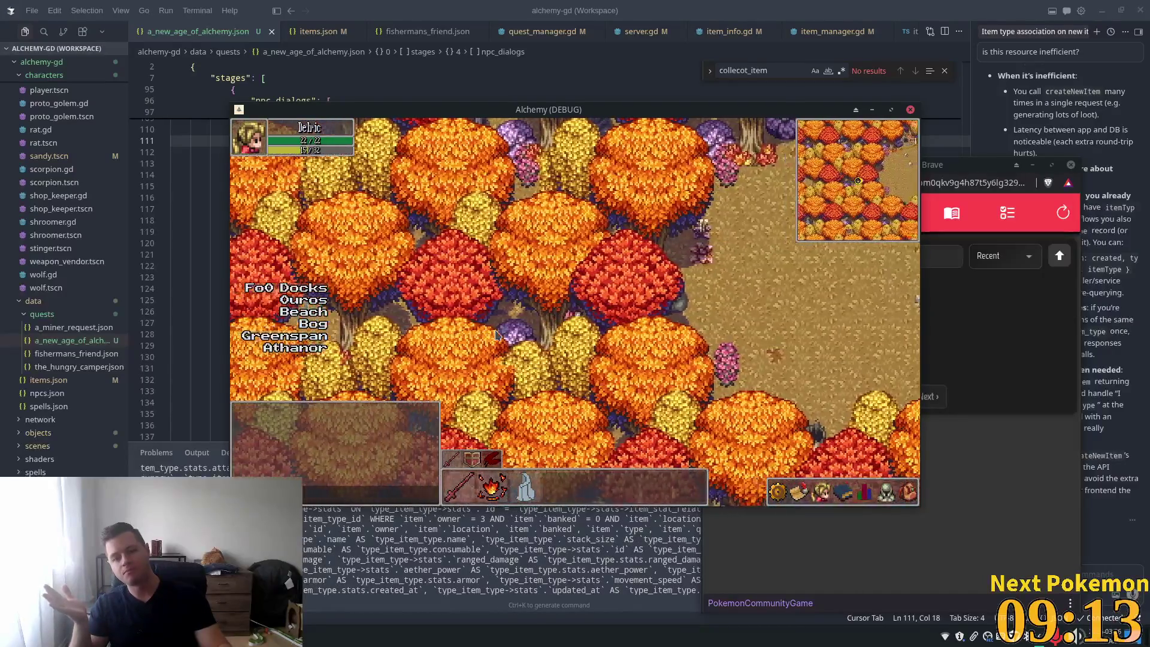
key("a")
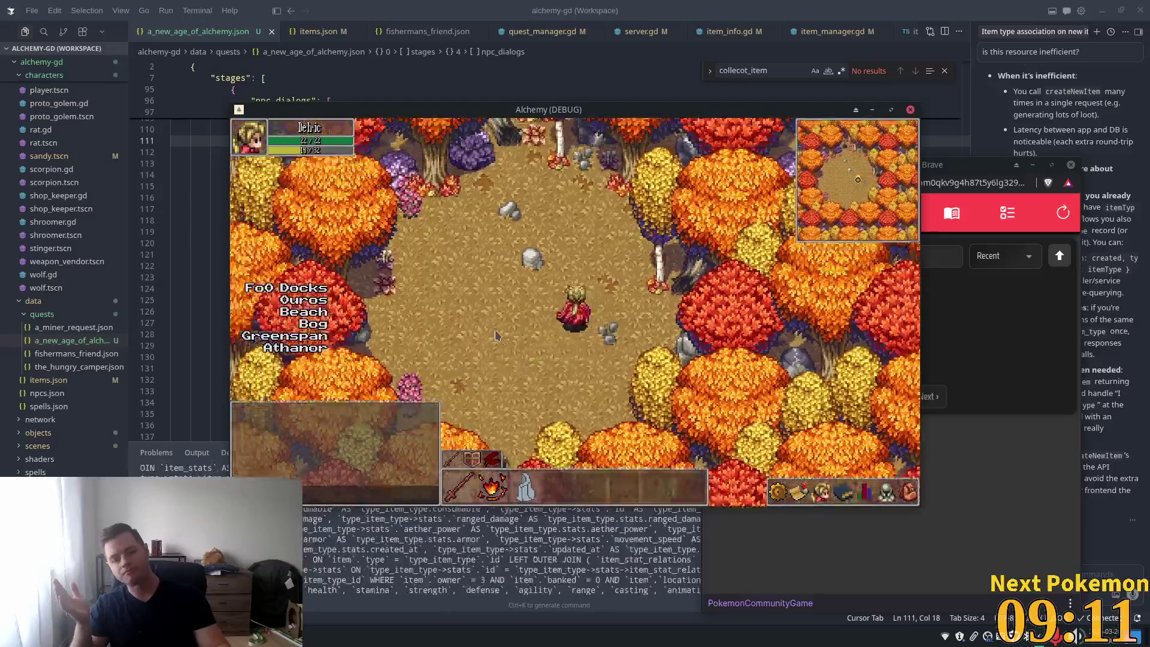
key("a")
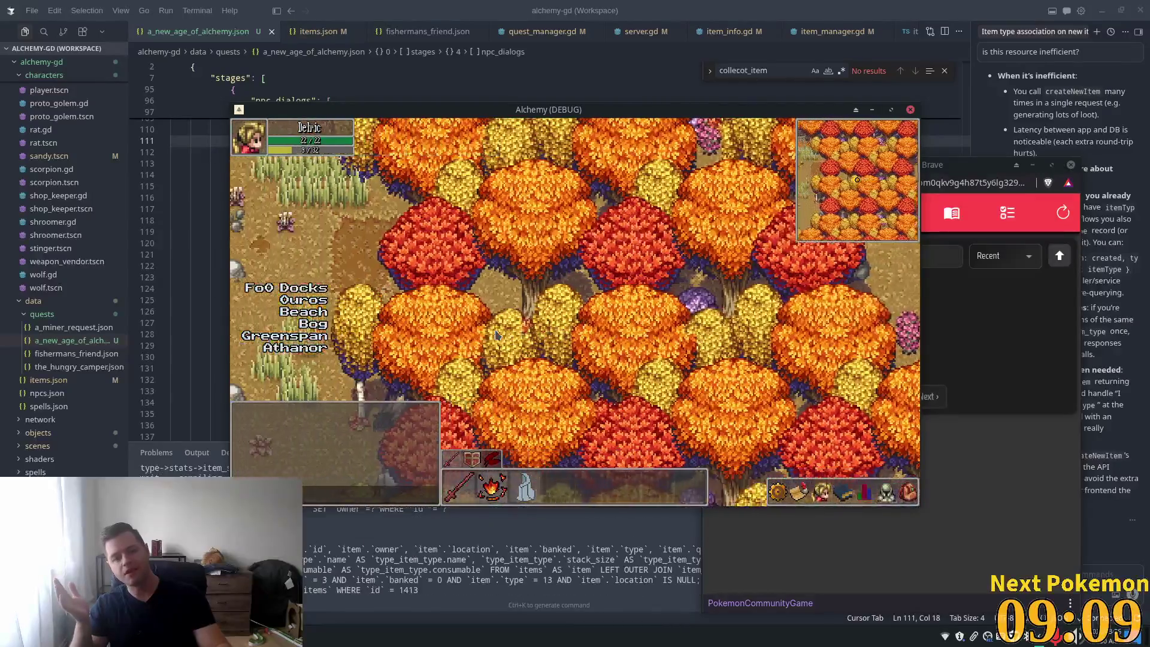
key("a")
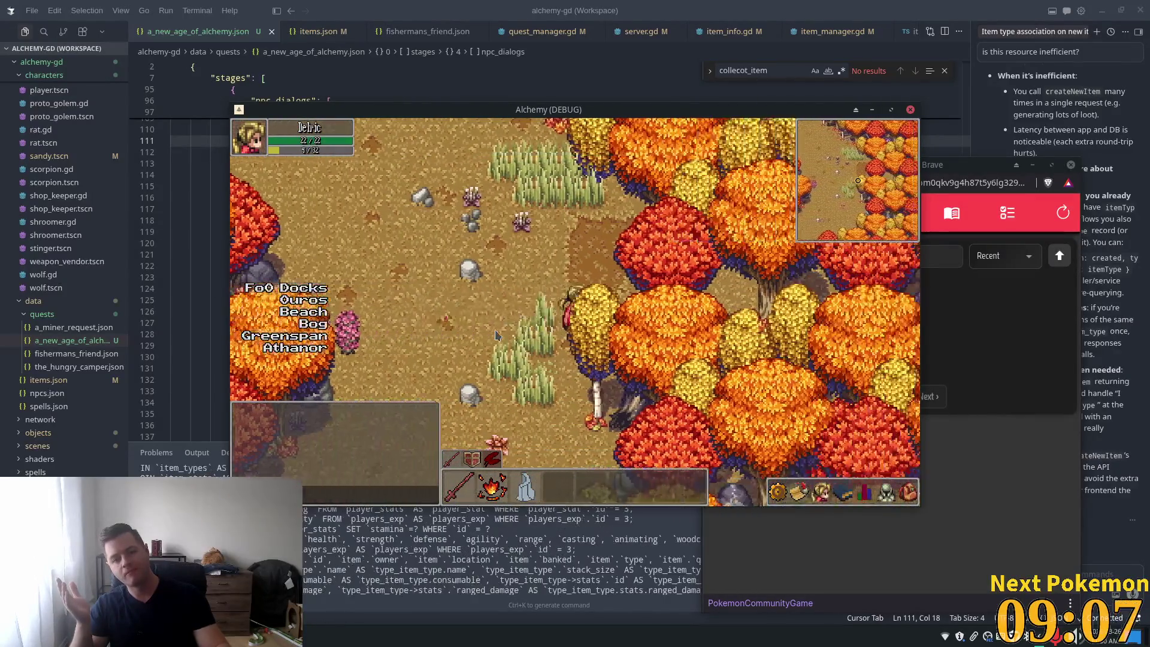
key("d")
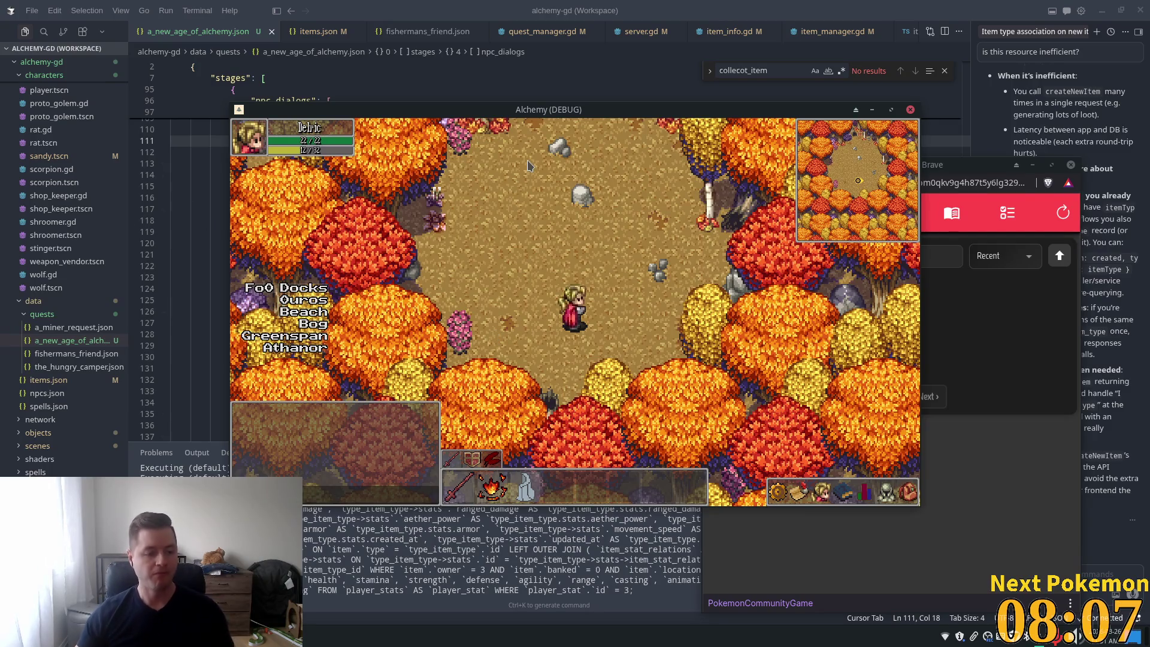
key("Left")
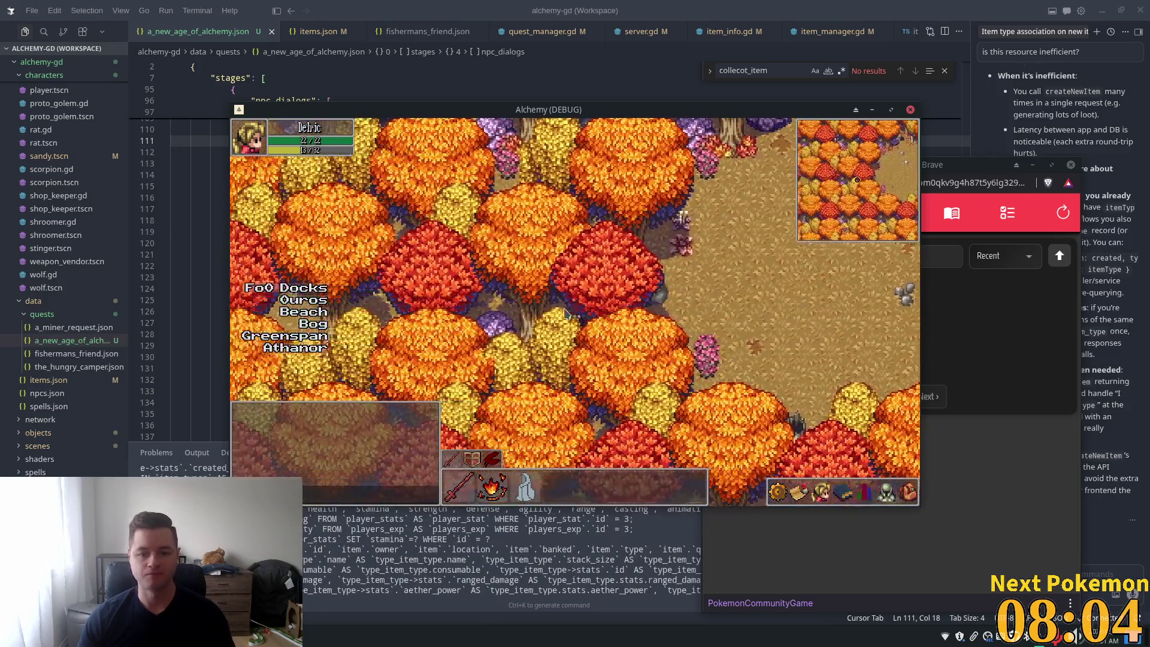
key("Left")
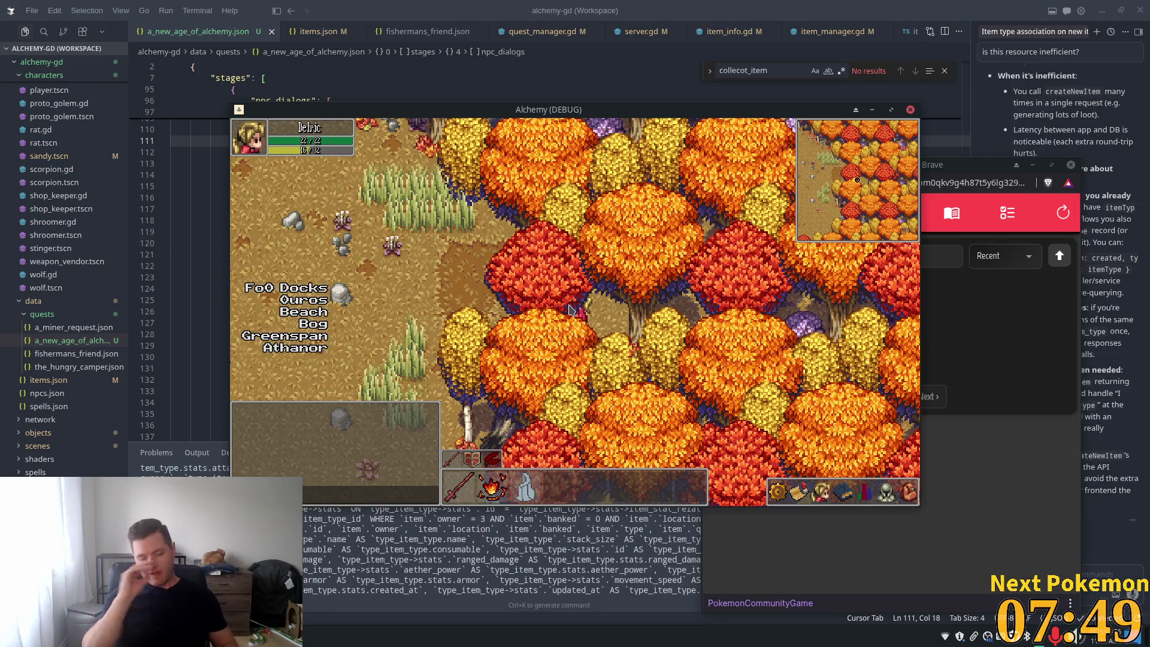
key("Left")
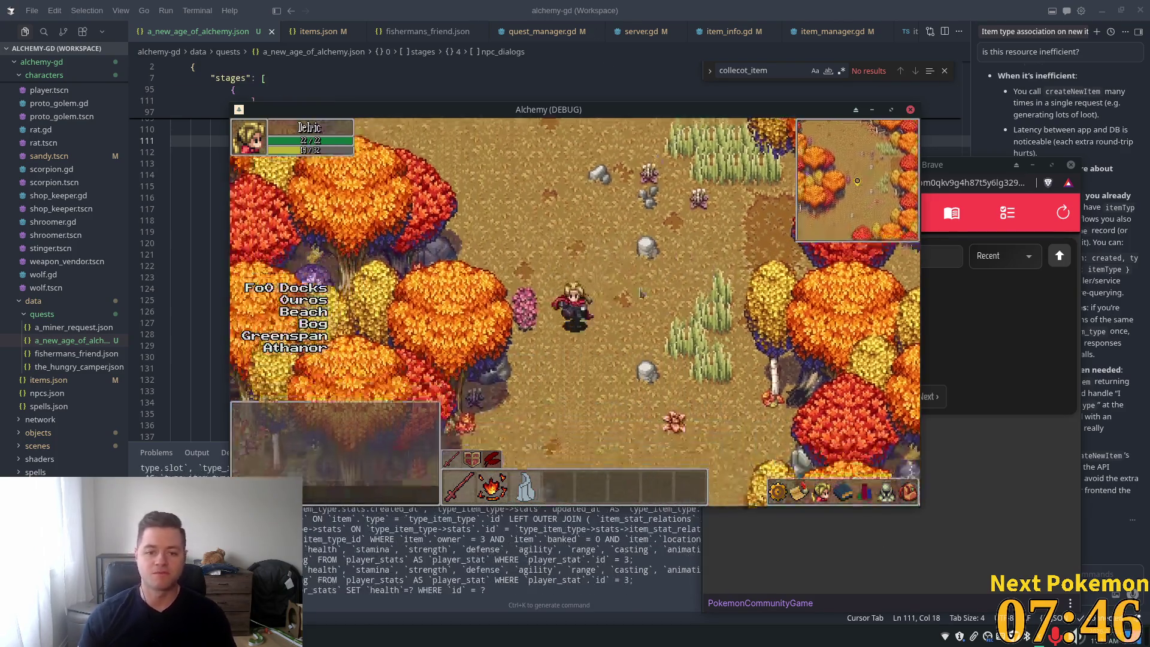
key("Right")
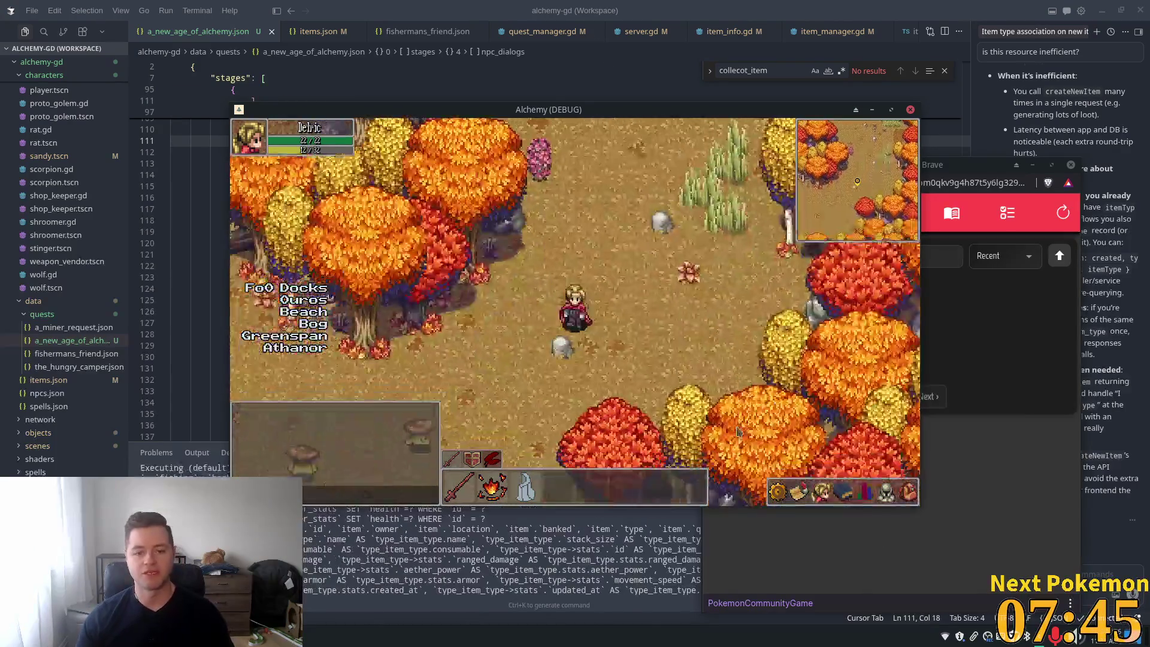
Step: Open the Quests panel from the hotbar scroll, review it, then close it
left_click(805, 494)
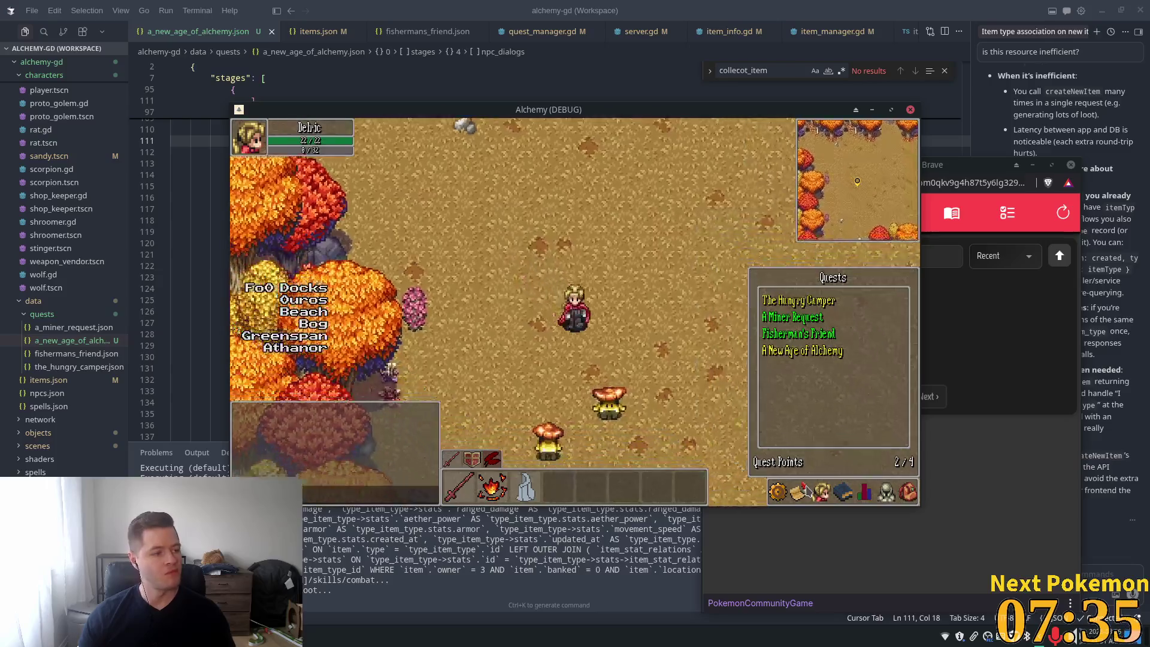
left_click(803, 491)
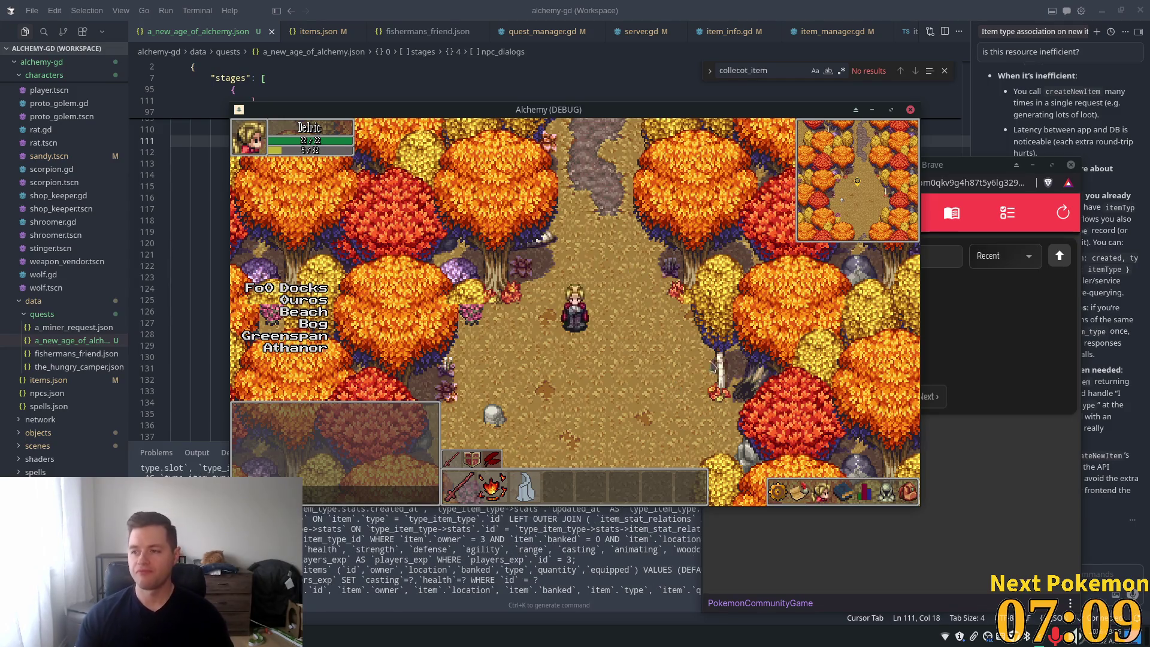
Step: Walk into Ouros town and back north to Etheros Forest, then close the game with Alt+F4
key("Down")
key("Up")
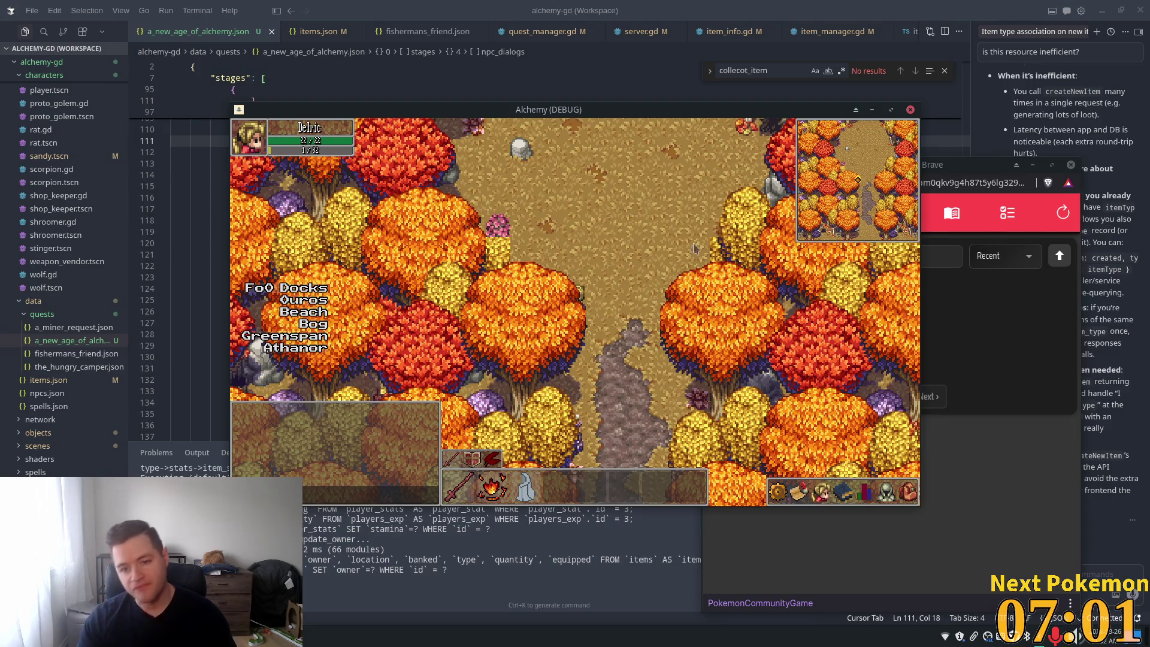
key("3")
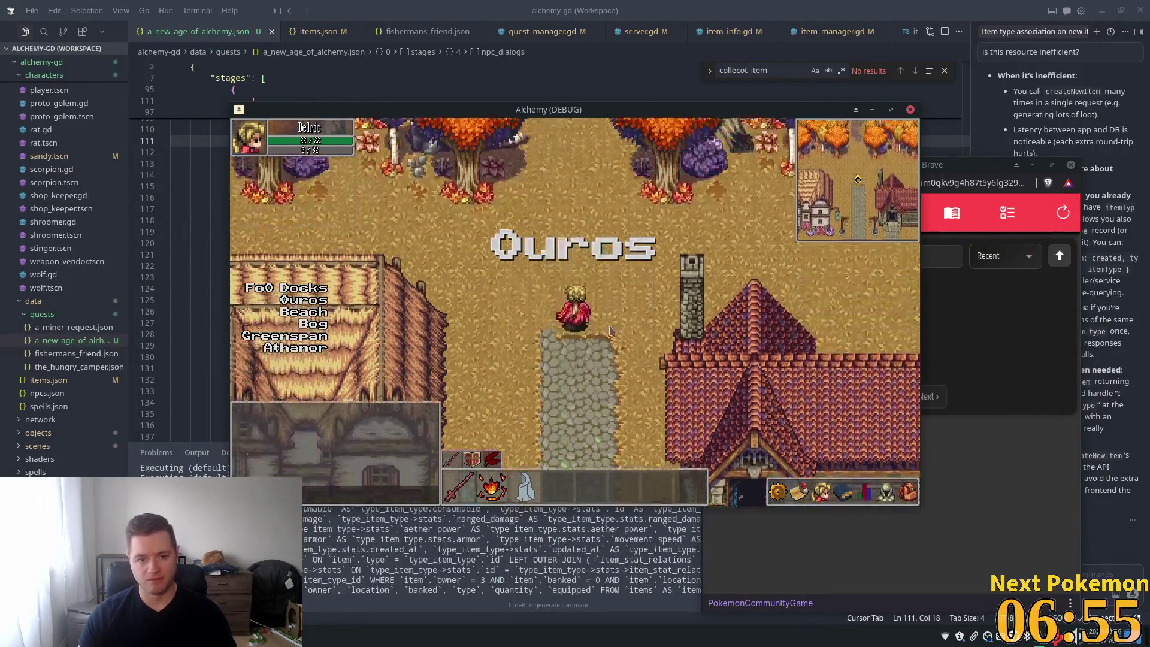
key("Up")
key("Down")
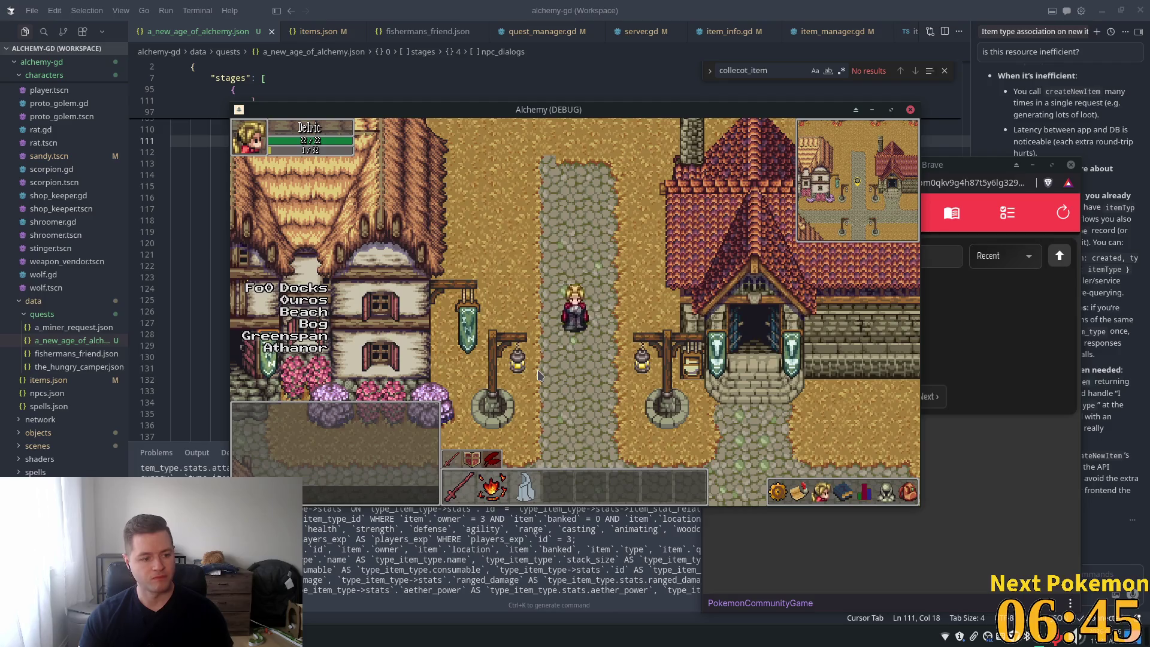
key("Up")
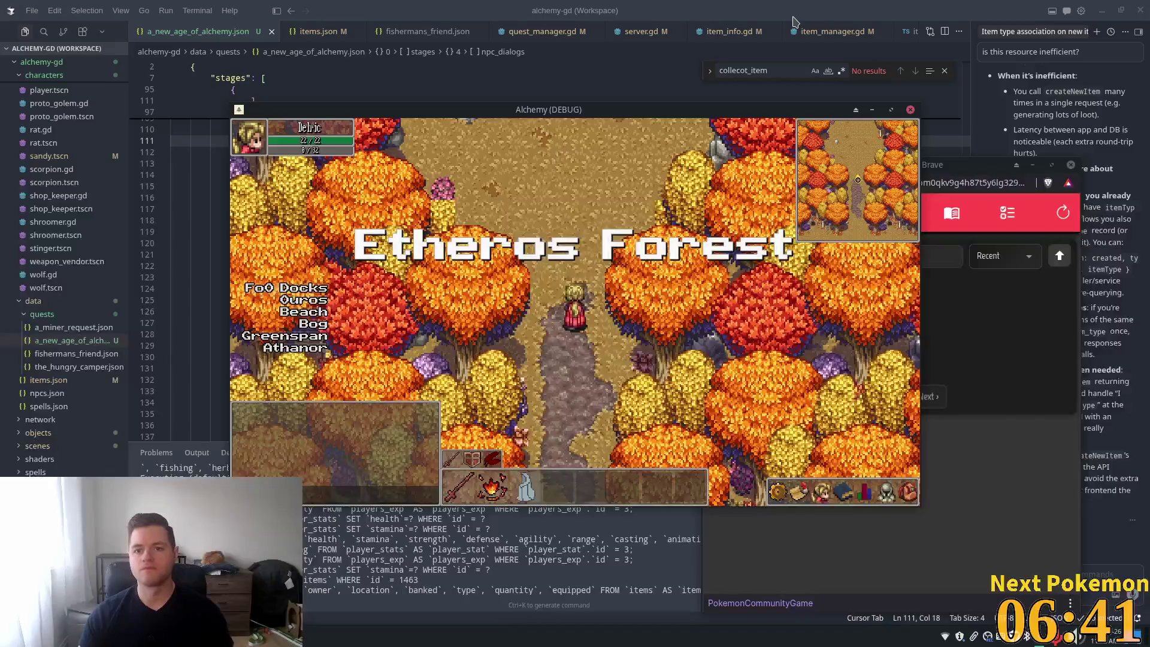
key("alt+F4")
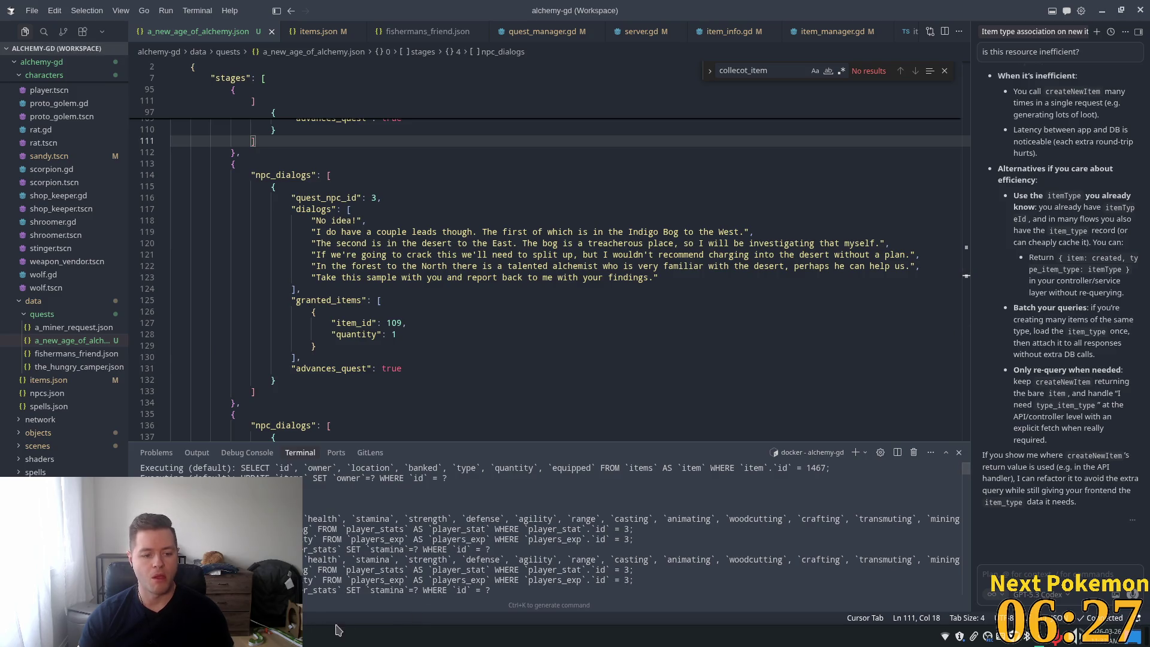
Step: Search 'steam' in the application launcher and launch Steam
key("super")
type("steam")
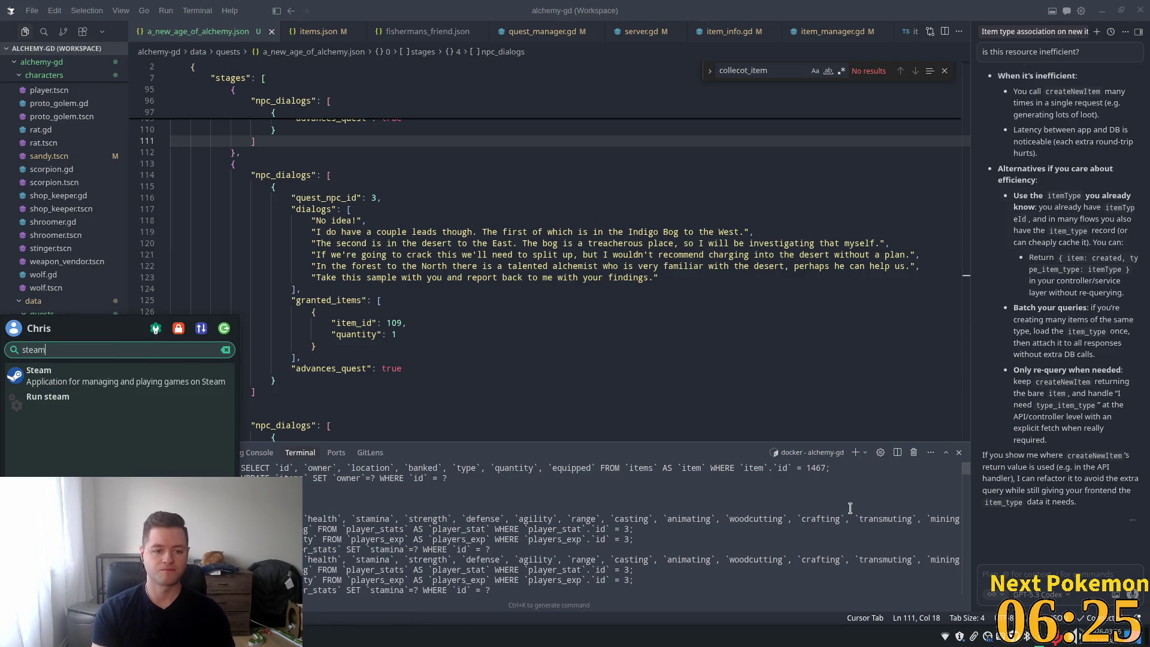
key("Return")
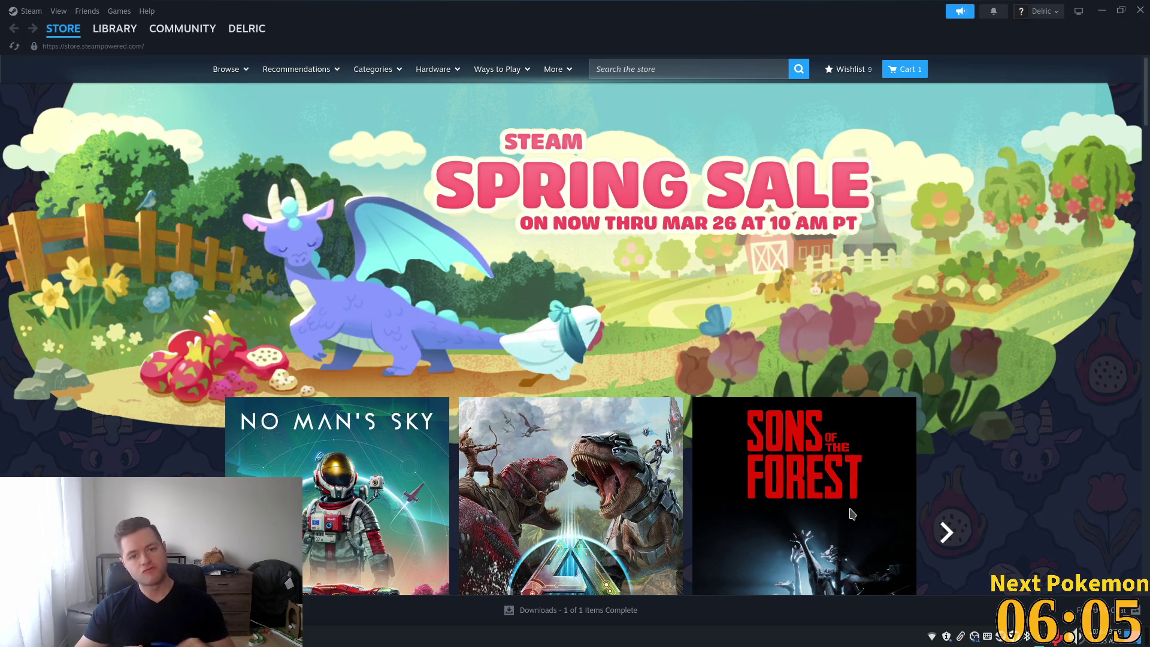
Step: Go from the Steam store to the library home and open the Mana Seed Sprite Generator page
scroll(636, 231, "down", 7)
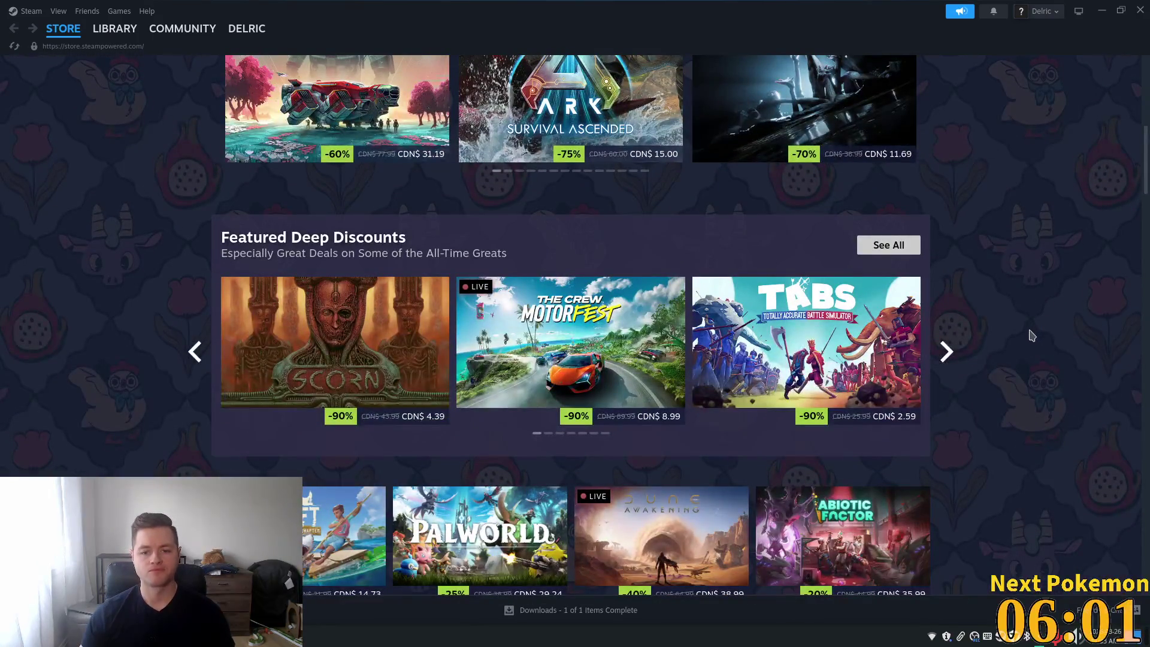
scroll(982, 323, "up", 7)
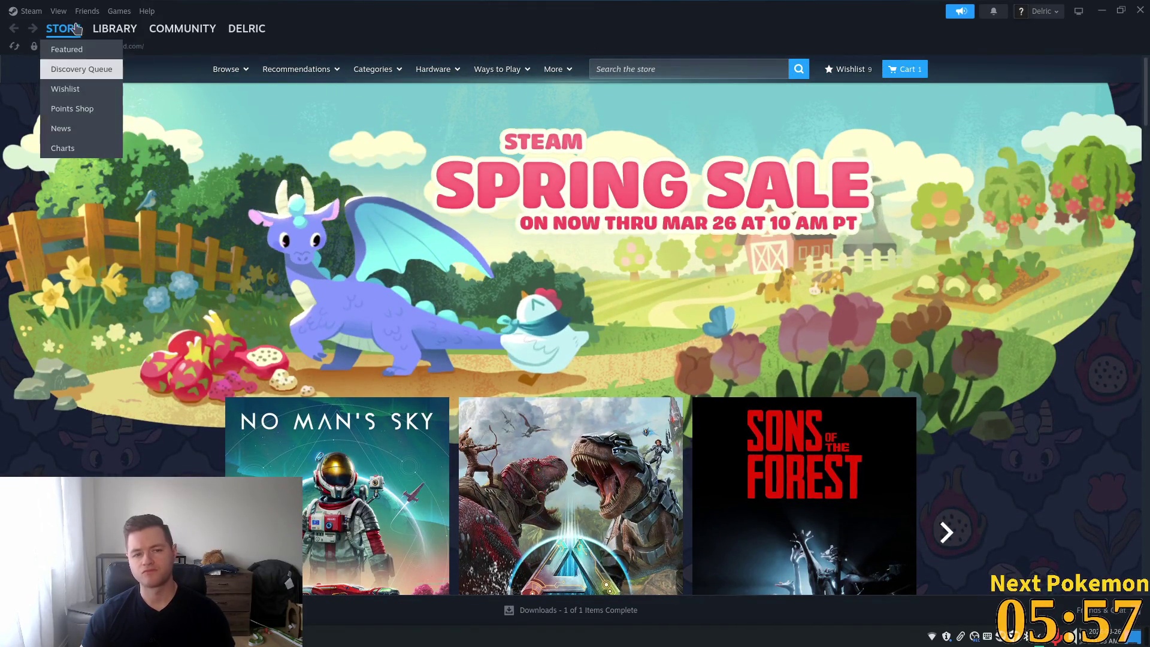
left_click(108, 49)
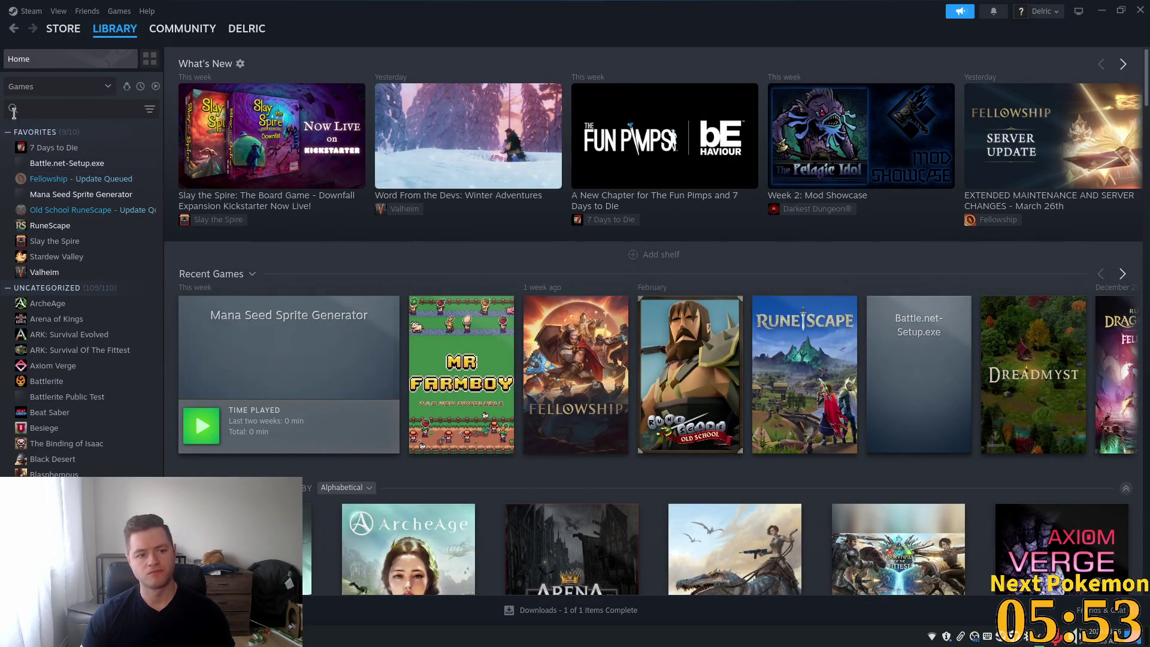
left_click(115, 194)
Step: Launch the Mana Seed Sprite Generator, put a headscarf on the character, and turn the preview sideways
left_click(224, 258)
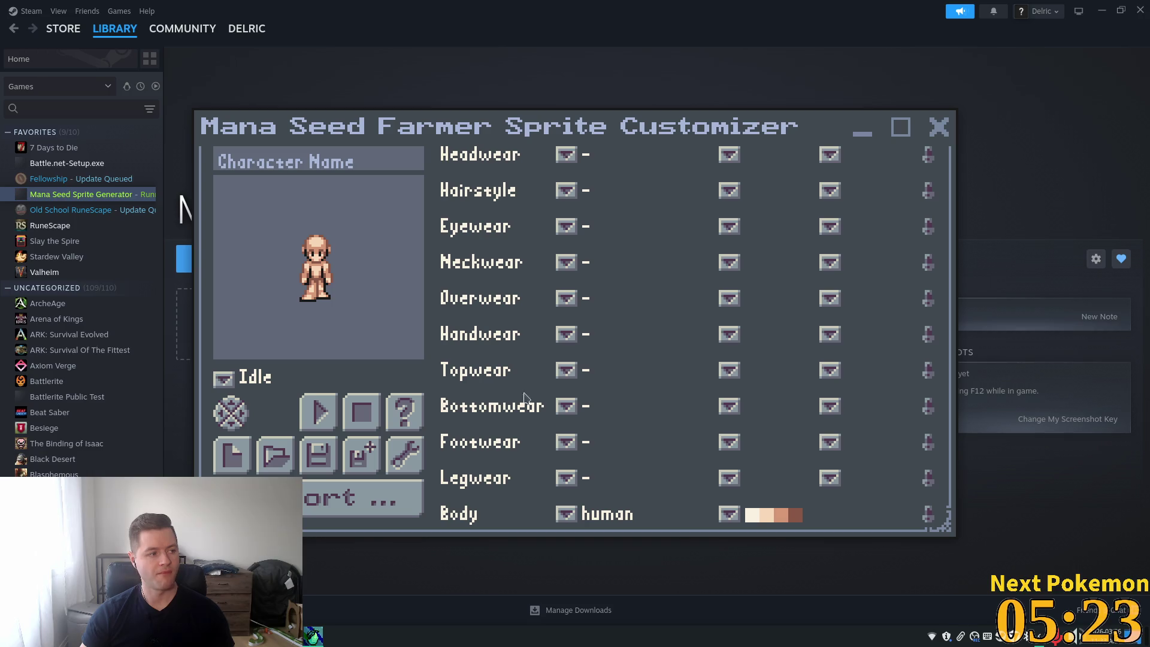
left_click(566, 155)
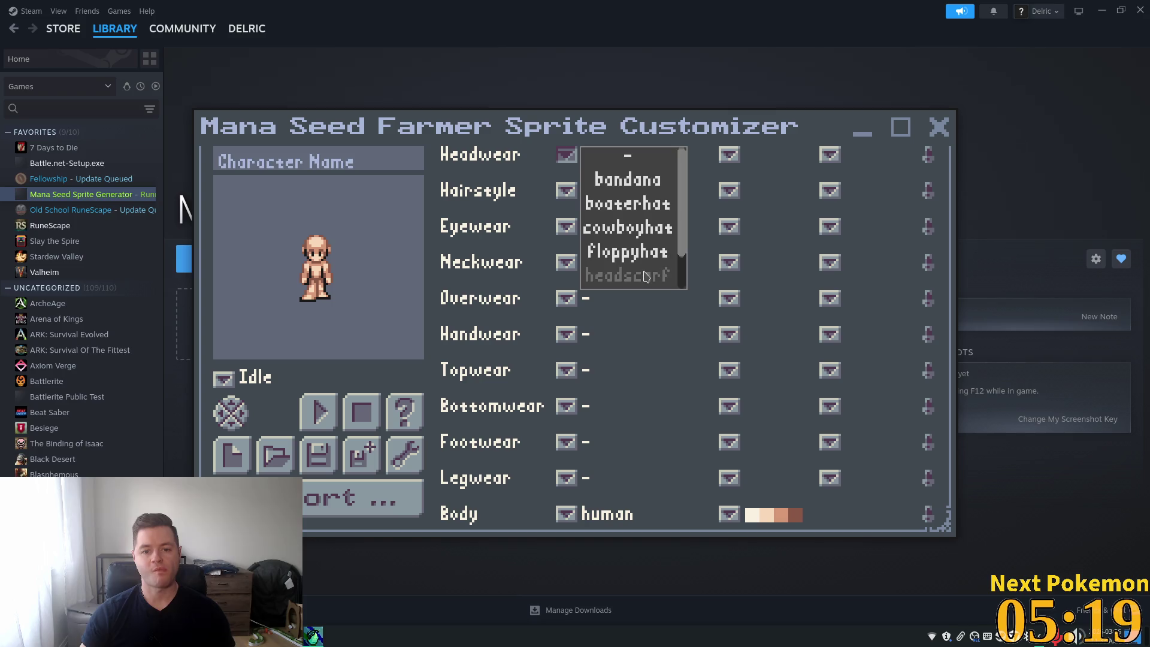
left_click(652, 275)
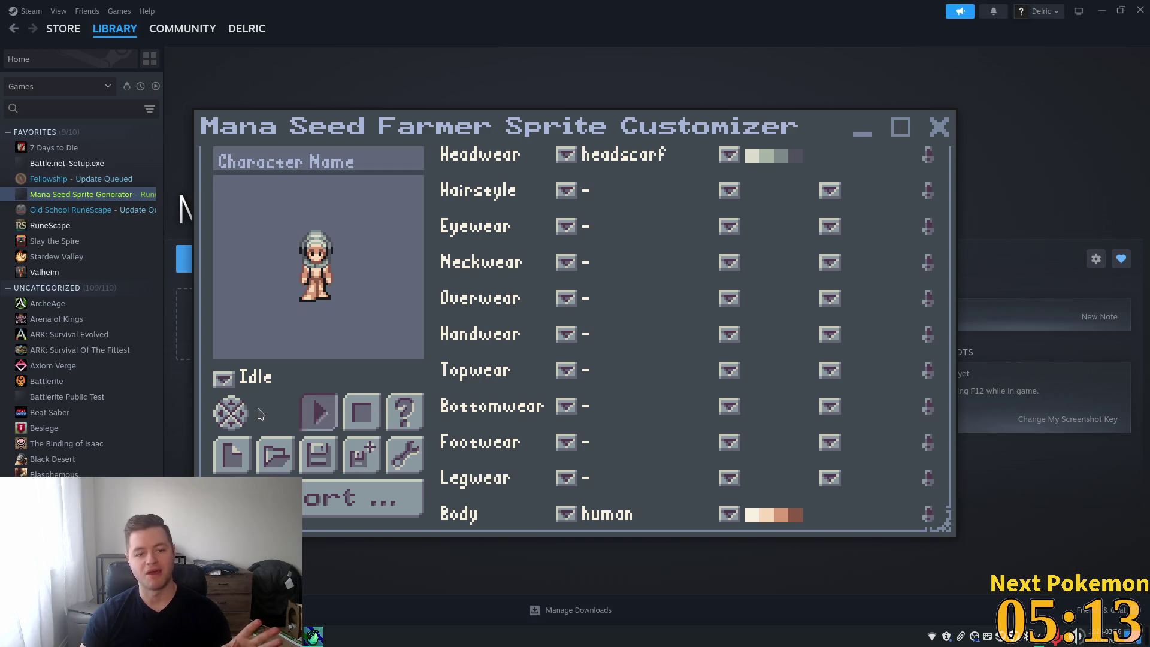
left_click(214, 413)
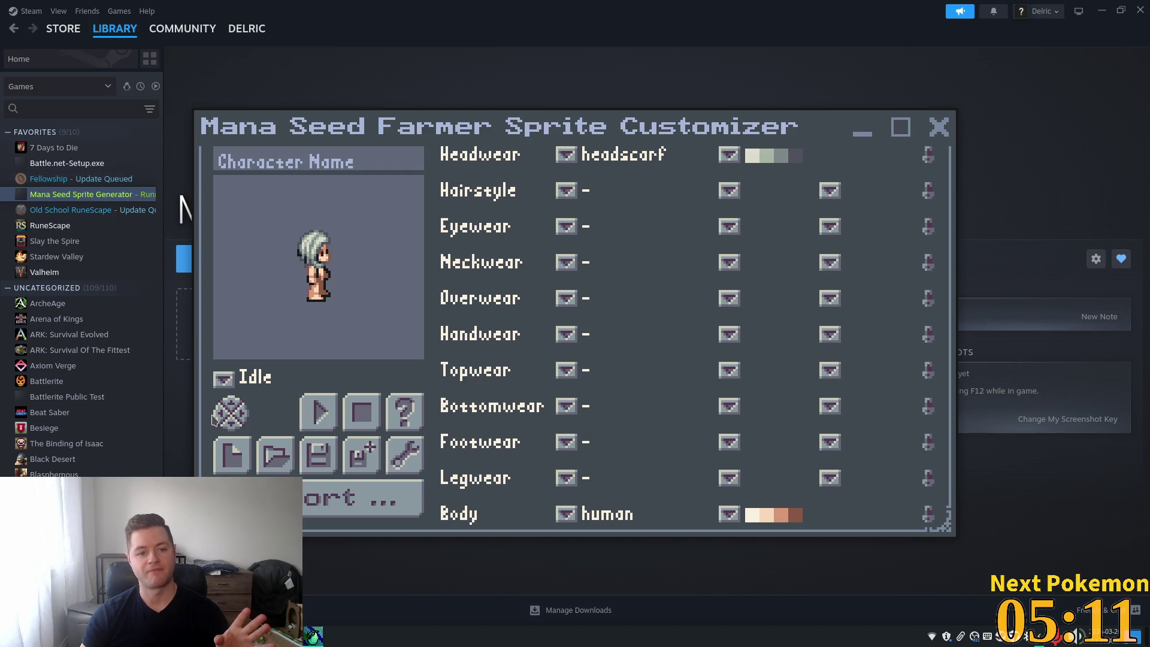
left_click(216, 416)
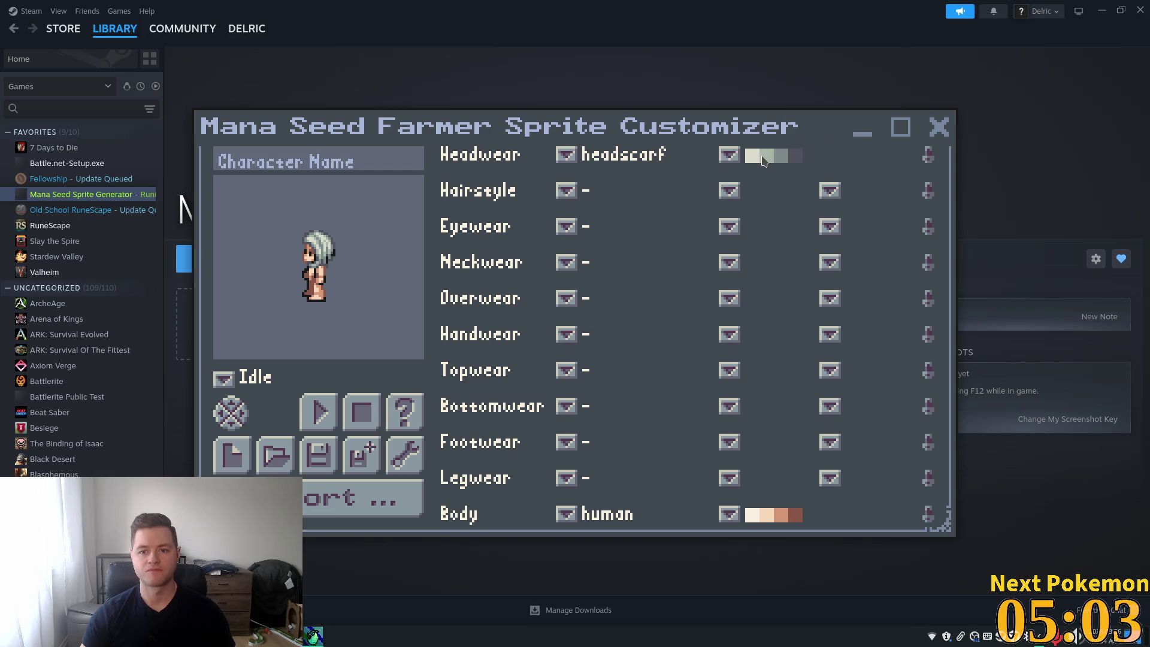
Step: Try blue, grey, cream and yellow-tan palettes on the headscarf
left_click(739, 155)
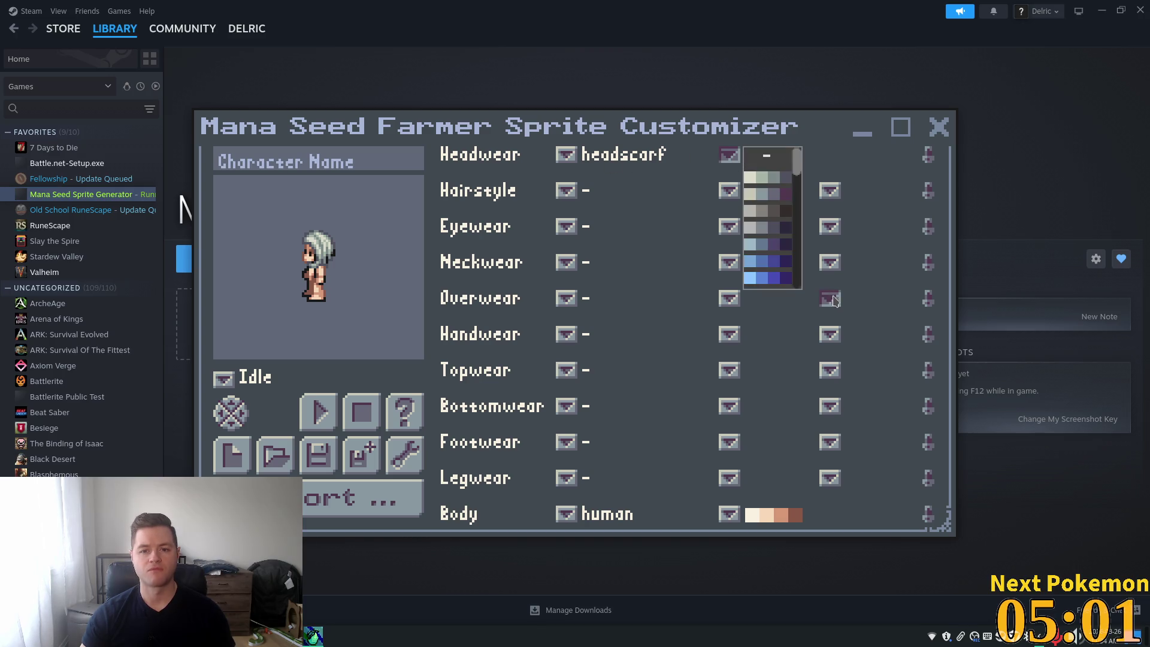
left_click(772, 265)
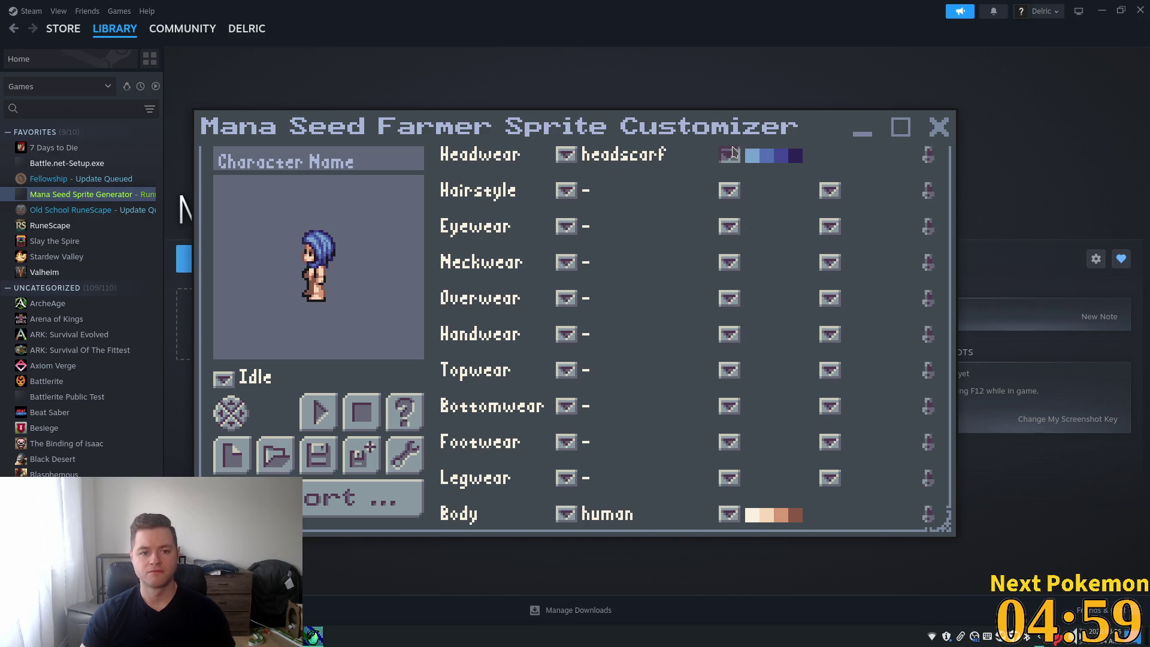
left_click(733, 154)
left_click(770, 212)
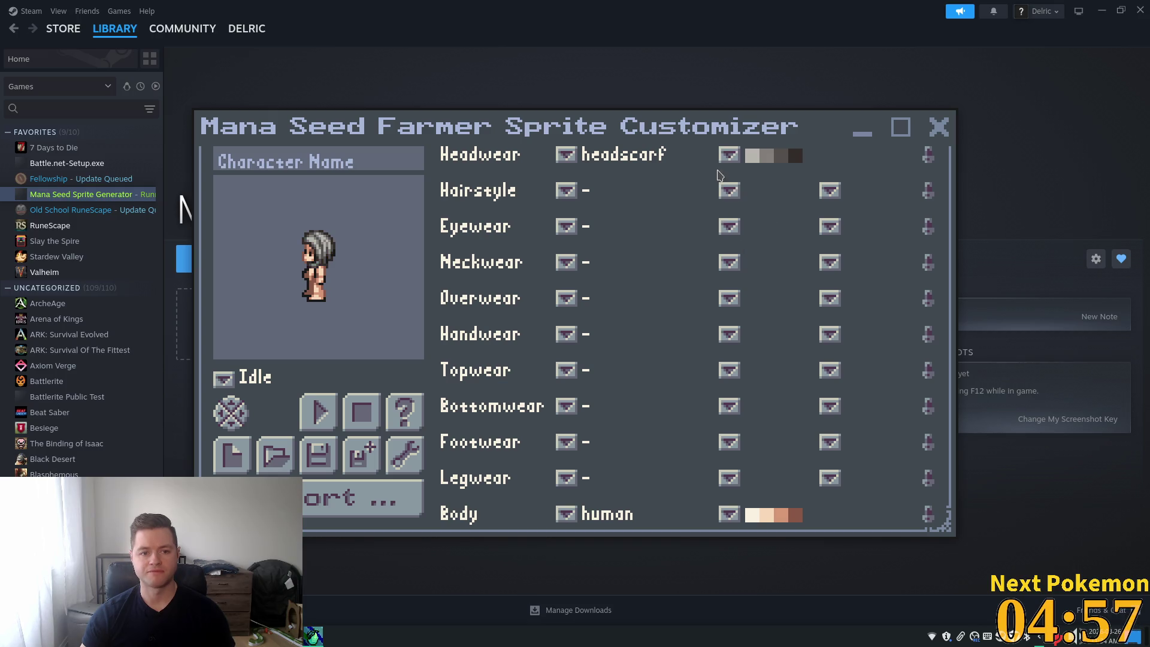
left_click(728, 155)
left_click(770, 265)
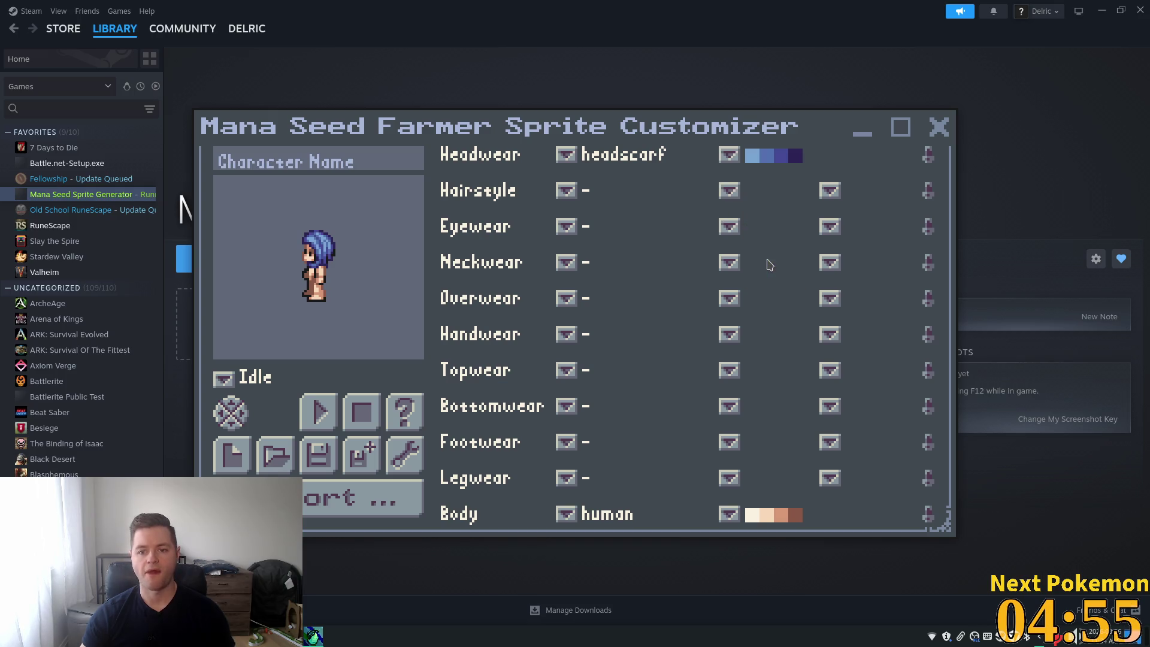
left_click(728, 157)
left_click_drag(796, 163, 796, 204)
scroll(753, 236, "down", 1)
left_click(756, 228)
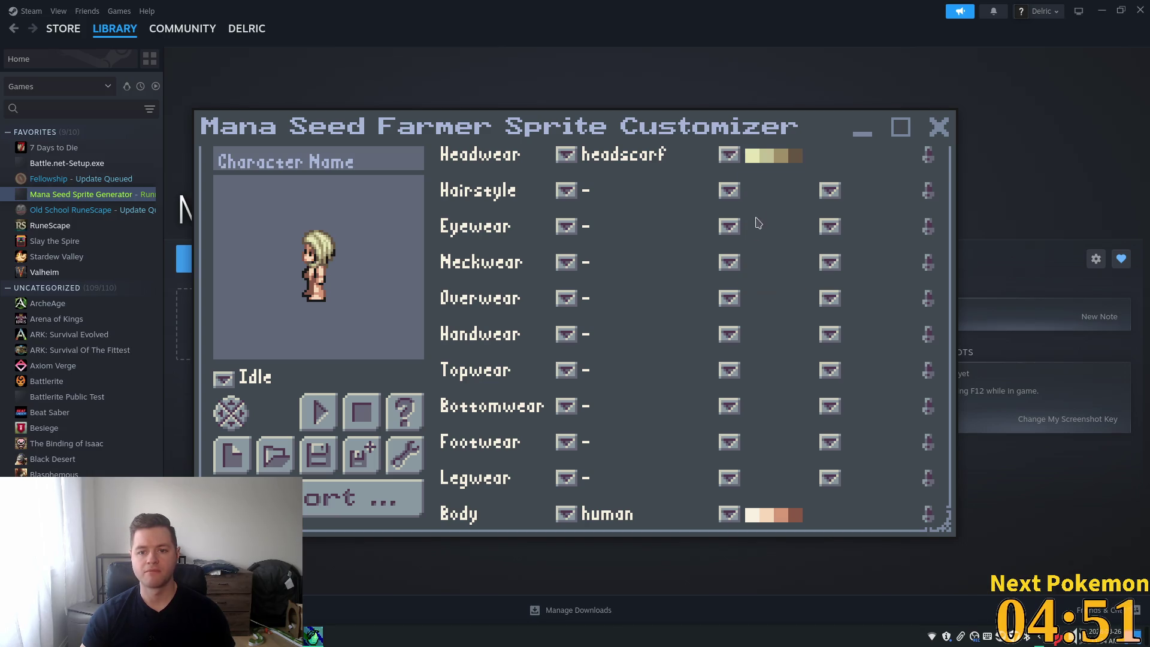
left_click(728, 155)
left_click(771, 284)
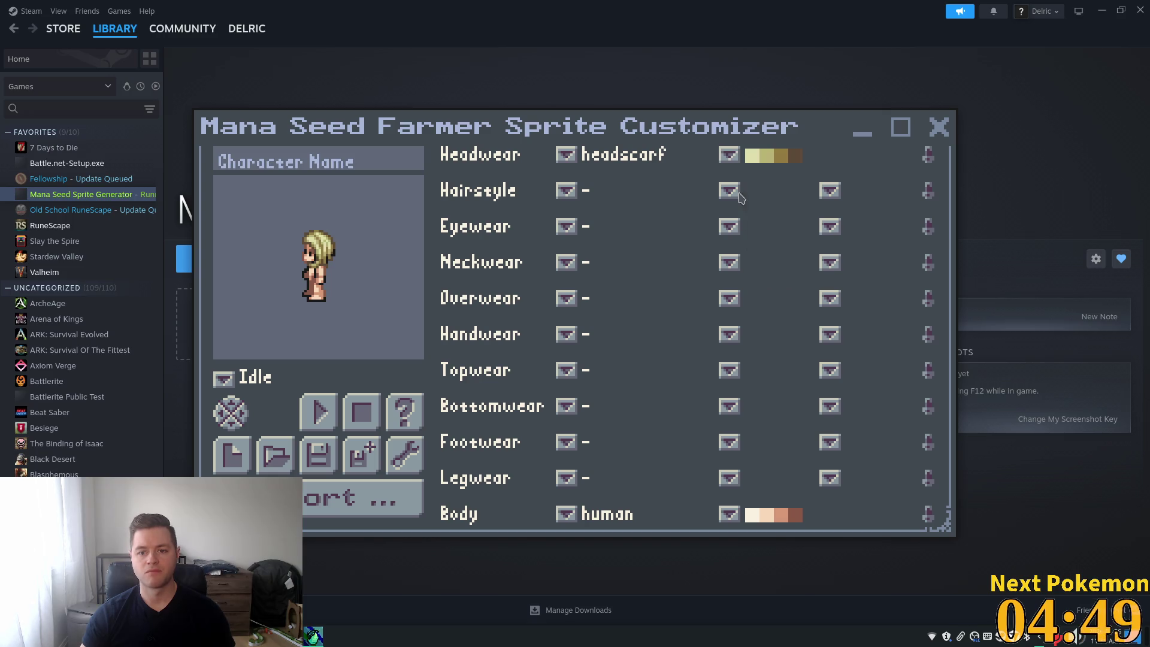
Step: Try pink, orange salmon, pink red and magenta pink palettes on the headscarf
left_click(729, 157)
left_click_drag(800, 181, 799, 256)
left_click(760, 207)
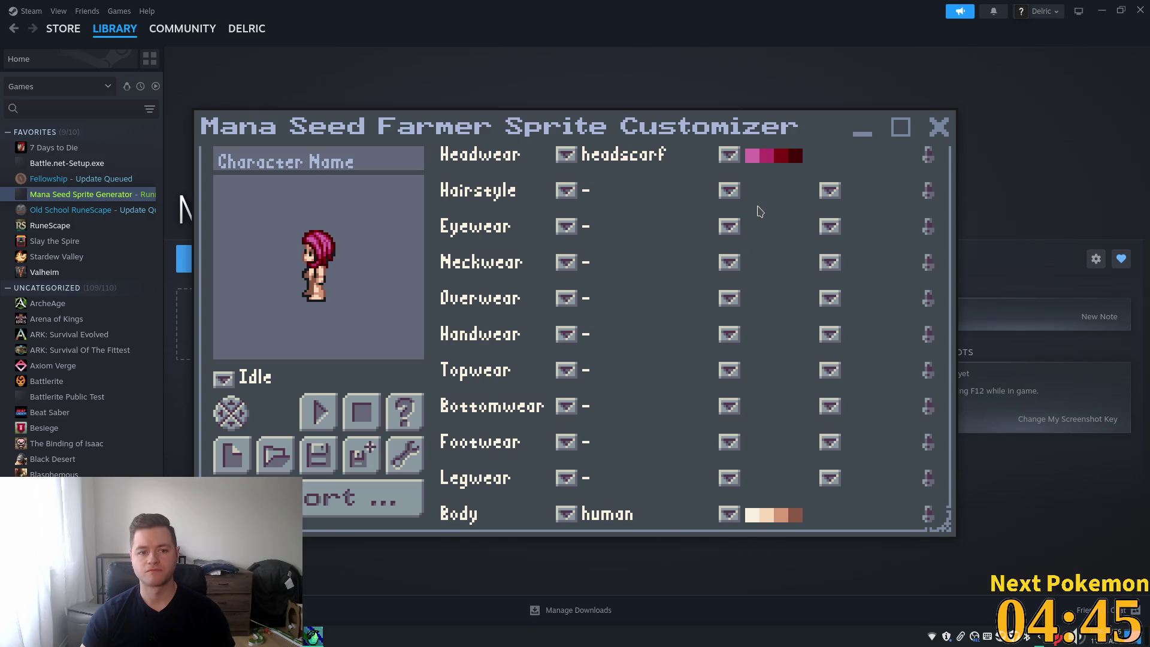
left_click(730, 156)
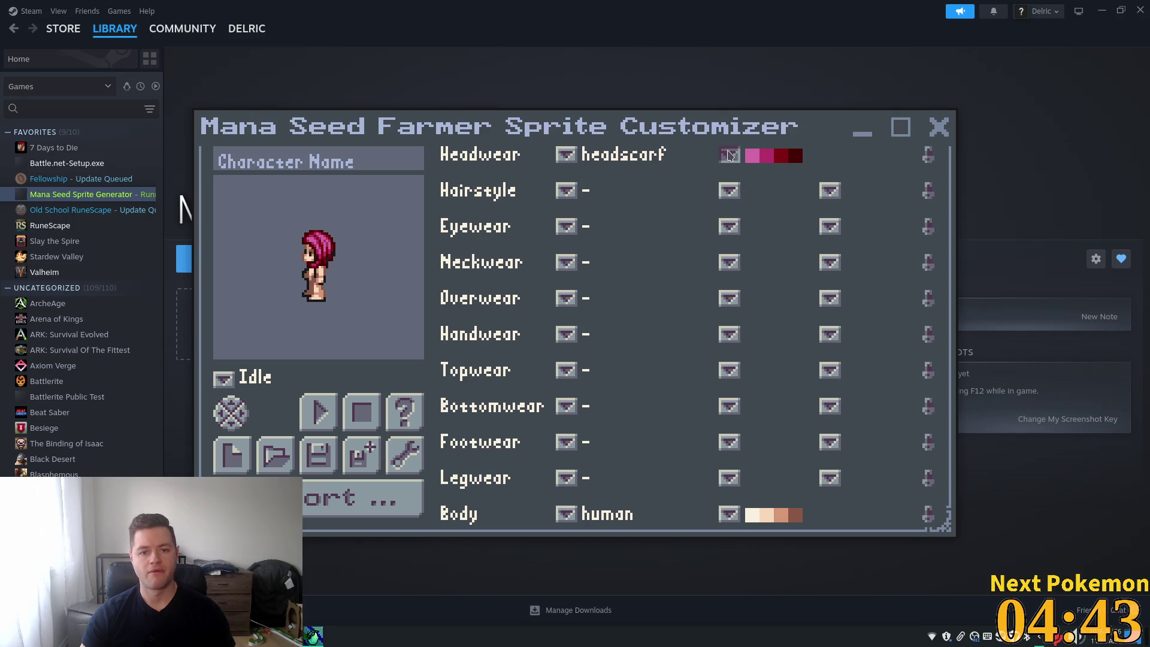
scroll(766, 239, "down", 1)
left_click(763, 173)
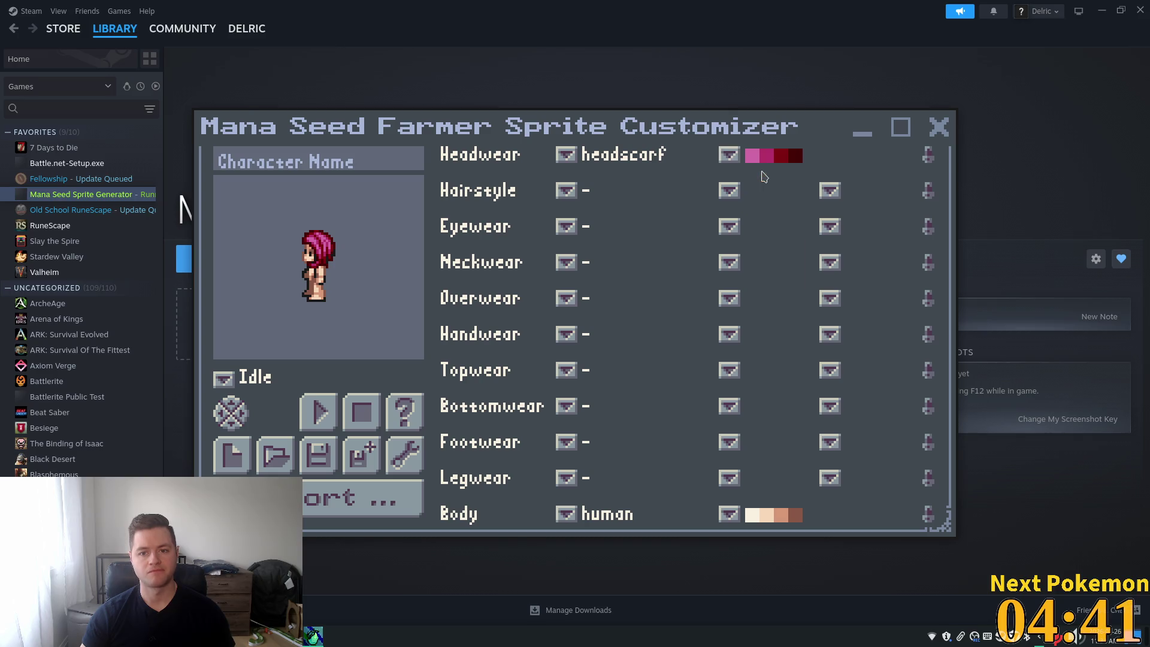
left_click(729, 155)
left_click(757, 209)
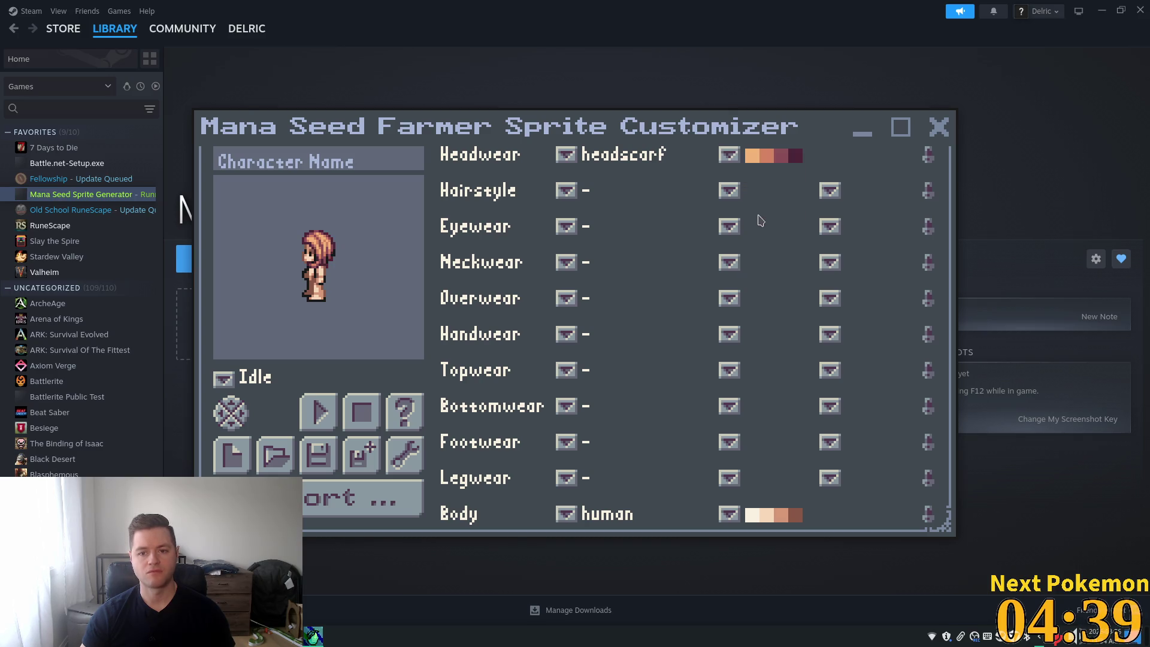
left_click(726, 157)
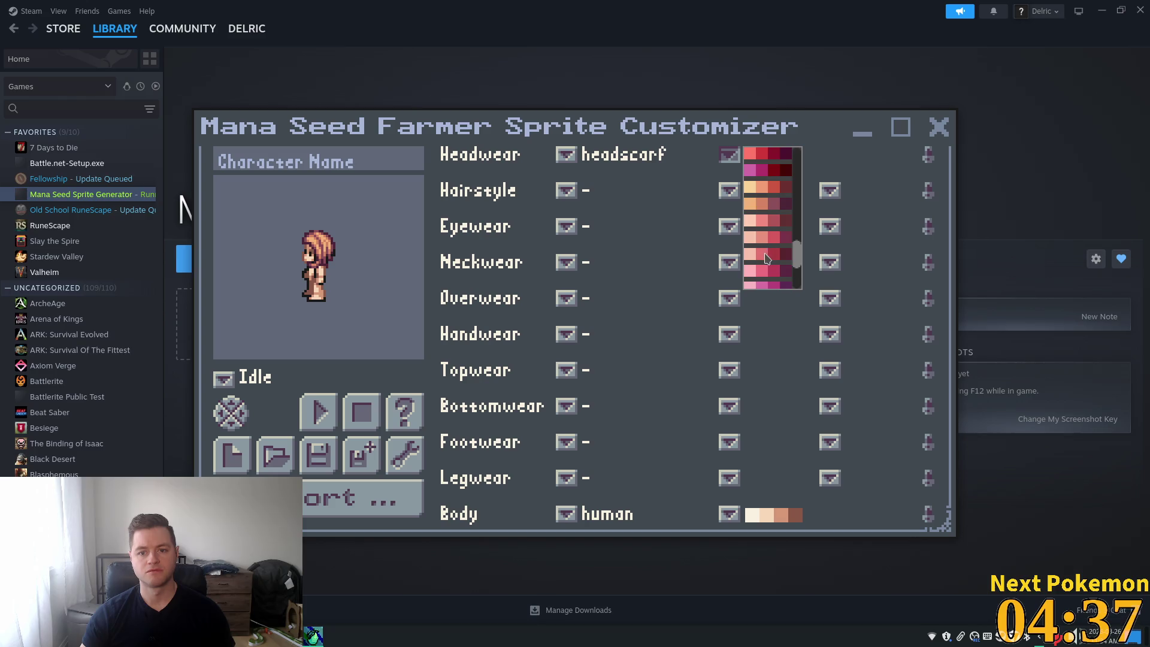
left_click(765, 255)
left_click(729, 157)
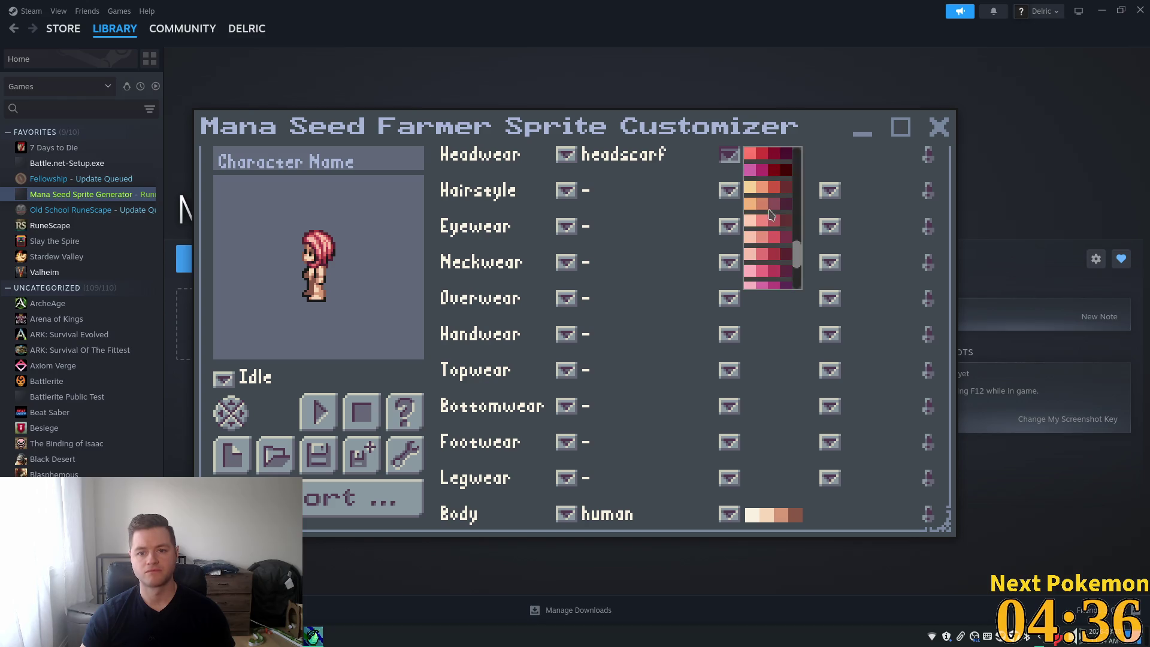
left_click(774, 281)
Step: Compare a redder pink and dark red, then settle on pink magenta for the headscarf
left_click(727, 157)
left_click(778, 277)
left_click(728, 157)
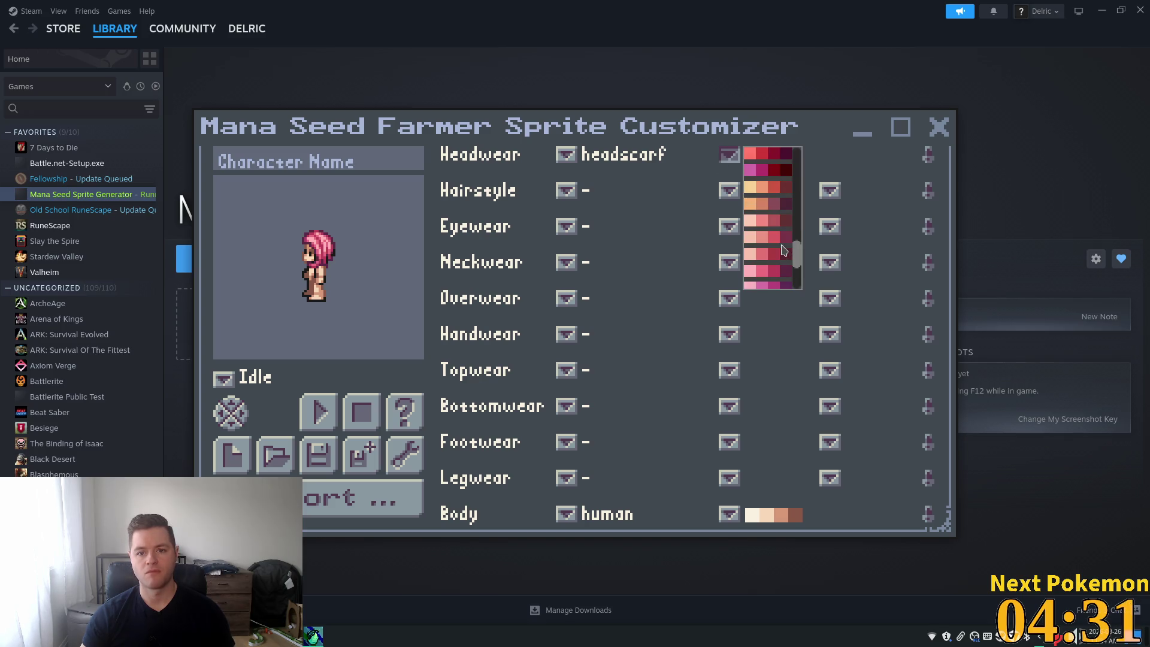
left_click(767, 240)
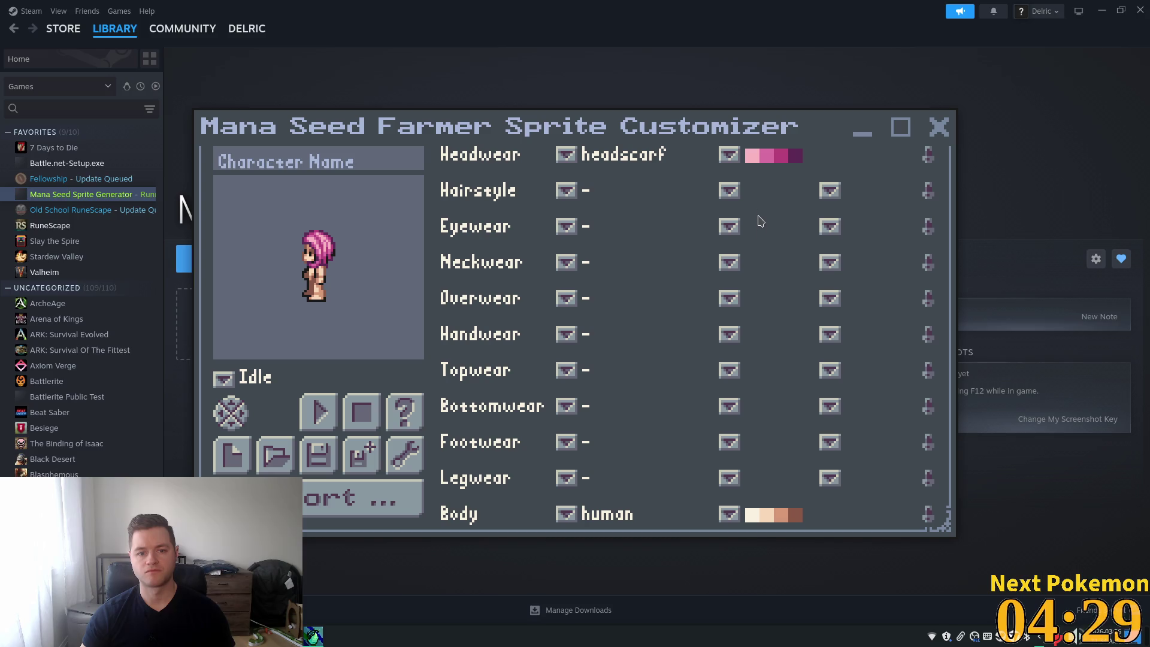
left_click(733, 158)
mouse_move(795, 260)
left_mouse_down()
mouse_move(795, 207)
mouse_move(795, 275)
left_mouse_up()
left_click(767, 224)
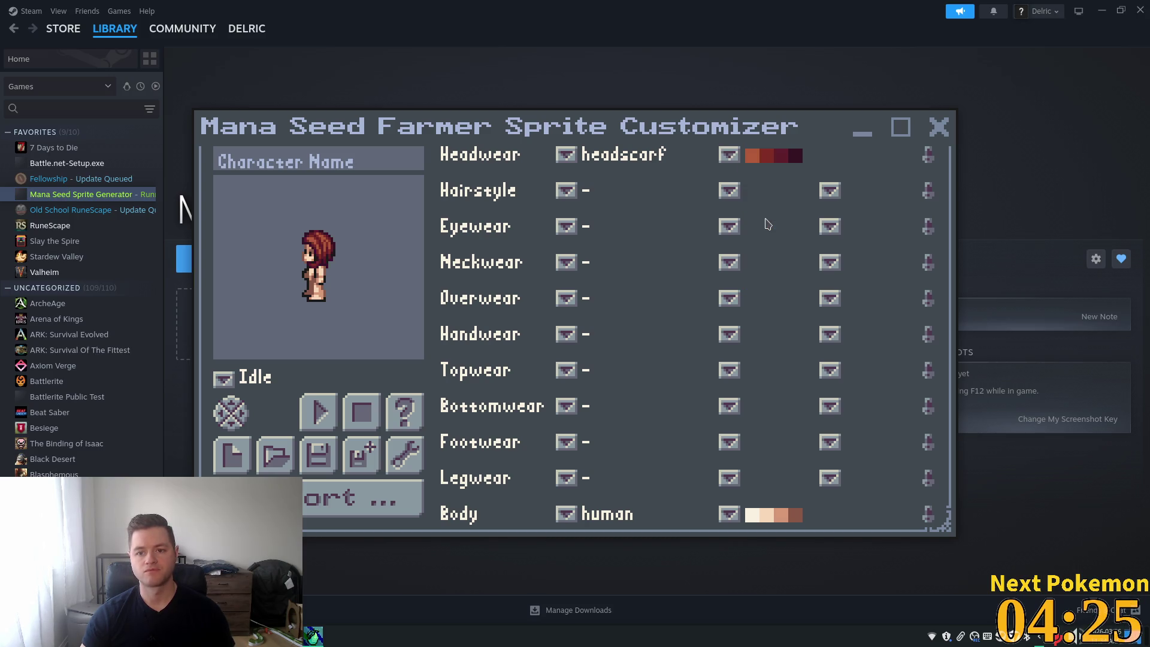
left_click(732, 158)
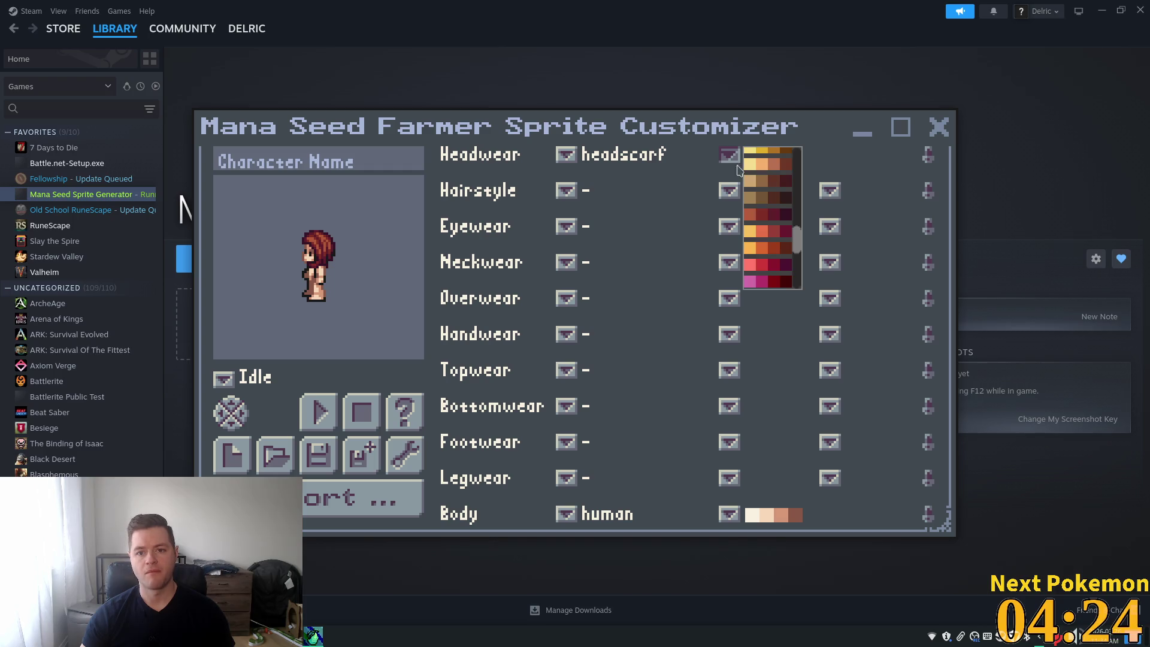
left_click(771, 281)
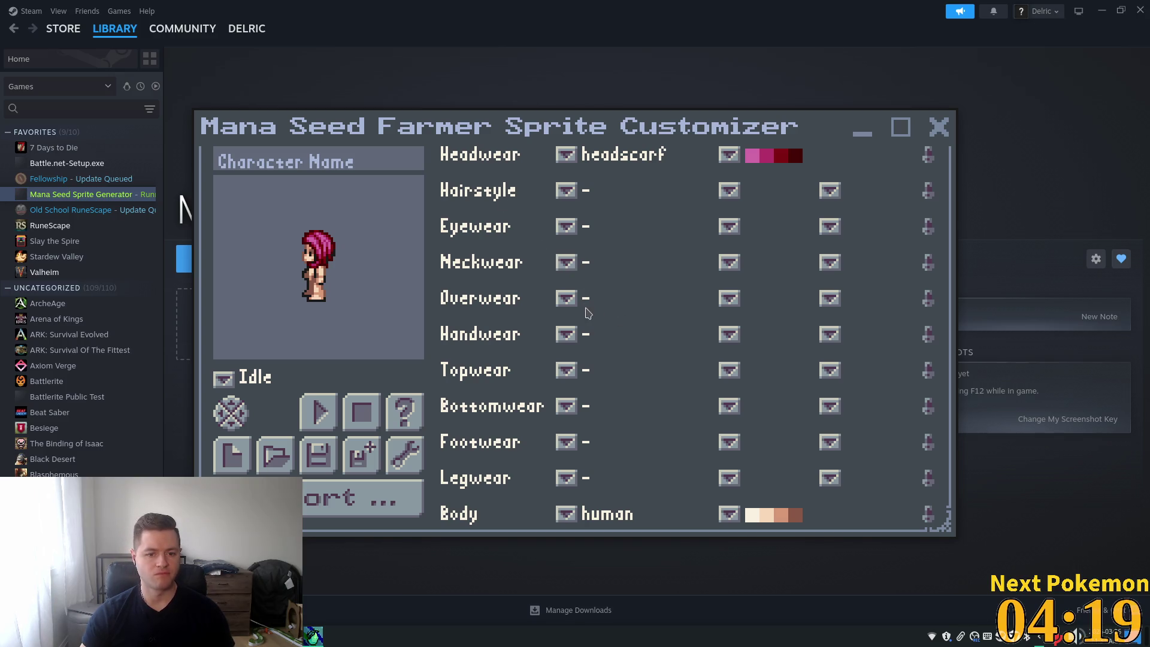
Step: Try the frillydress bottomwear, then switch the outfit to longdressboobs
left_click(571, 307)
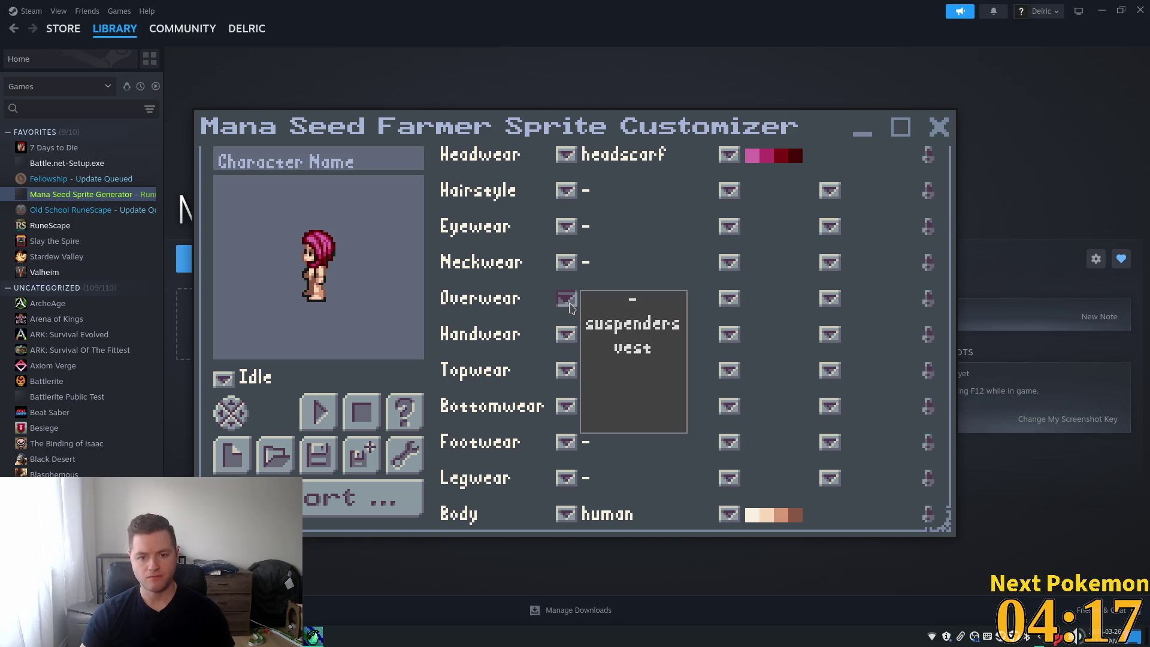
left_click(564, 412)
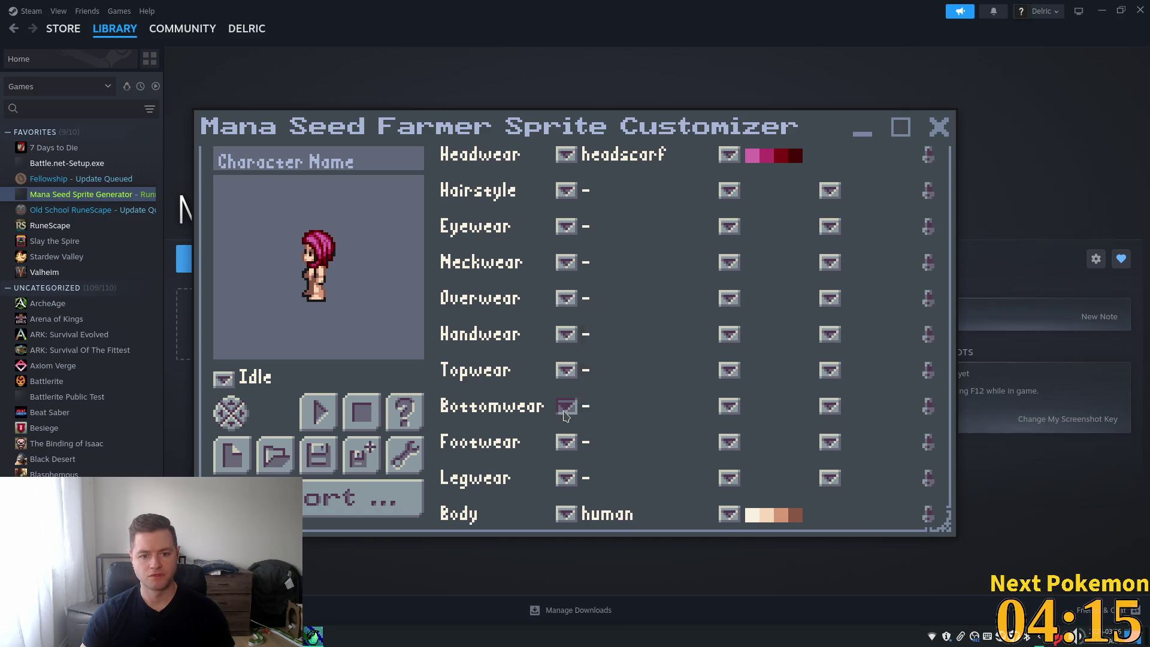
left_click(563, 412)
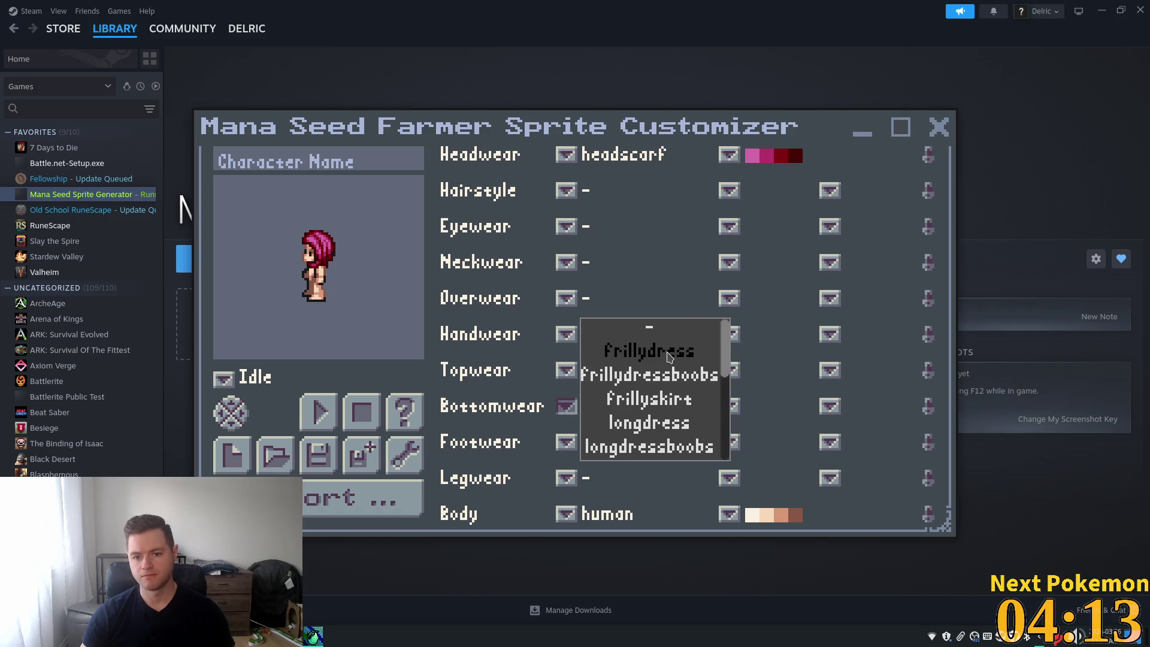
left_click(666, 354)
left_click(565, 412)
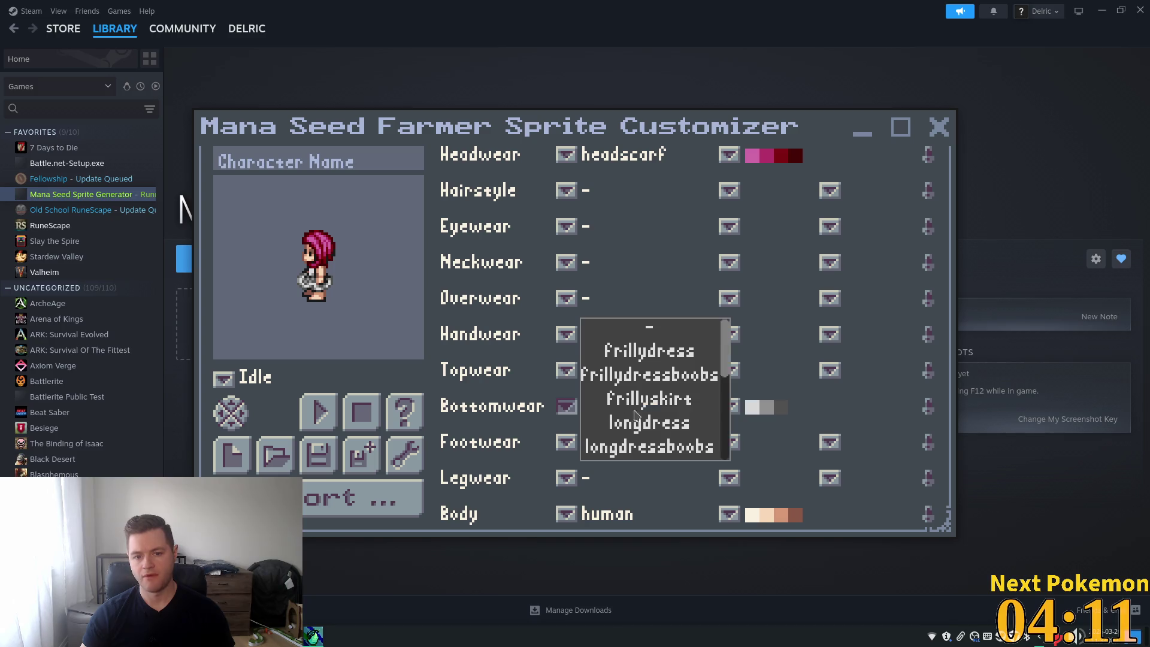
left_click(639, 454)
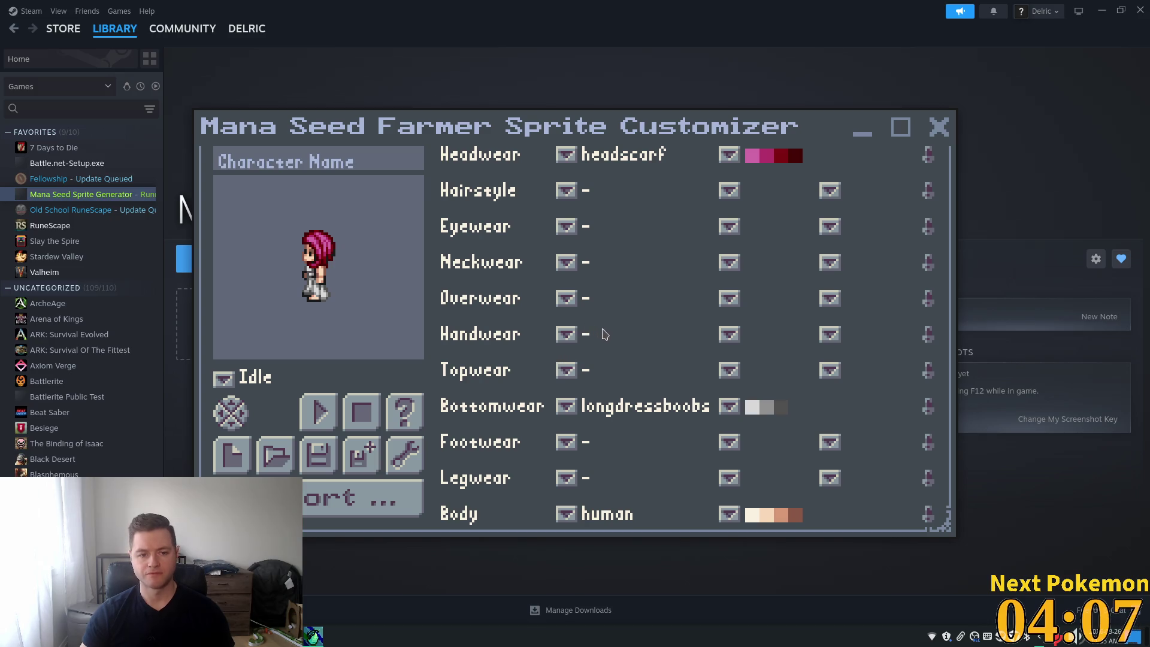
Step: Reapply the pink magenta colour to the headscarf
left_click(729, 156)
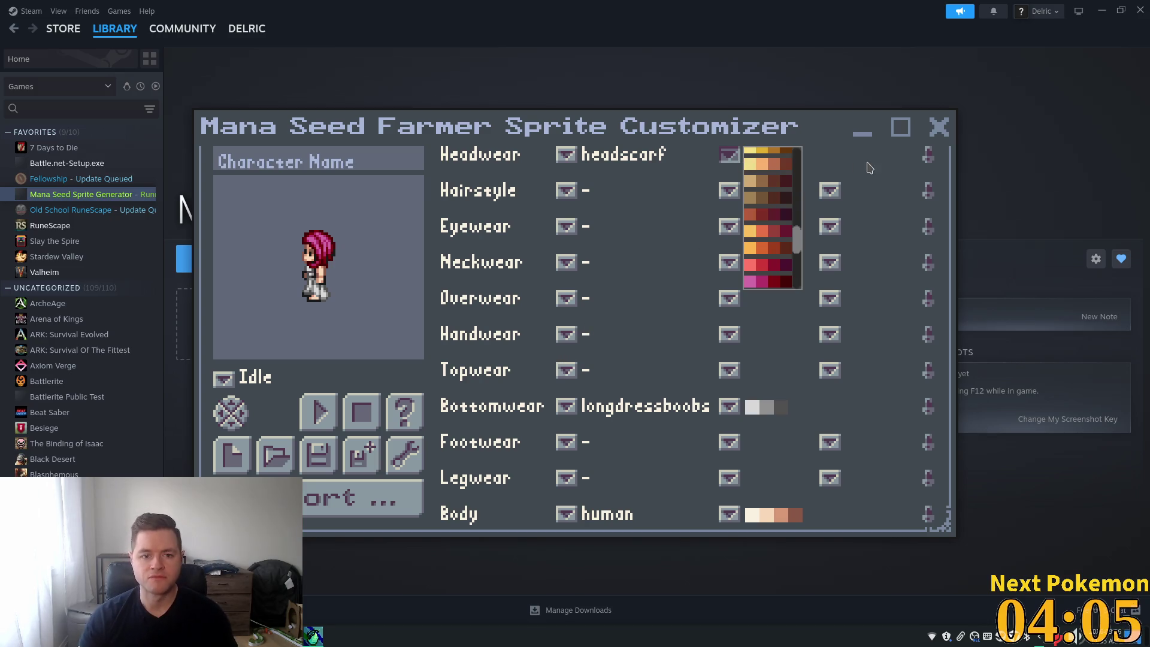
left_click(763, 282)
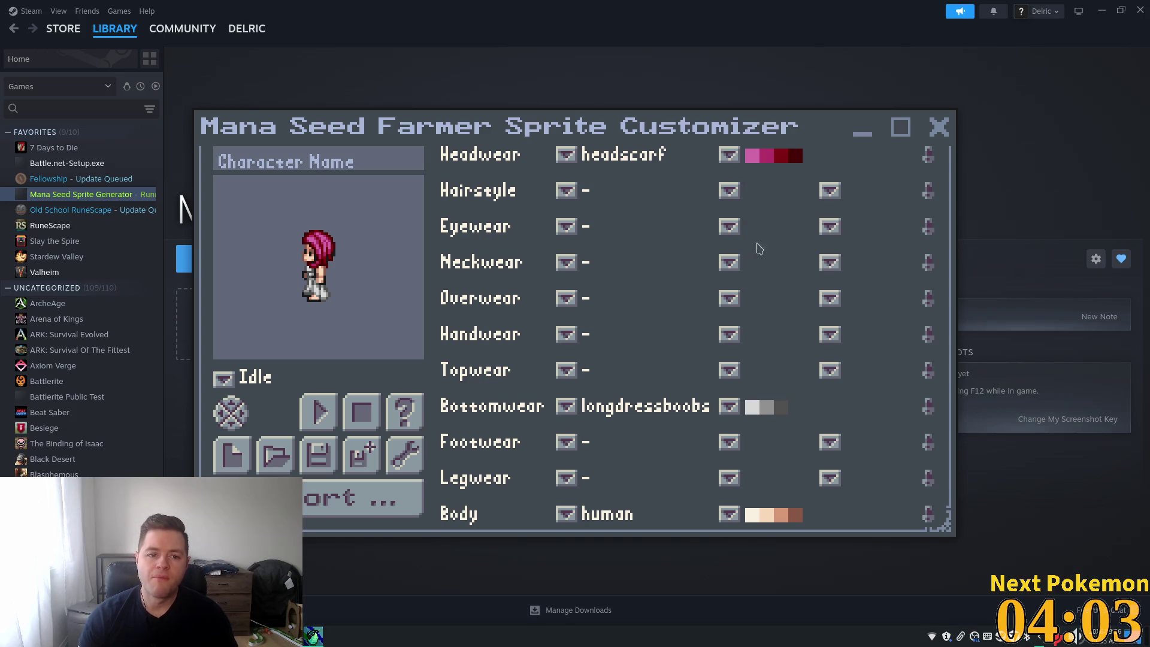
left_click(736, 411)
Step: Try light blue, green and brown colours on the long dress
scroll(778, 386, "down", 5)
scroll(770, 371, "up", 2)
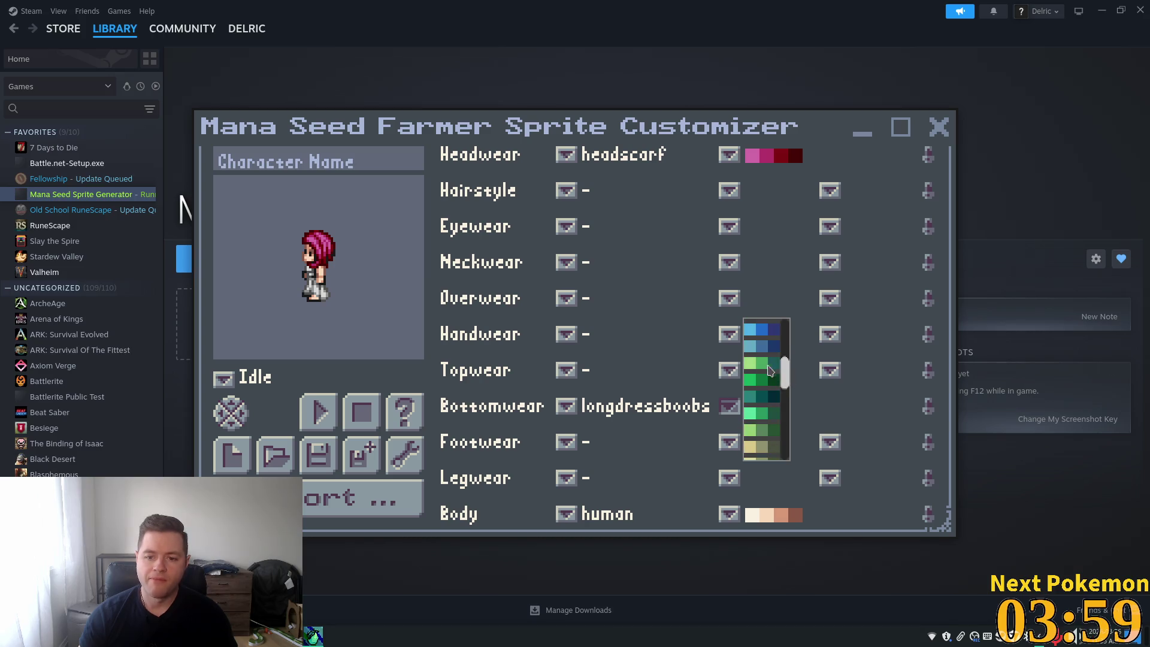
left_click(755, 346)
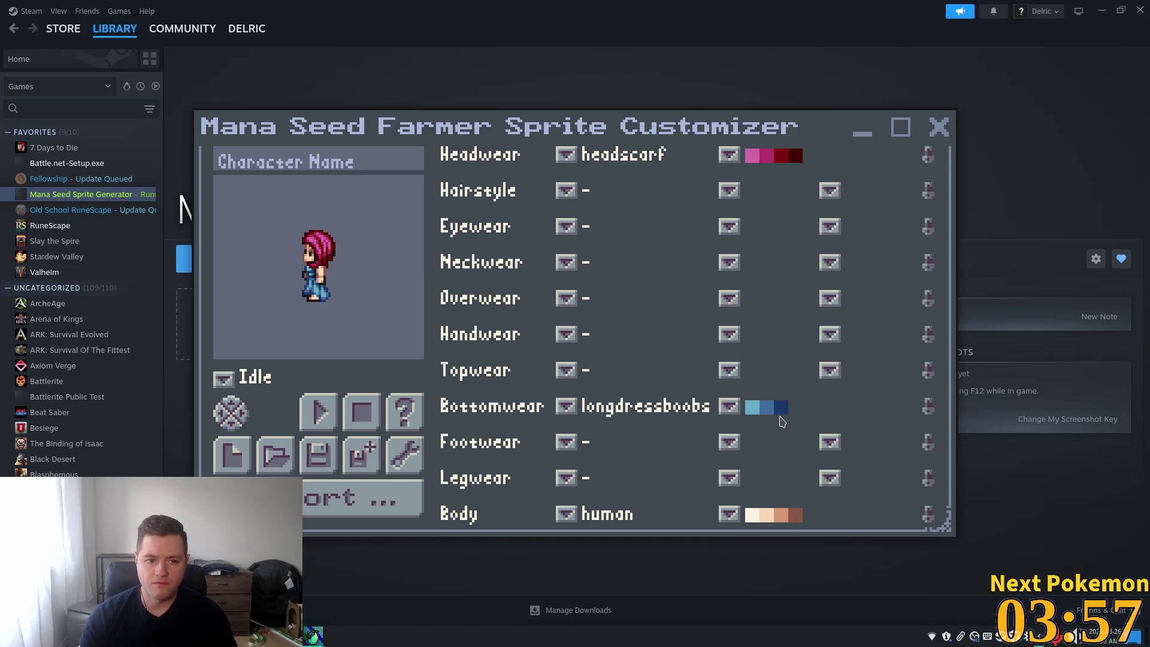
left_click(735, 410)
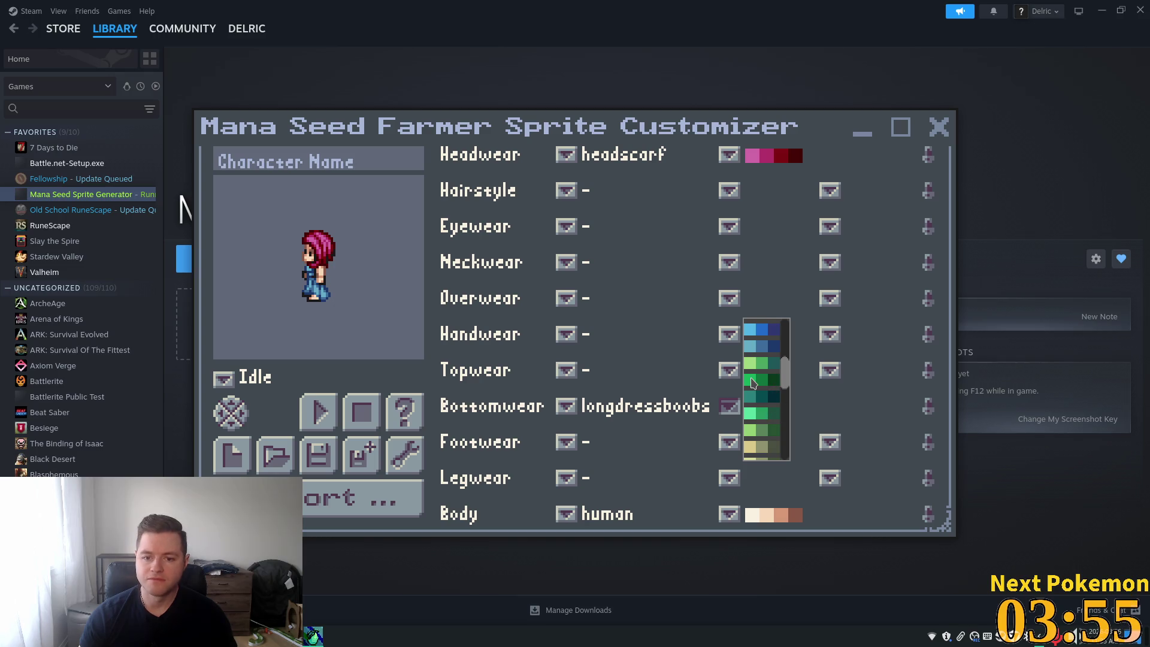
left_click(751, 381)
left_click(731, 410)
left_click_drag(782, 367, 785, 397)
left_click(755, 376)
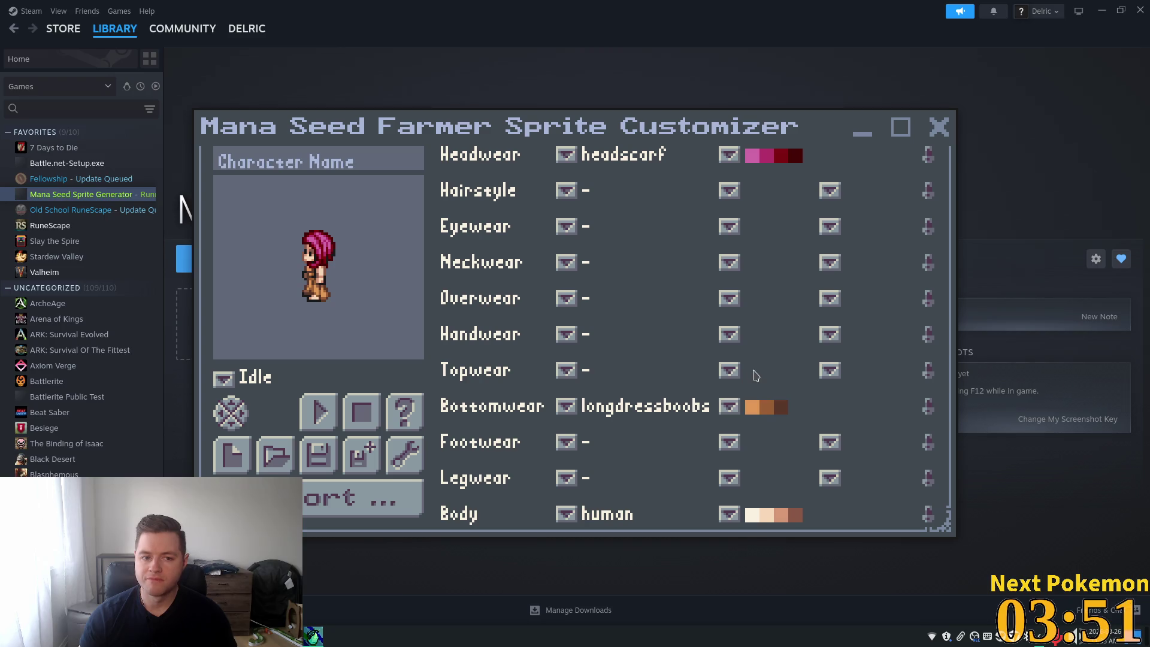
Step: Try reddish brown, then colour the dress pink to match the headscarf
left_click(733, 401)
left_click(759, 439)
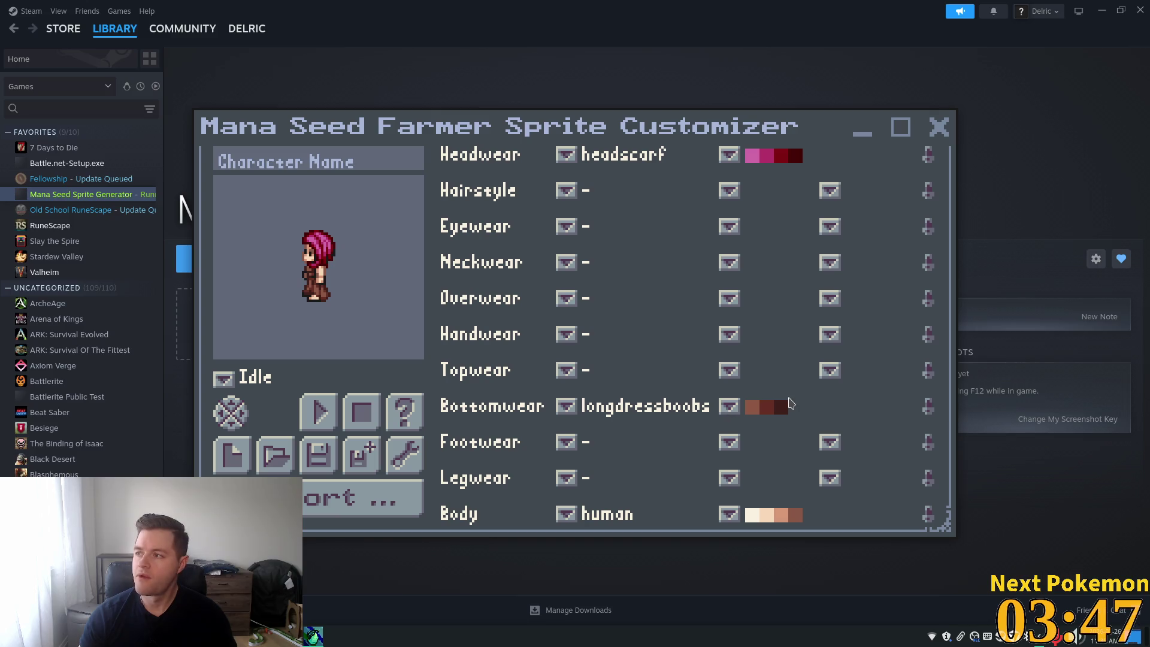
left_click(729, 406)
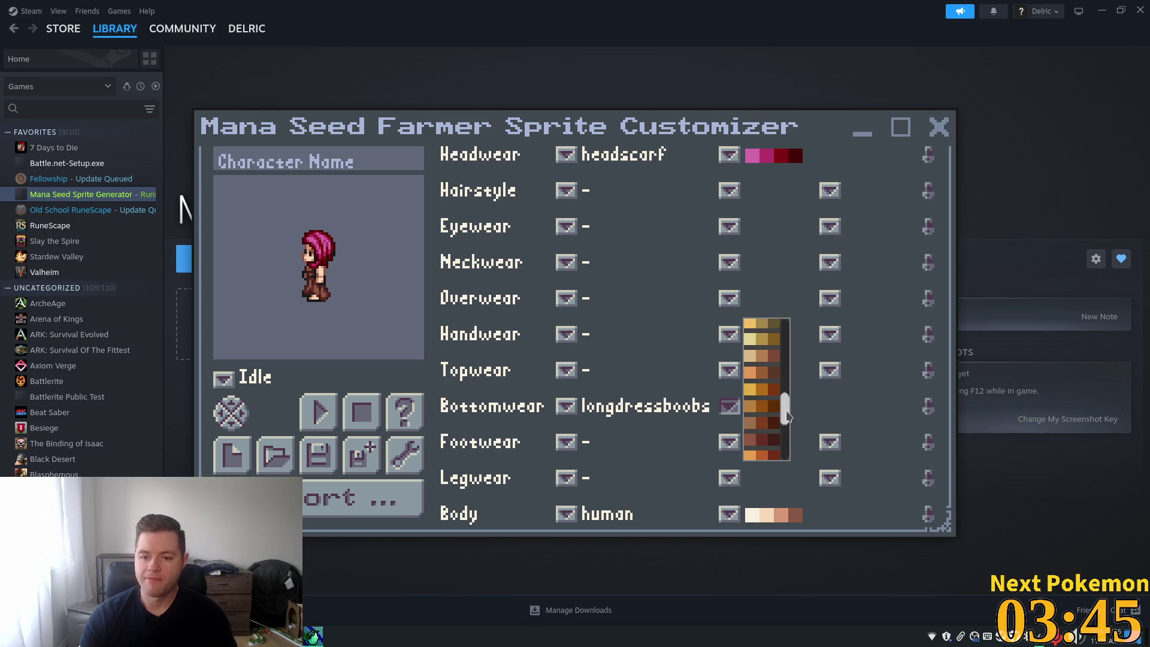
scroll(784, 435, "down", 2)
left_click(764, 409)
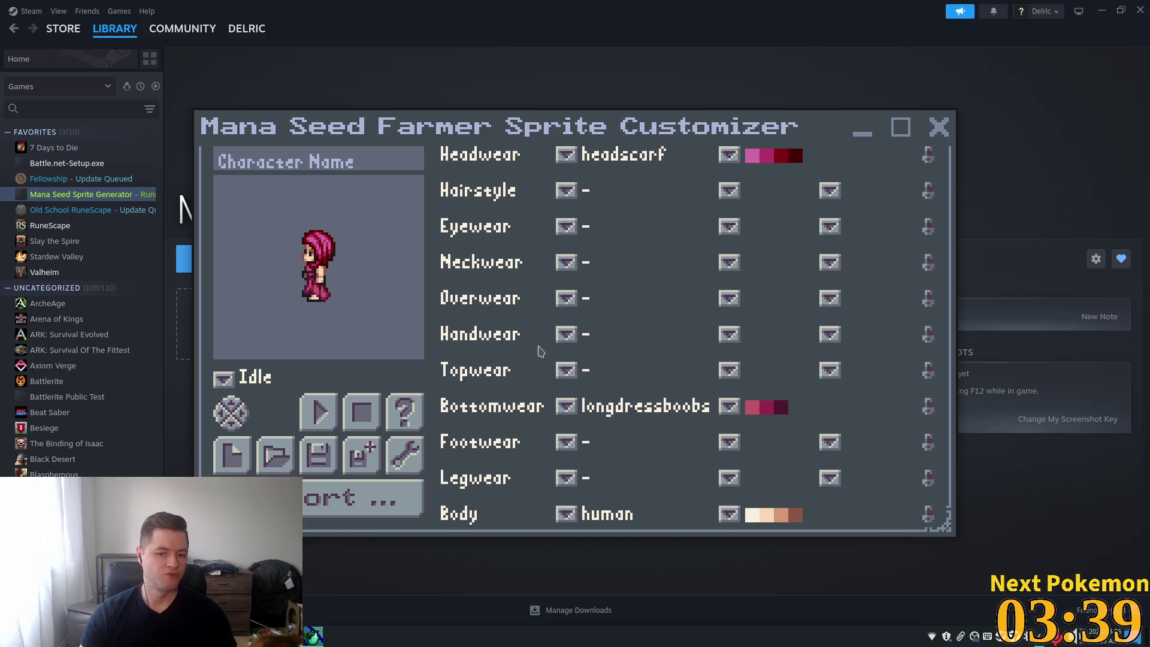
left_click(354, 161)
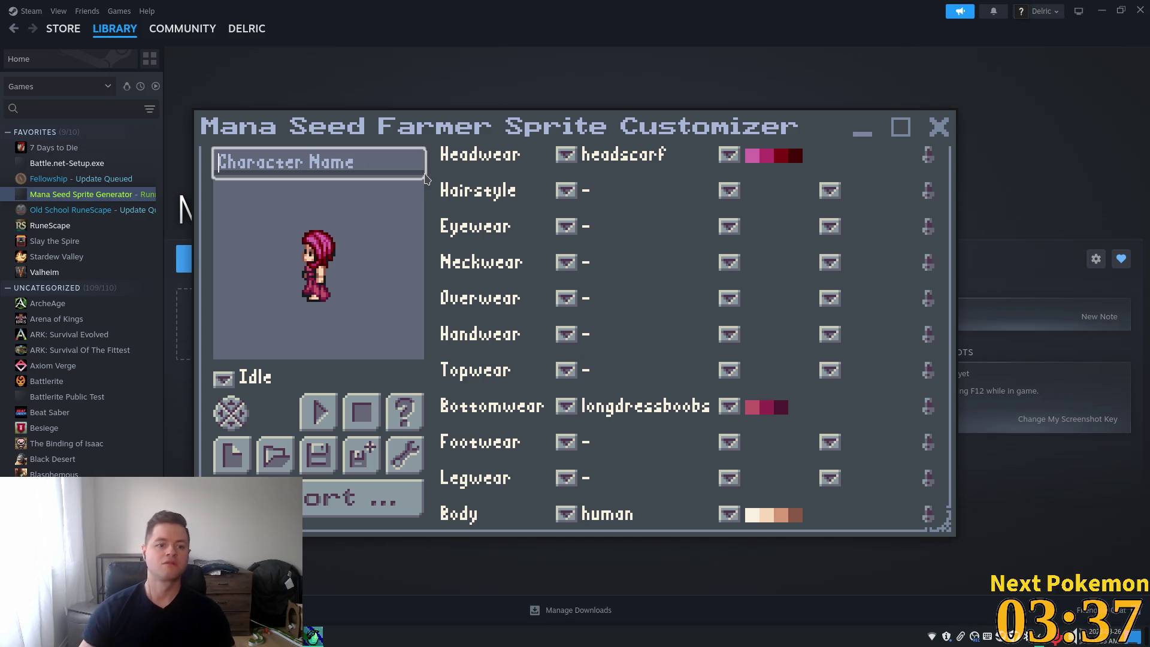
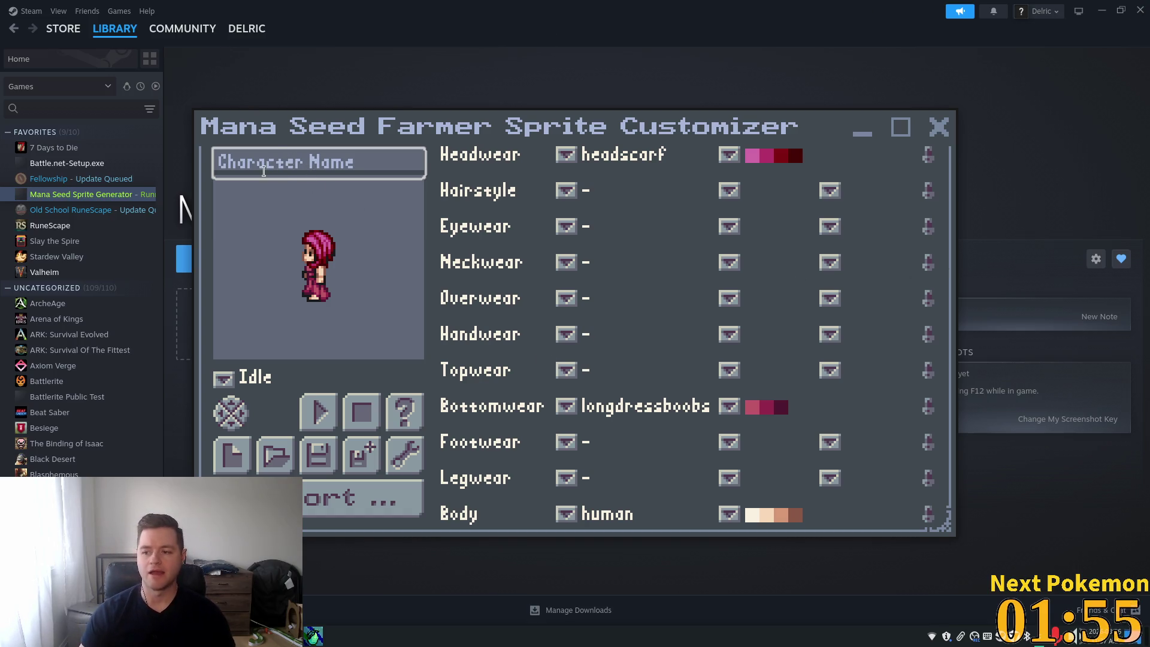
Step: Name the character Amira, save her to Documents as Amira.msfbc, and export Amira.png
left_click(286, 162)
type("Amira")
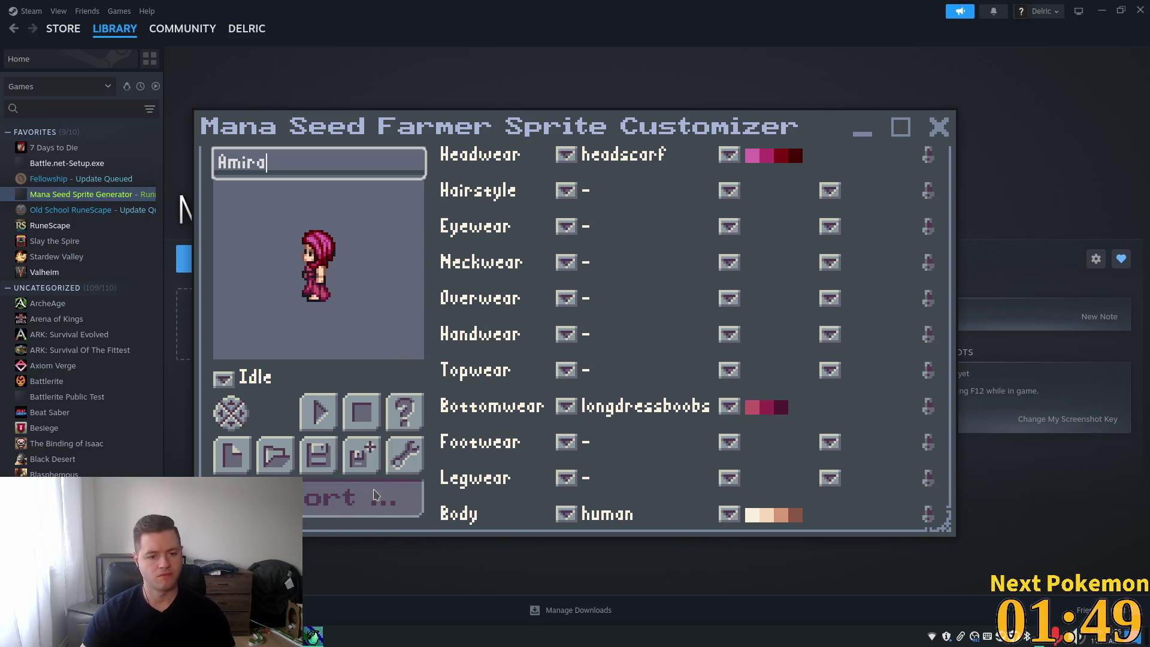
left_click(368, 464)
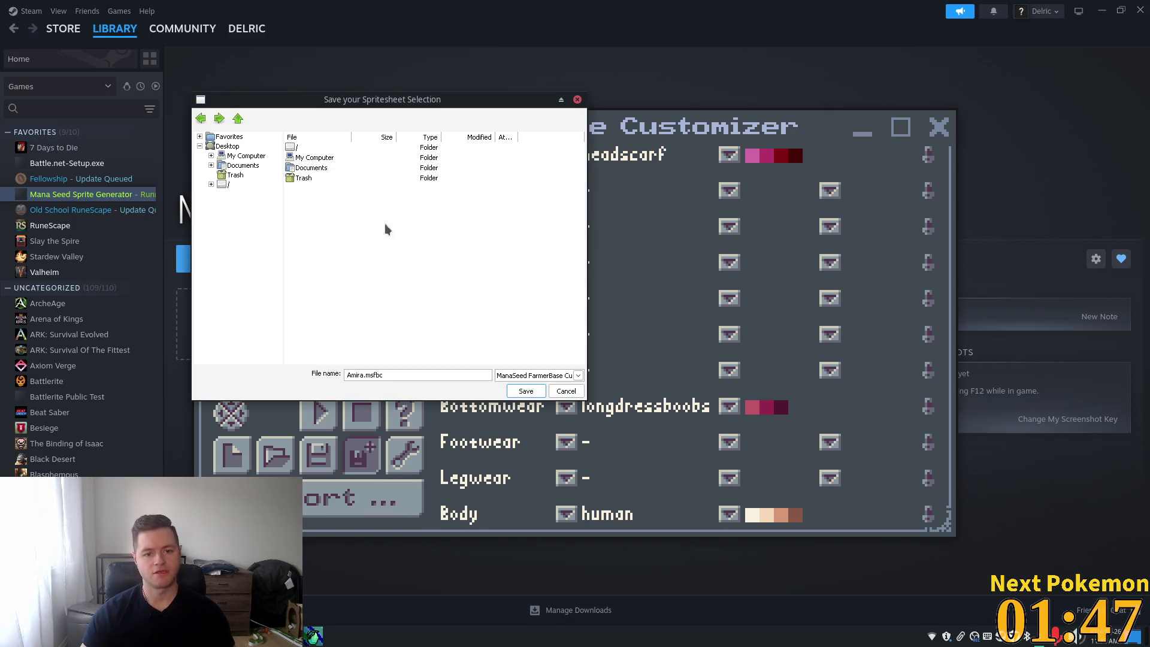
double_click(313, 168)
left_click(526, 392)
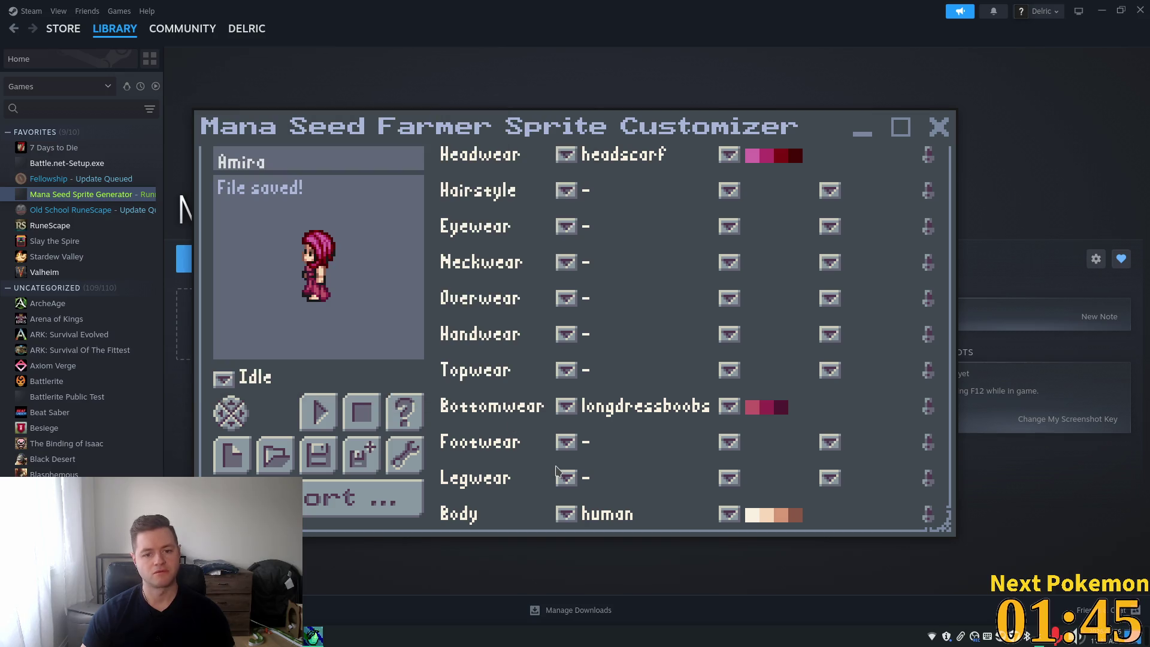
left_click(334, 499)
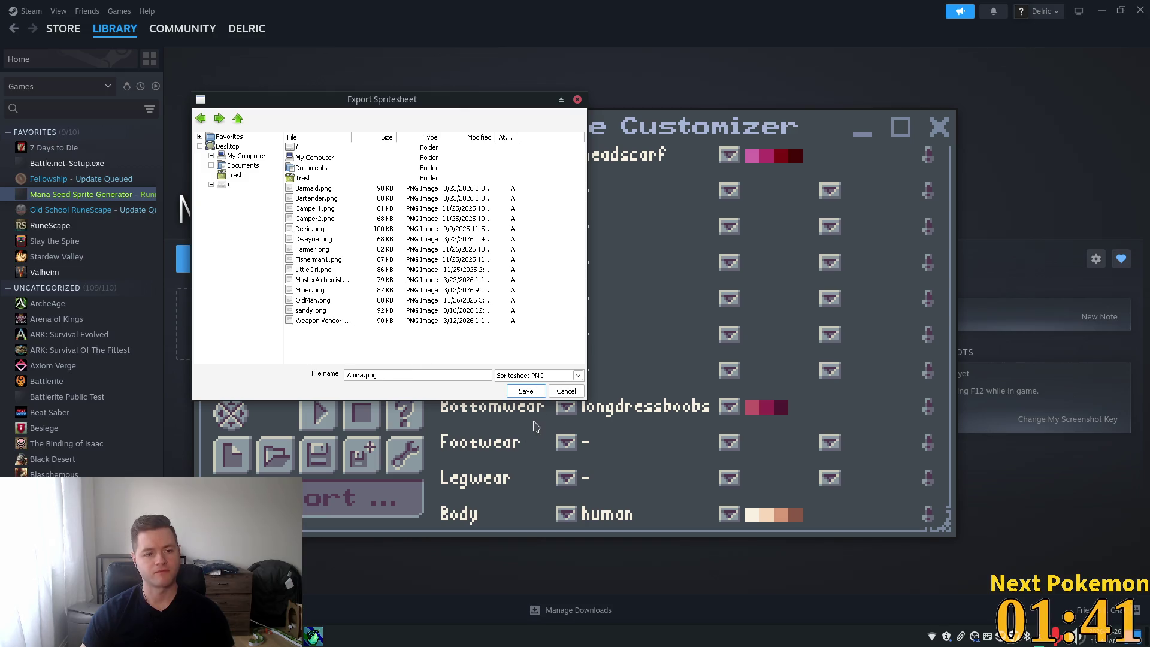
left_click(525, 391)
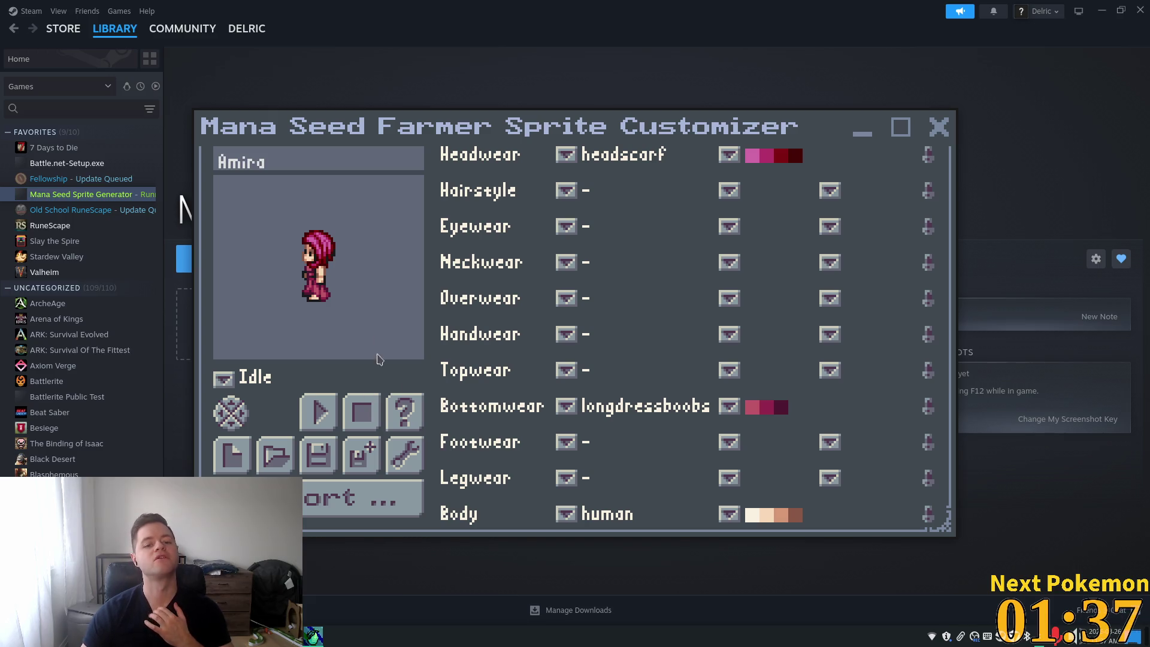
Step: Give Amira sandals with a grey and dark-grey palette and re-export over Amira.png
left_click(567, 443)
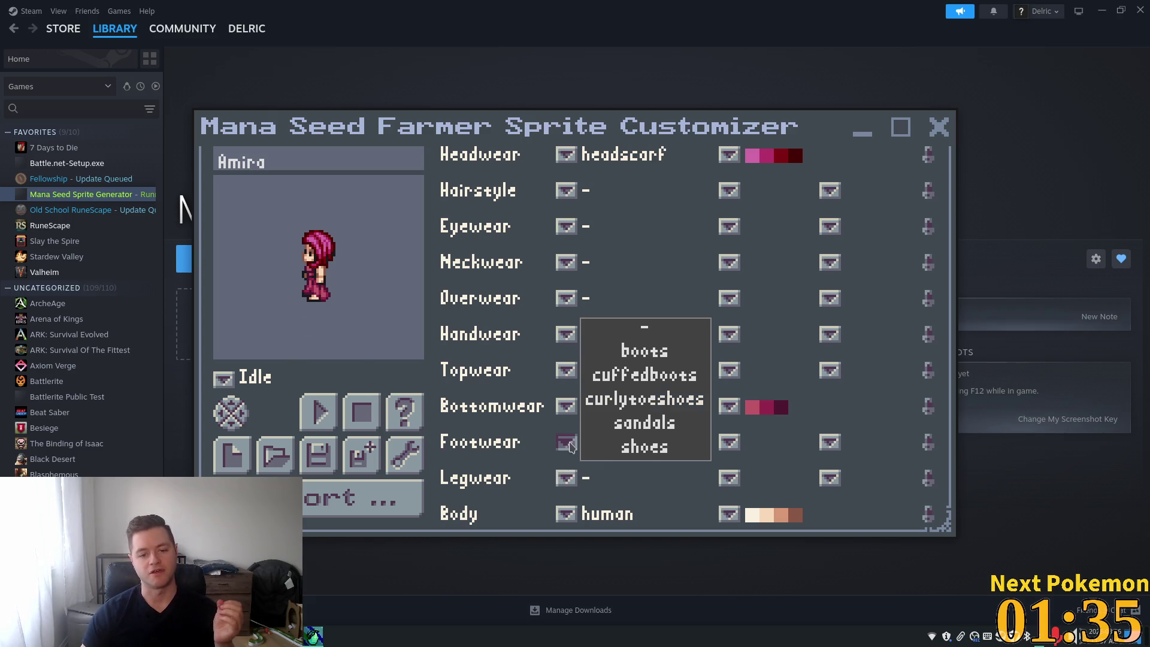
left_click(633, 430)
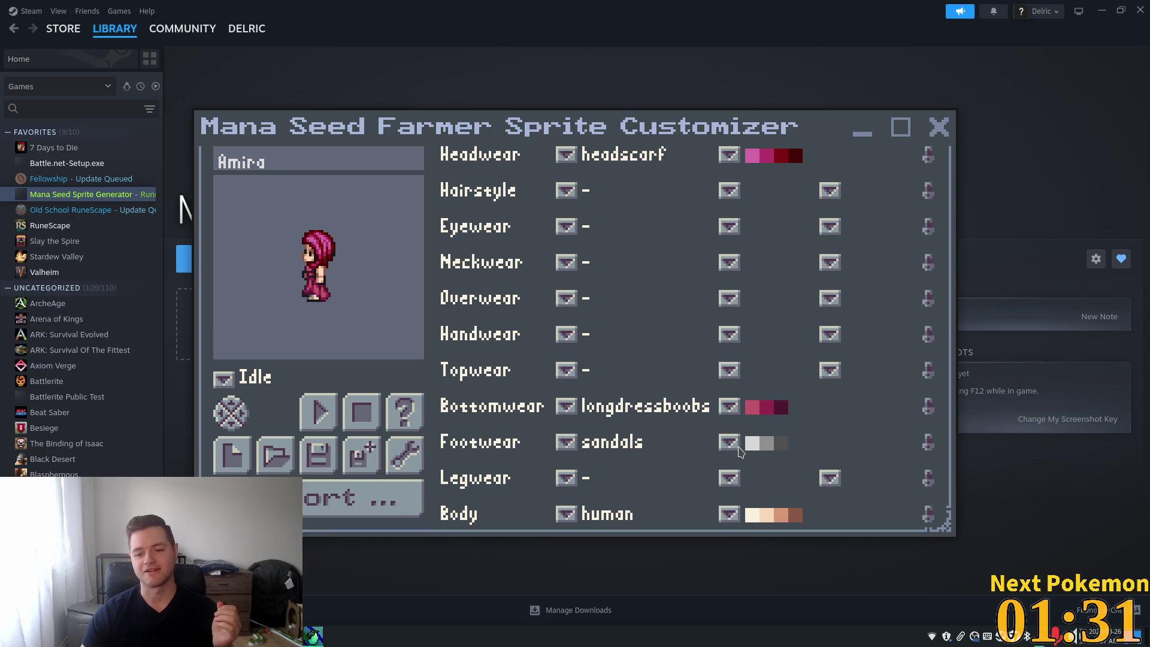
left_click(729, 442)
left_click(777, 407)
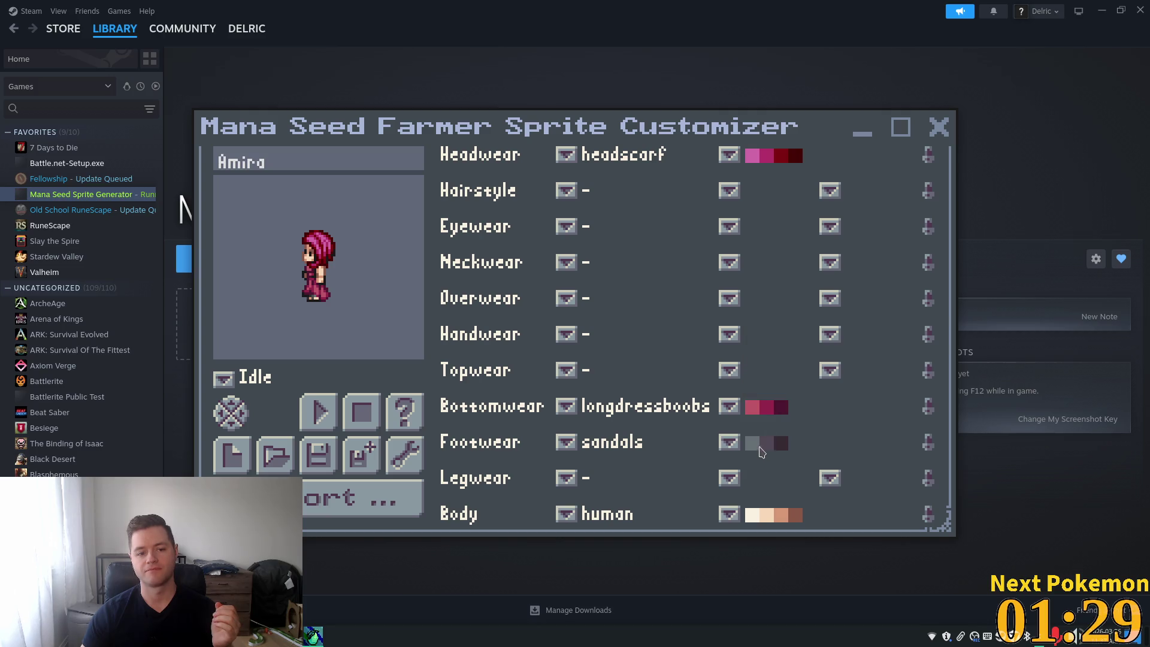
left_click(730, 443)
scroll(771, 348, "down", 3)
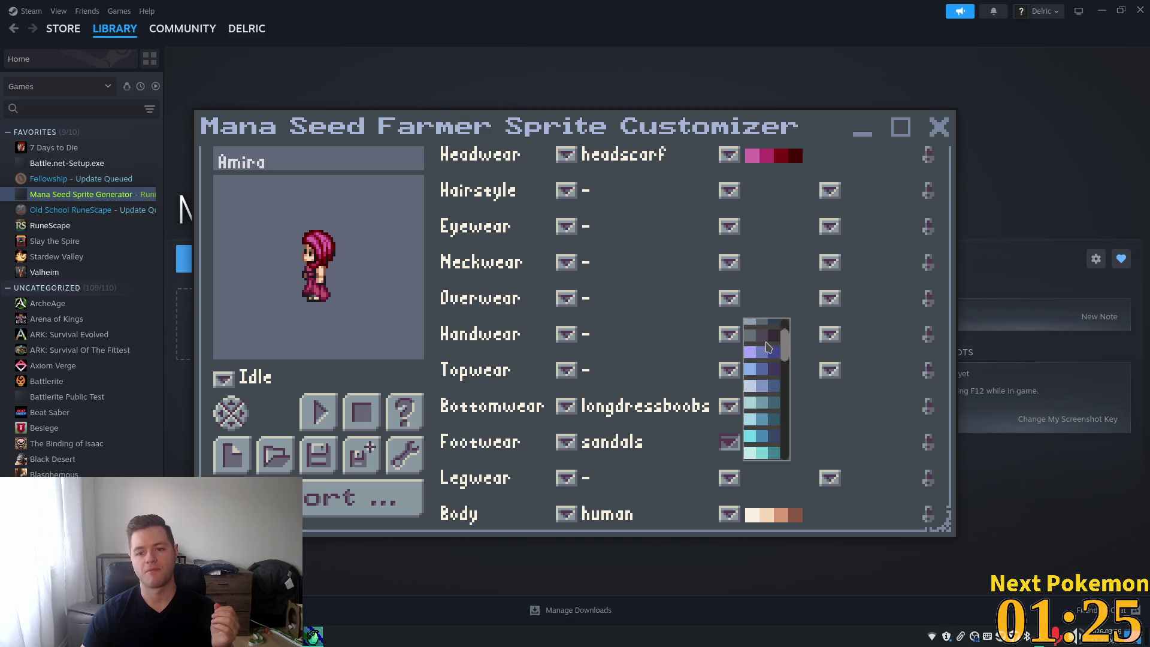
left_click(764, 336)
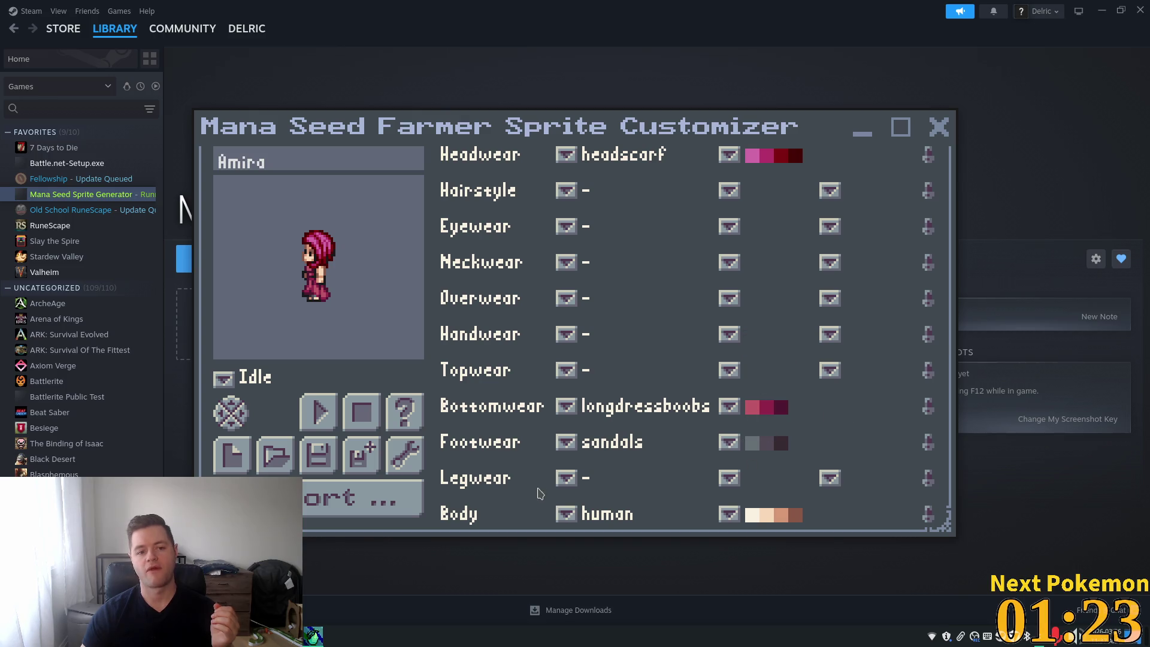
left_click(353, 499)
left_click(525, 390)
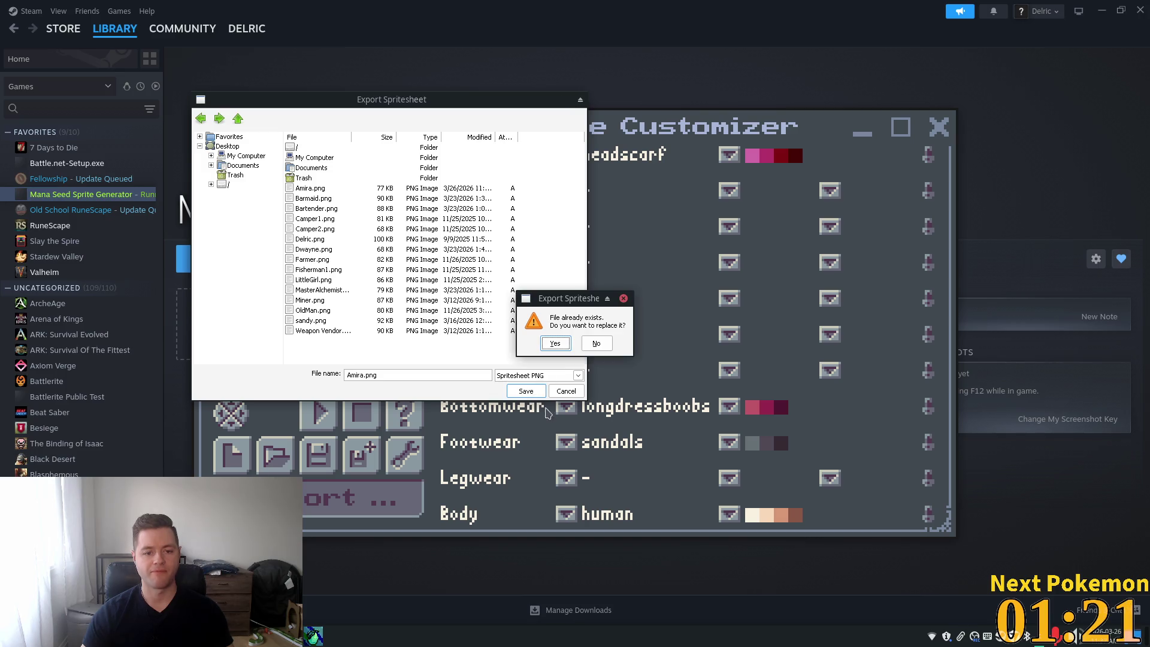
left_click(555, 343)
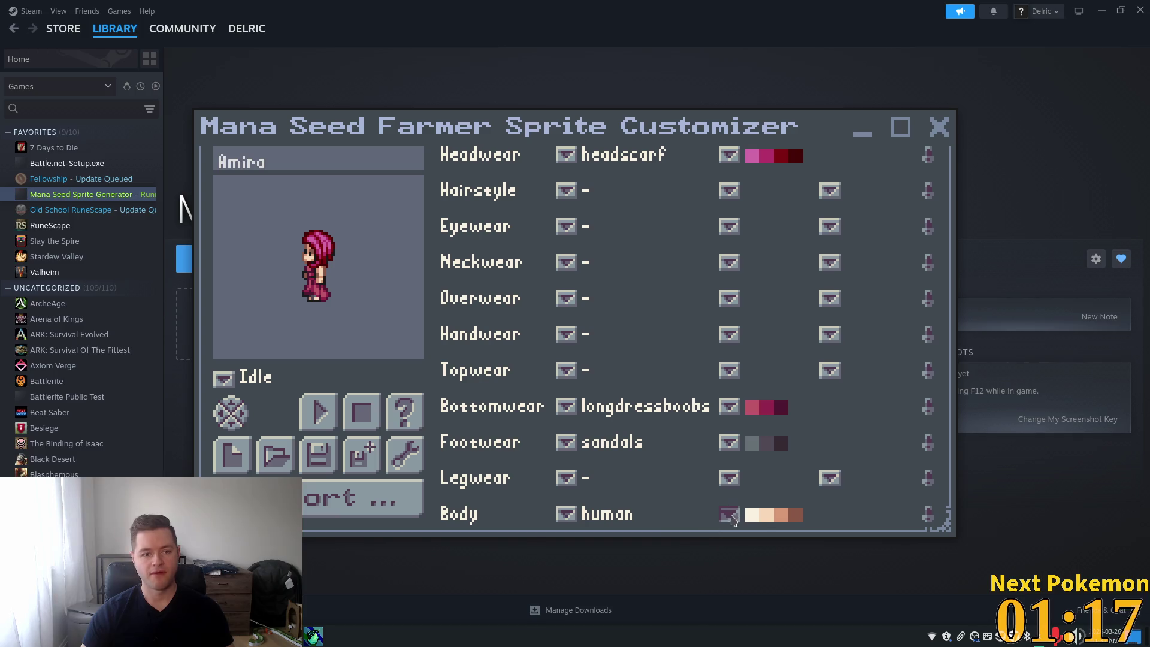
Step: Change her skin tone to a more orange tan and re-export, replacing Amira.png
left_click(729, 513)
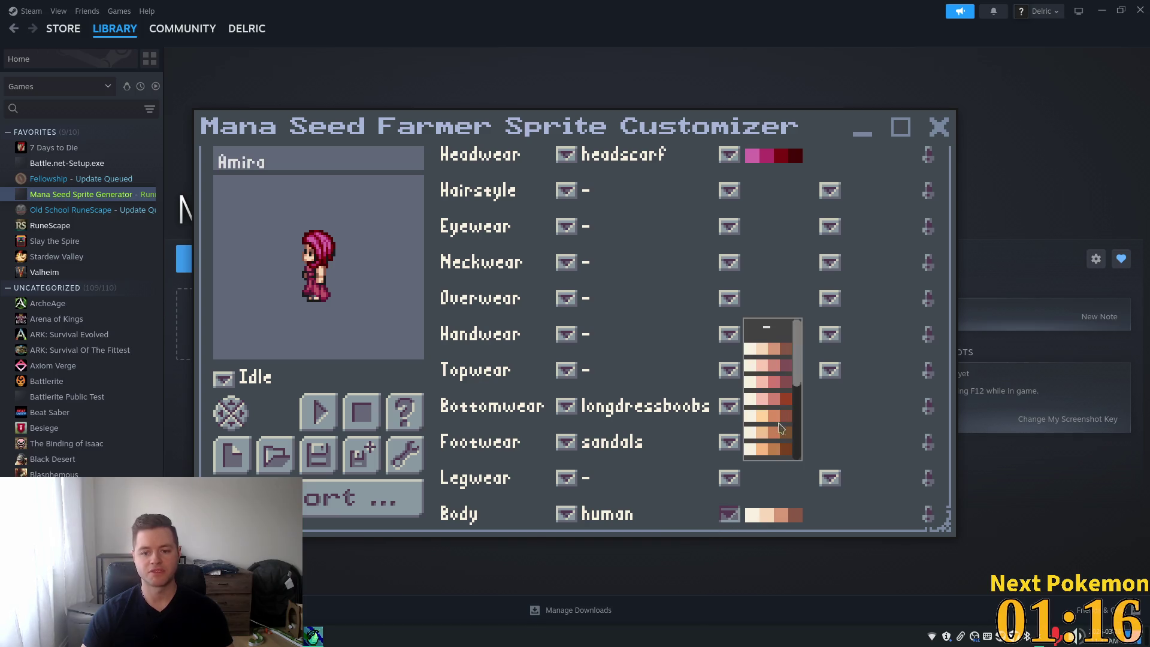
left_click(766, 453)
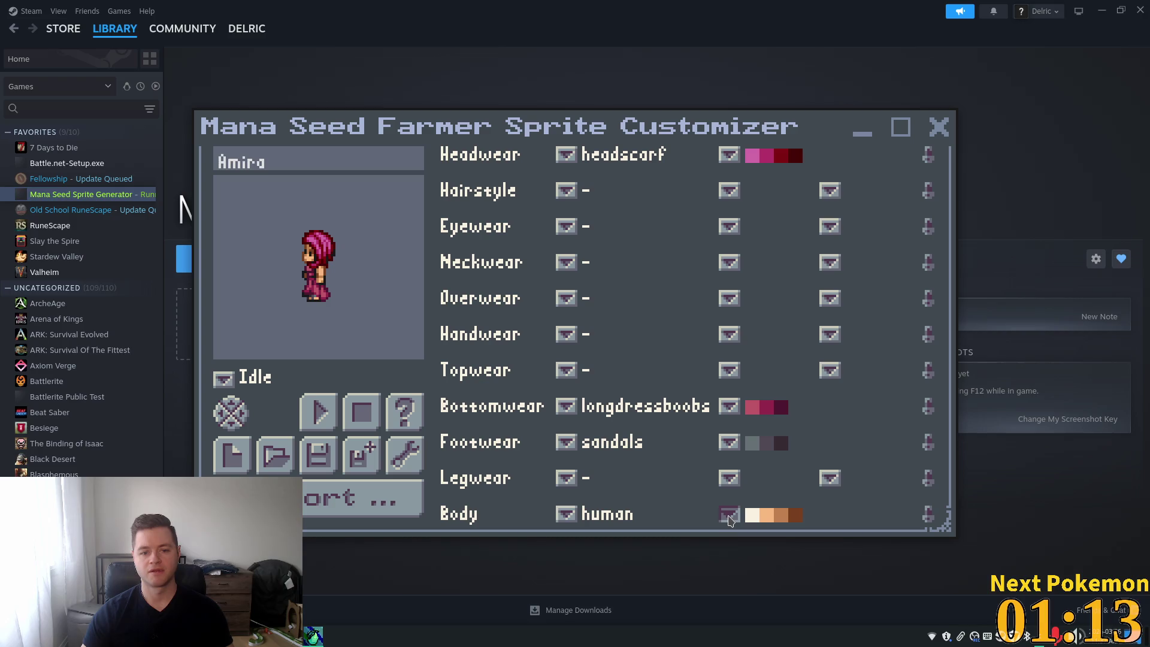
left_click(729, 514)
left_click_drag(792, 365, 797, 432)
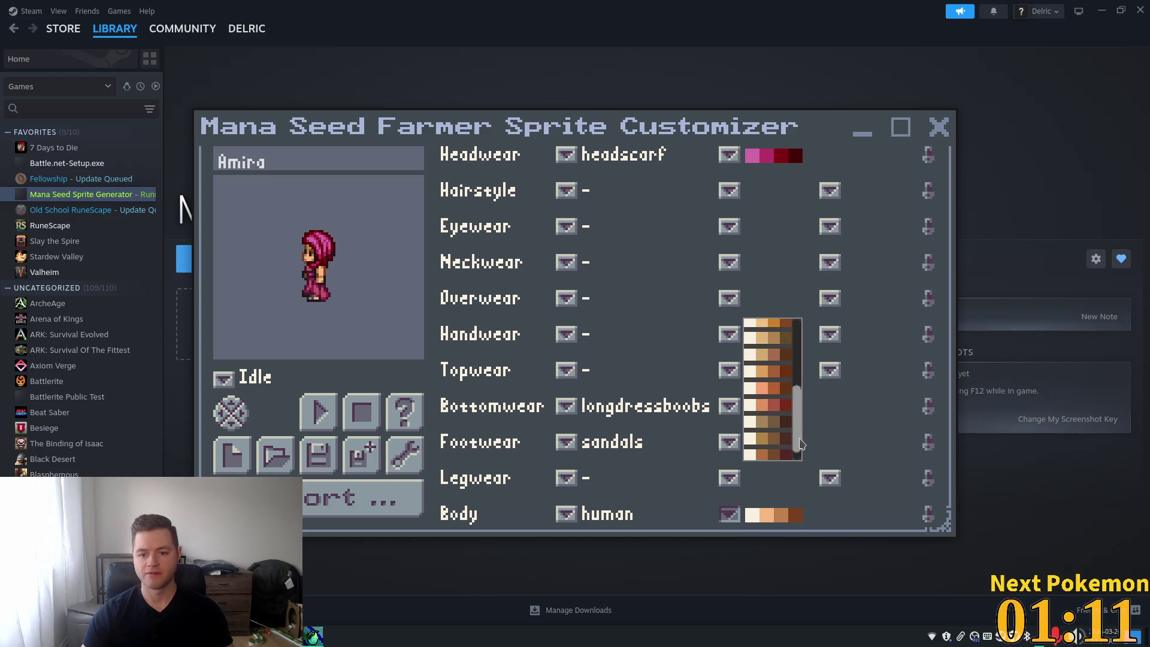
left_click(771, 405)
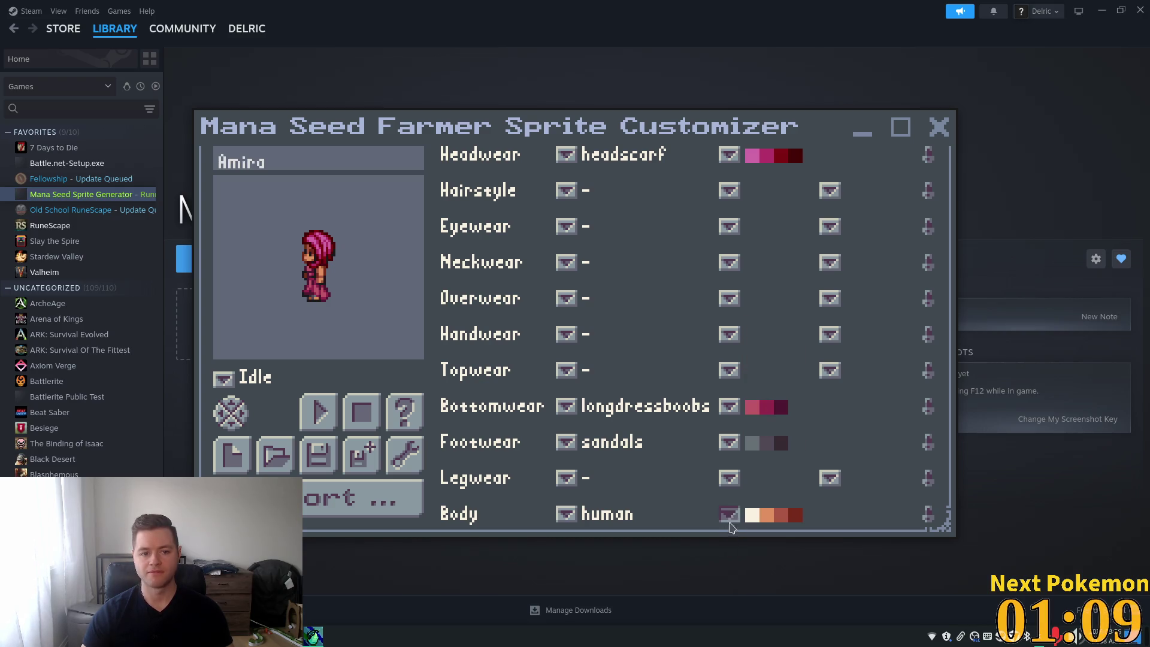
left_click(729, 514)
left_click(765, 340)
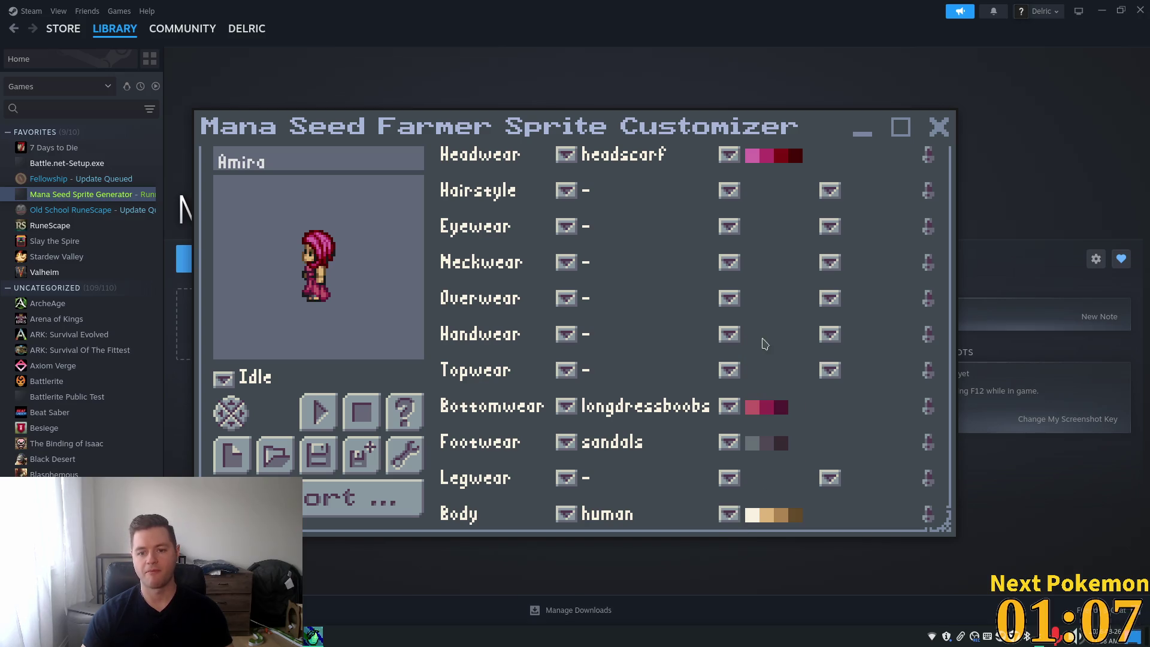
left_click(729, 514)
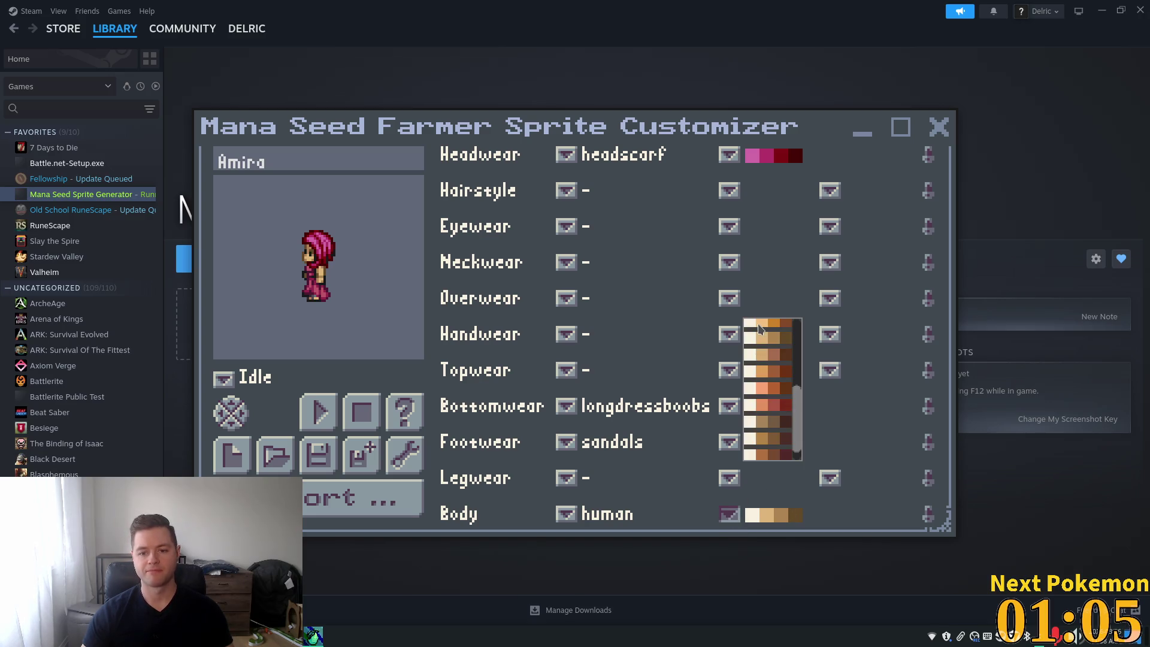
left_click(757, 323)
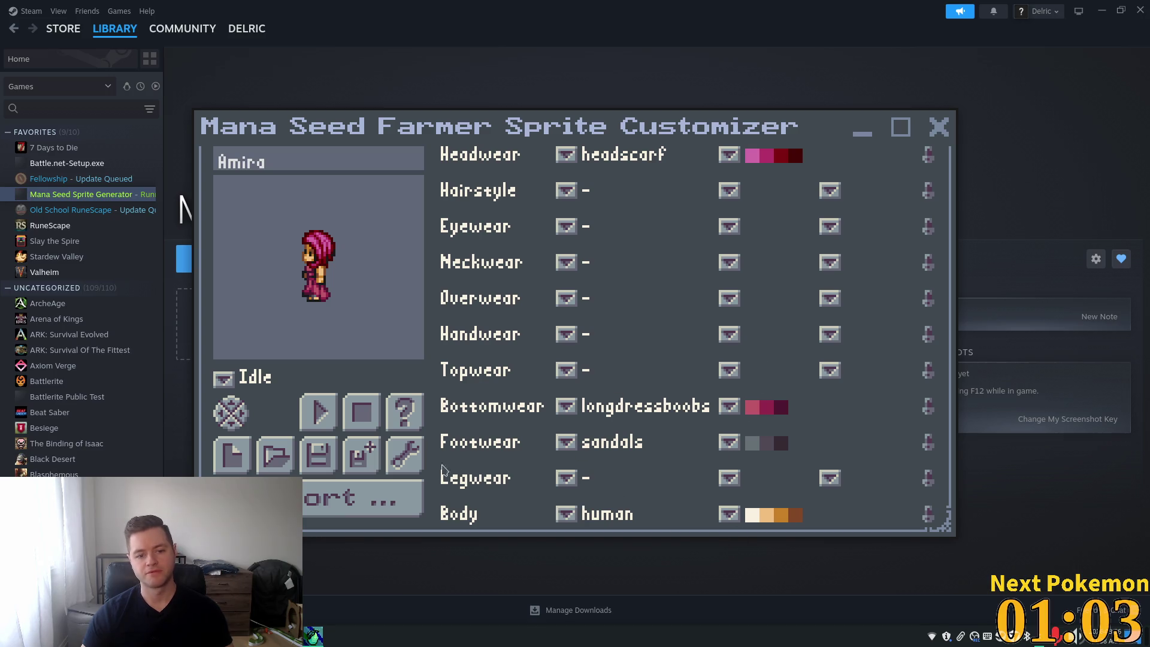
left_click(387, 498)
left_click(526, 392)
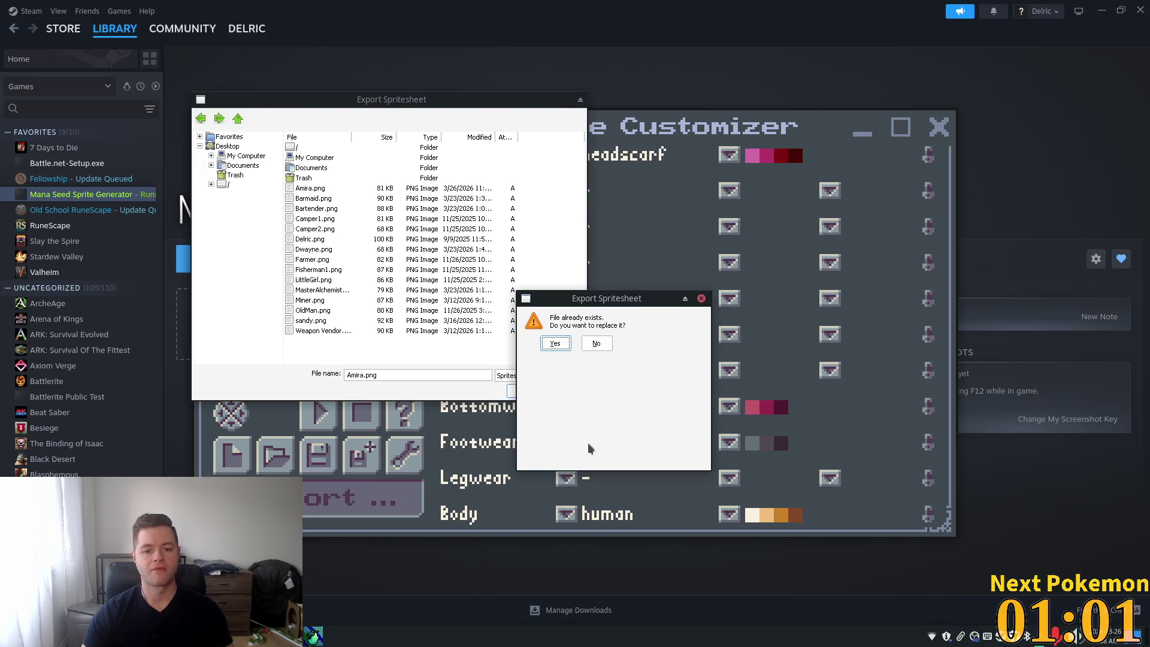
left_click(555, 344)
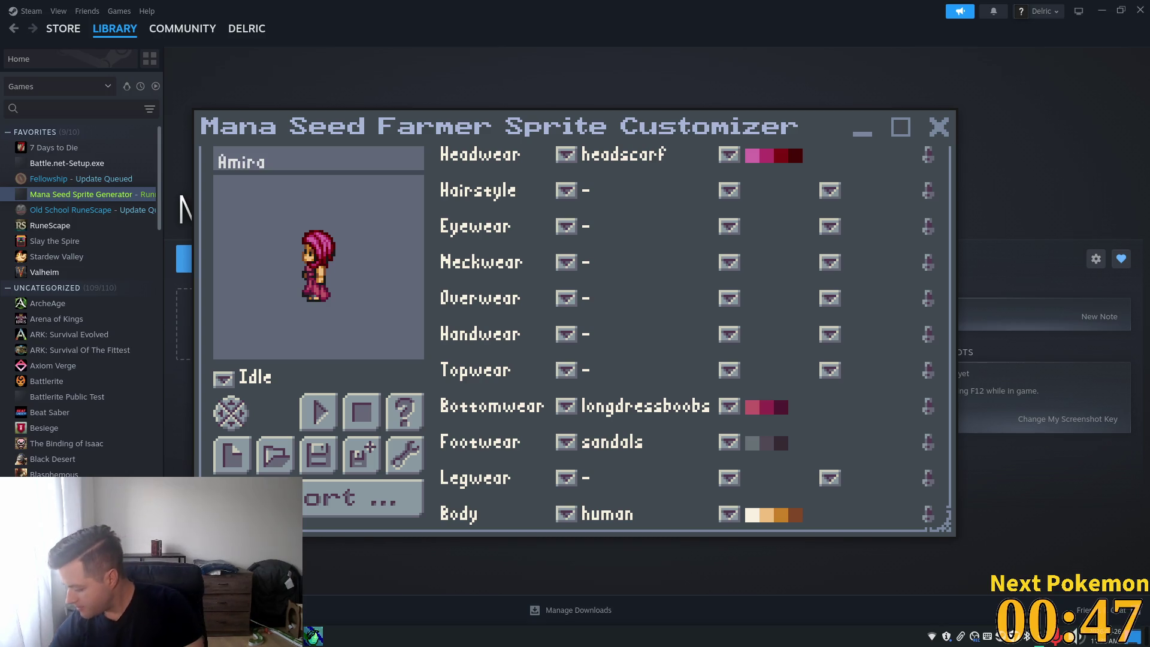
Step: Lower the system volume and close the sprite customizer window
key("XF86AudioLowerVolume")
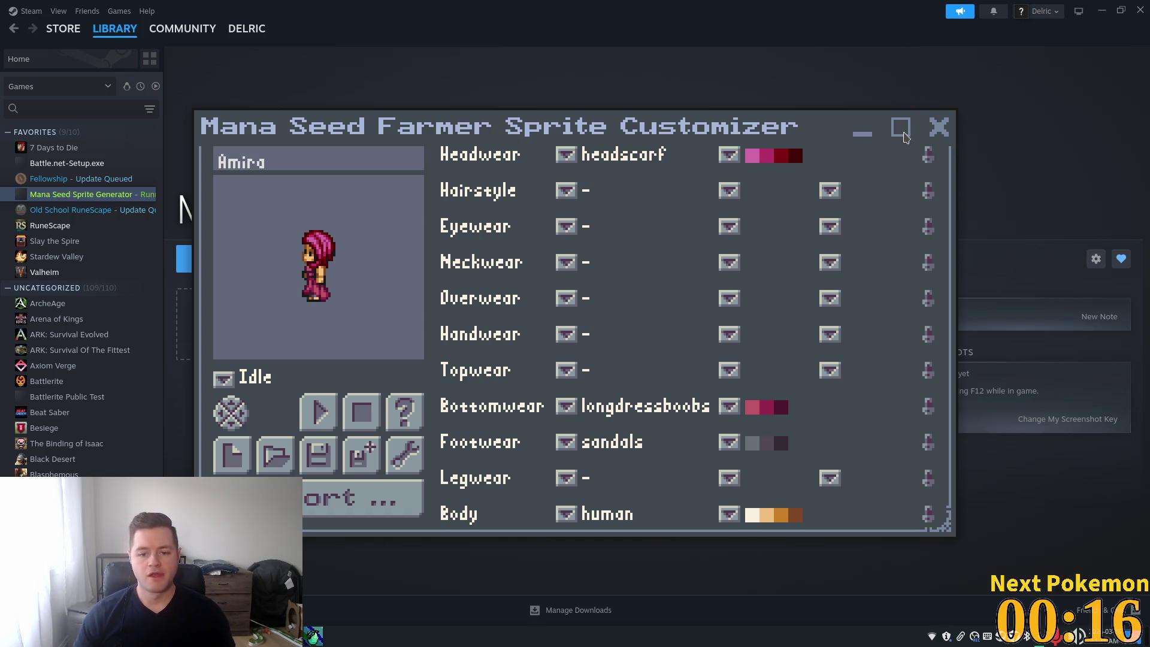
left_click(939, 127)
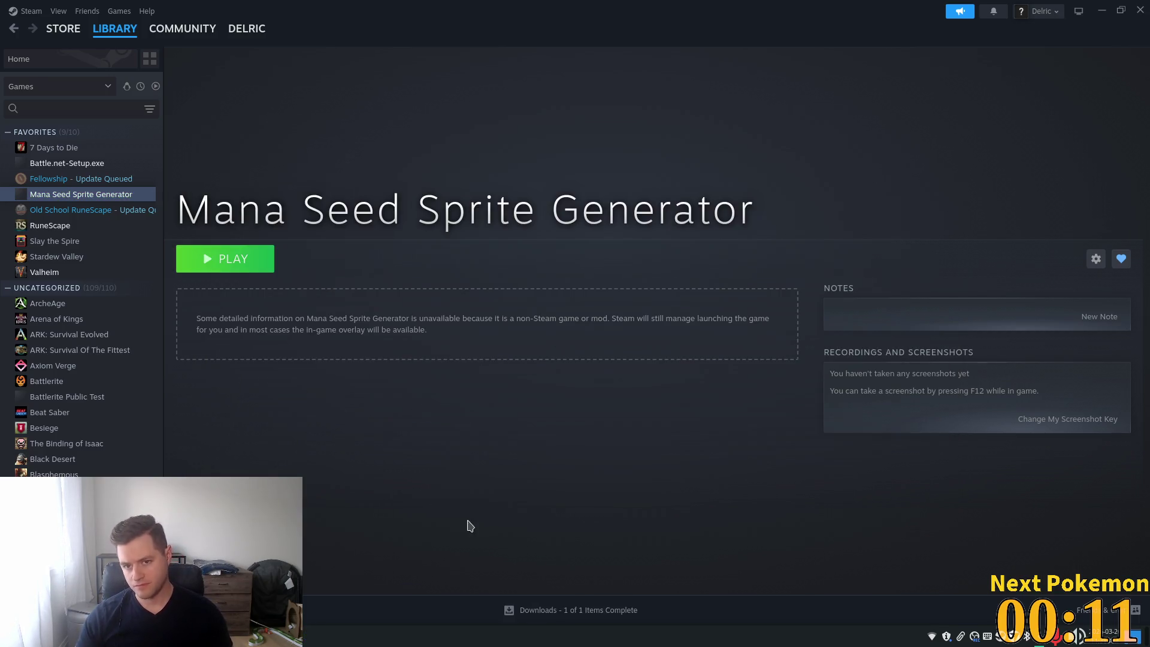
Step: Minimize Steam, return to Godot and switch to the master_alchemist scene tab
left_click(1101, 10)
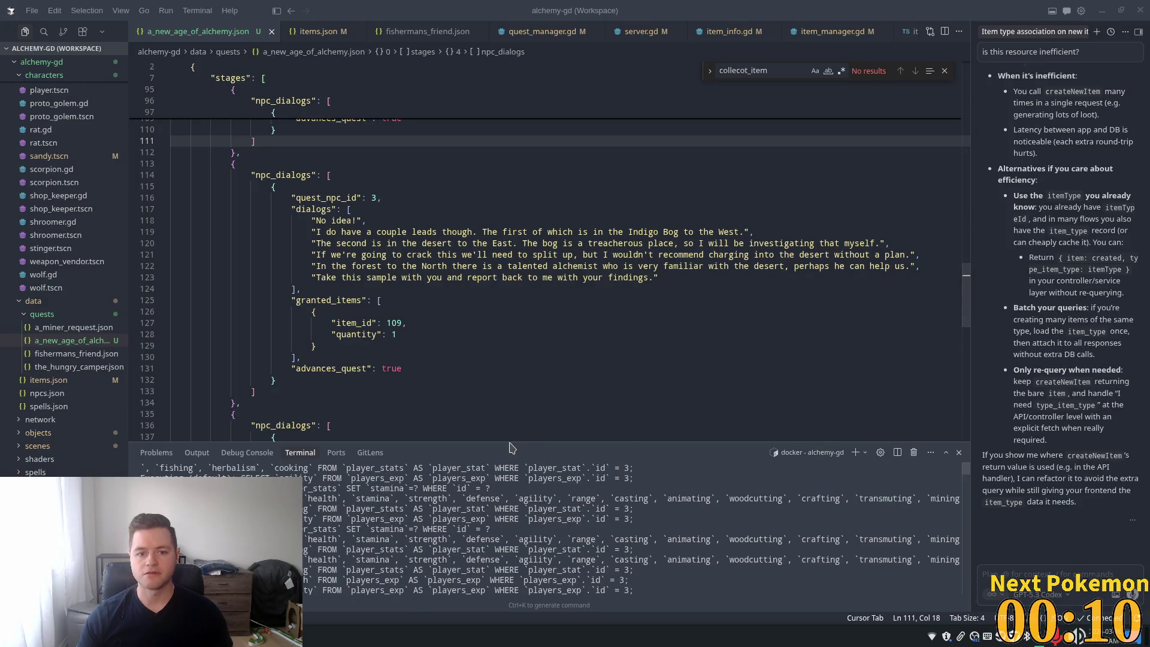
key("alt+Tab")
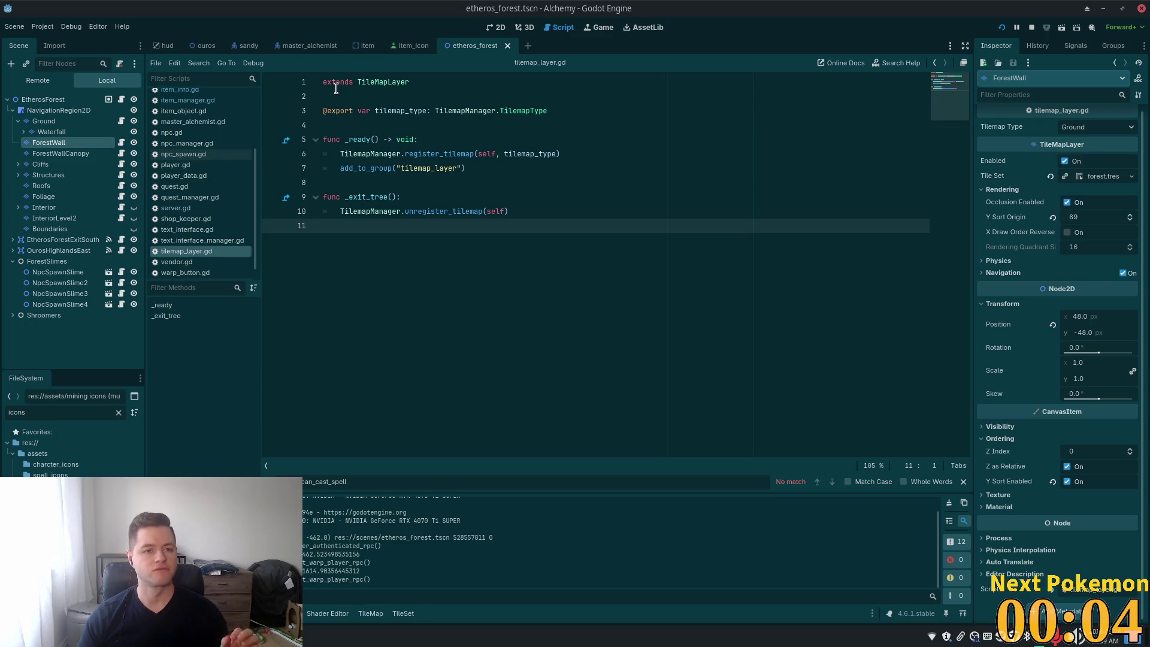
left_click(306, 48)
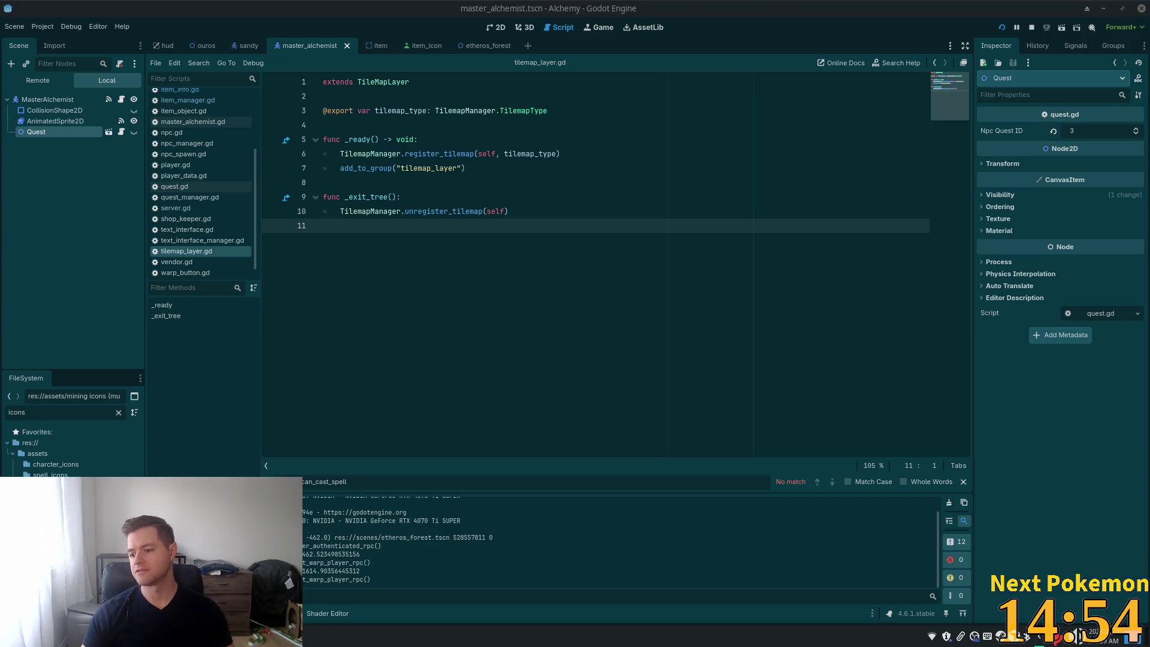
key("alt+Tab")
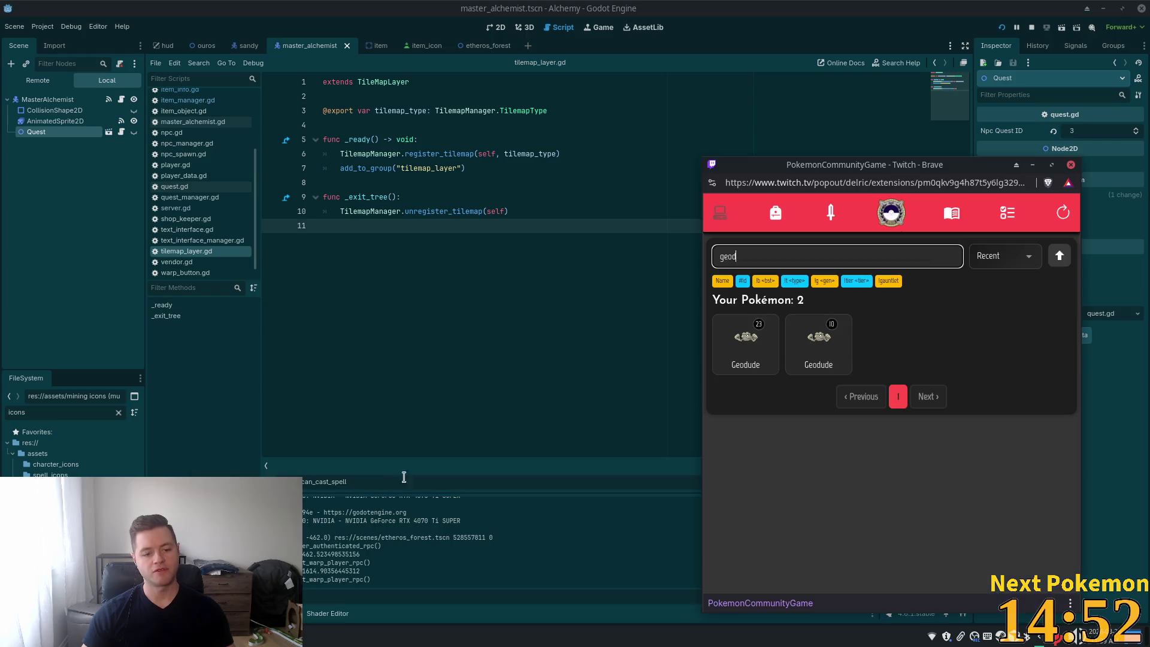
Step: Clear the 'psyd' Pokémon search so all 635 Pokémon show, then refocus Godot
key("BackSpace")
type("p")
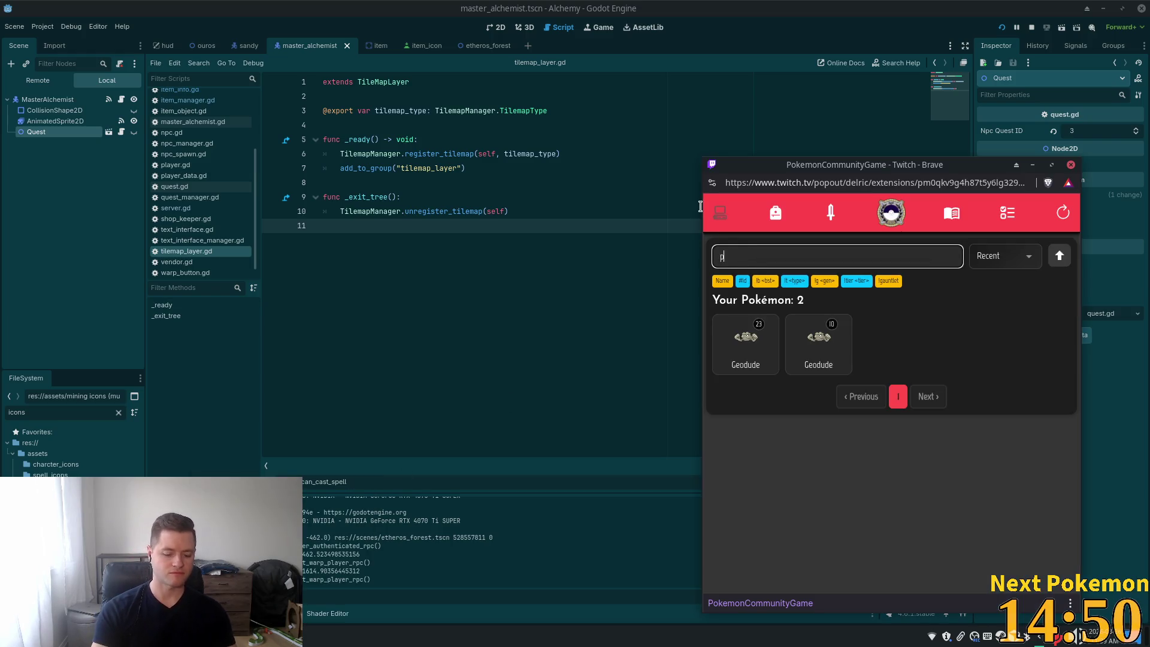
type("syd")
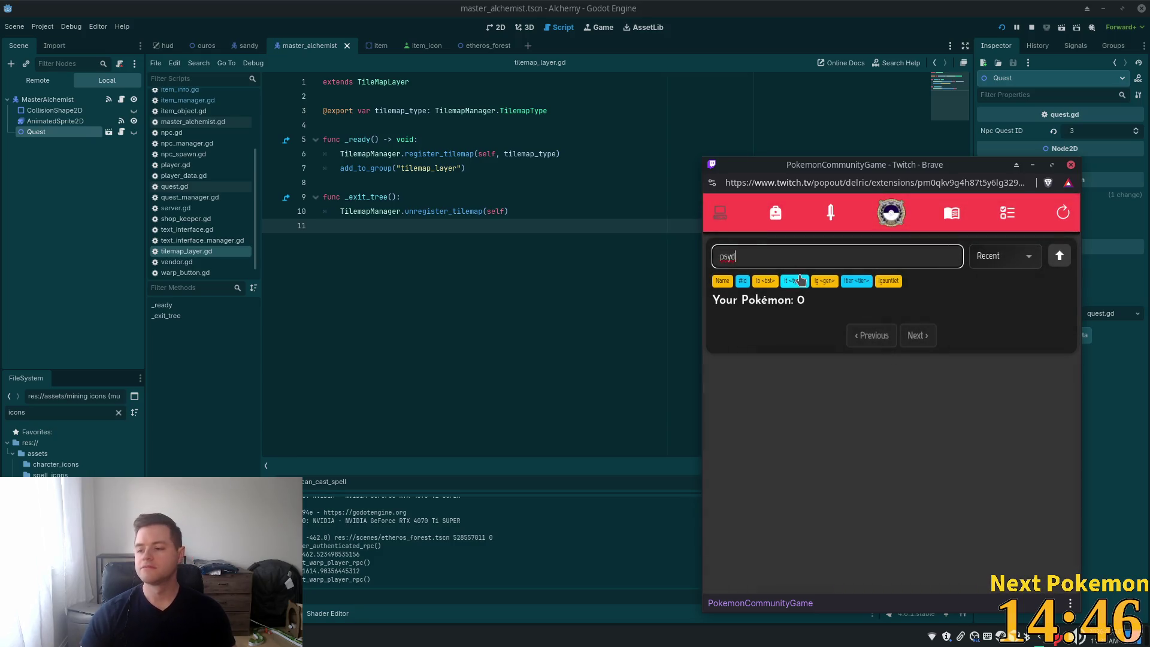
double_click(758, 256)
key("BackSpace")
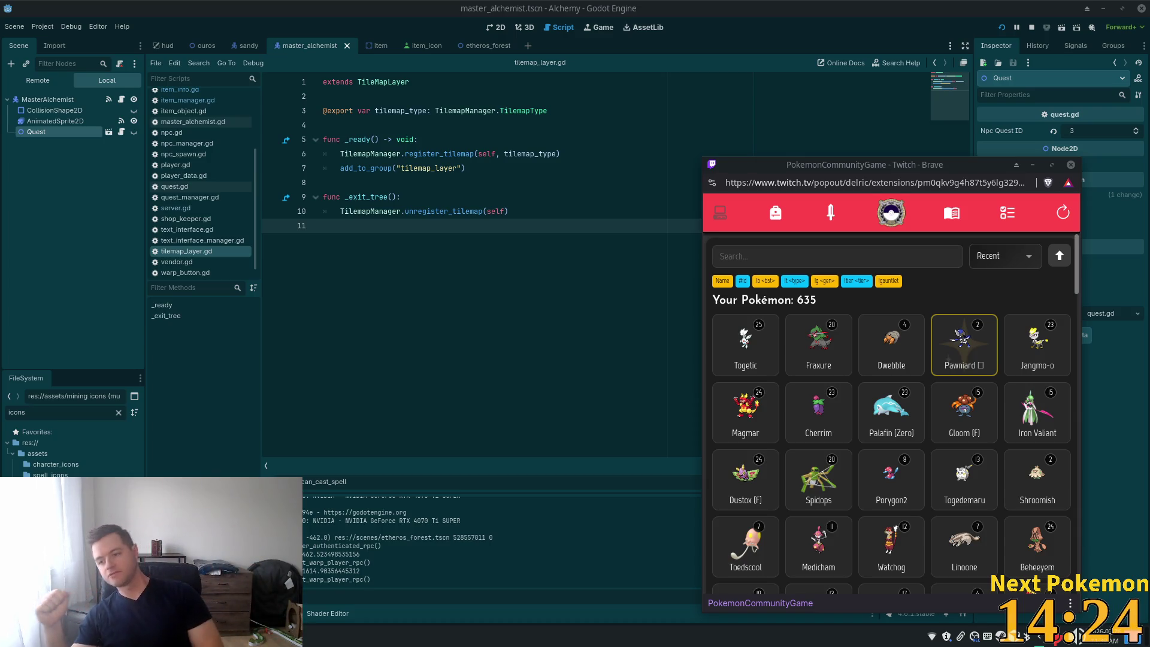
left_click(563, 167)
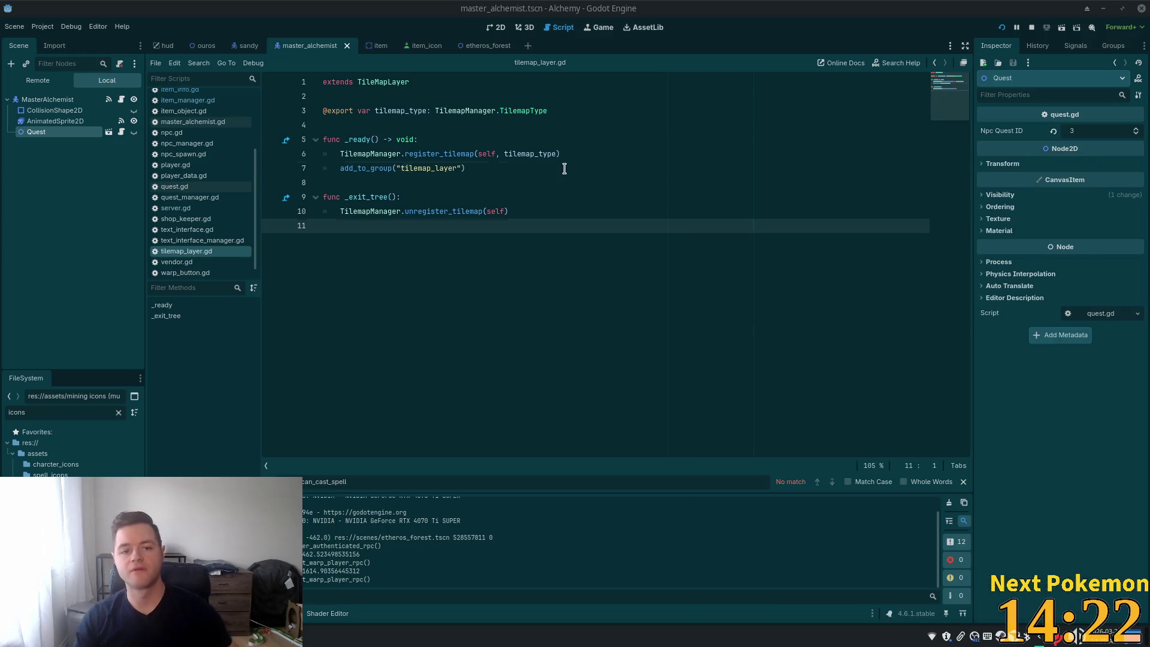
Step: Quick-open dwayne.tscn by searching for 'dwa' in the project files
left_click(768, 229)
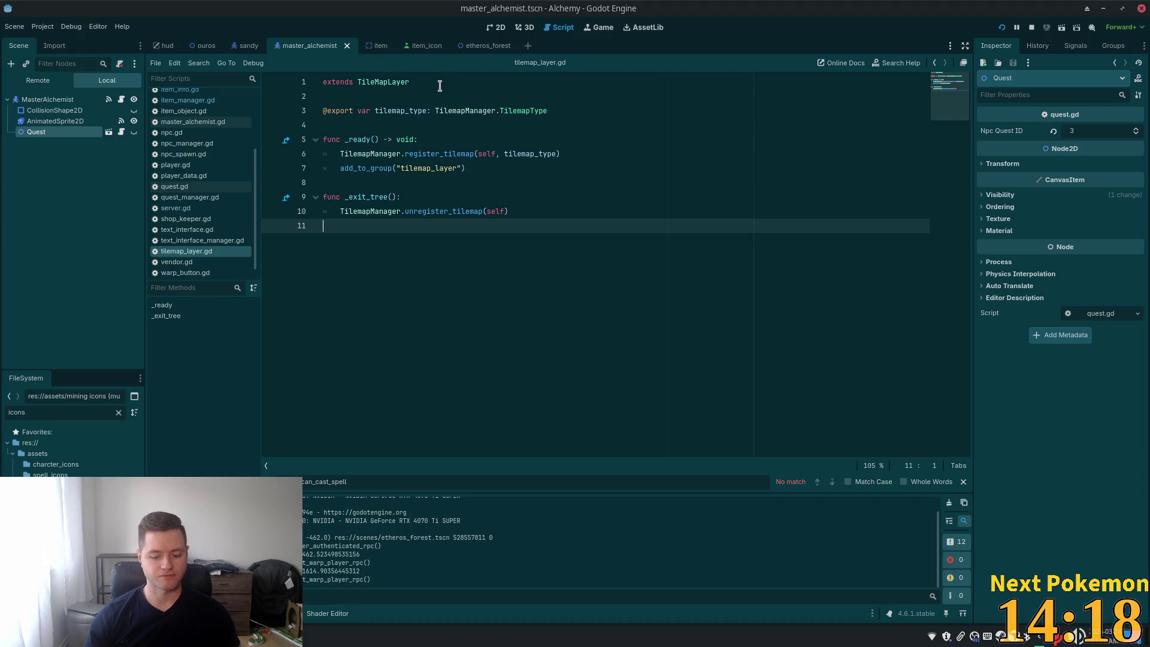
key("super")
left_click(369, 139)
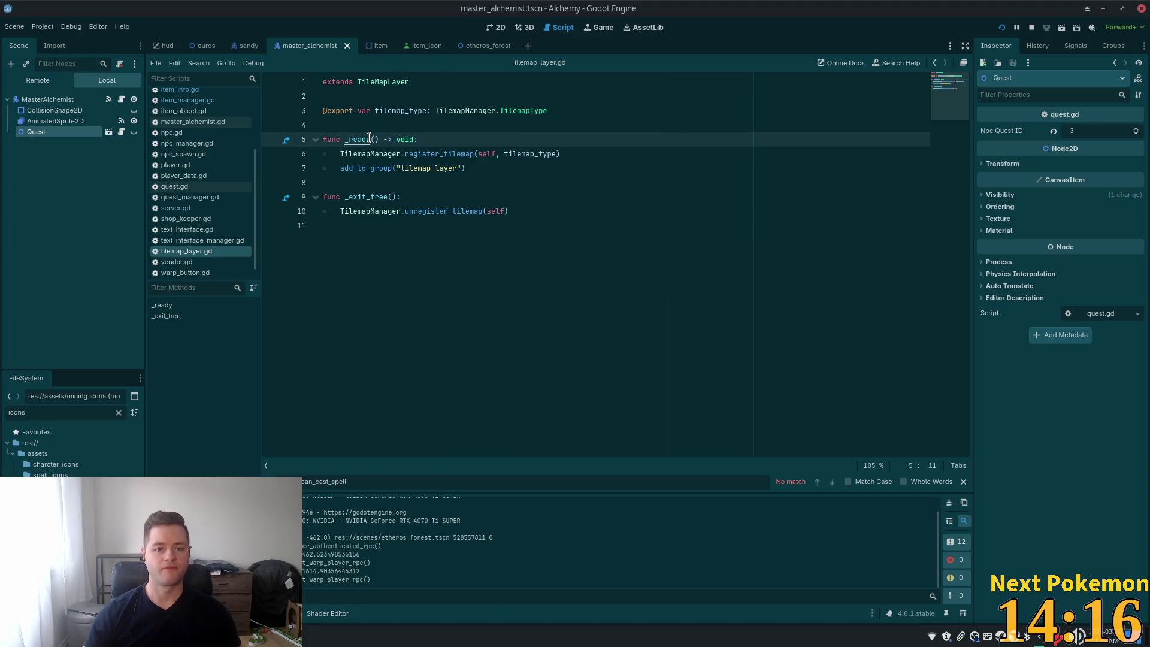
key("shift+alt+o")
type("dwa")
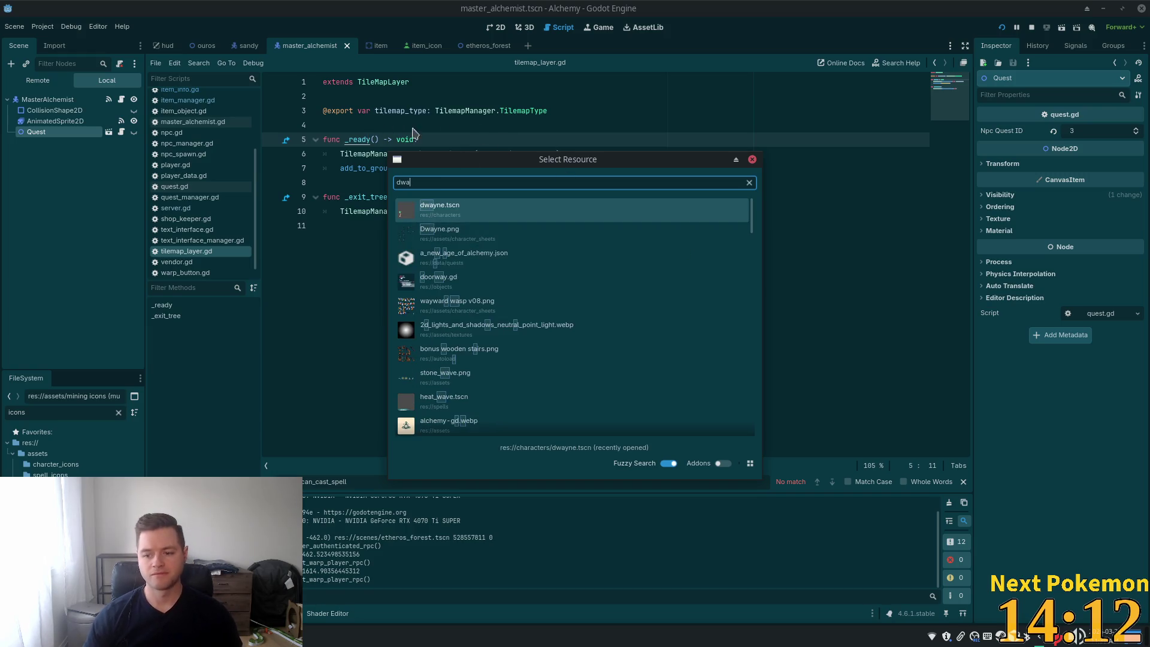
left_click(480, 212)
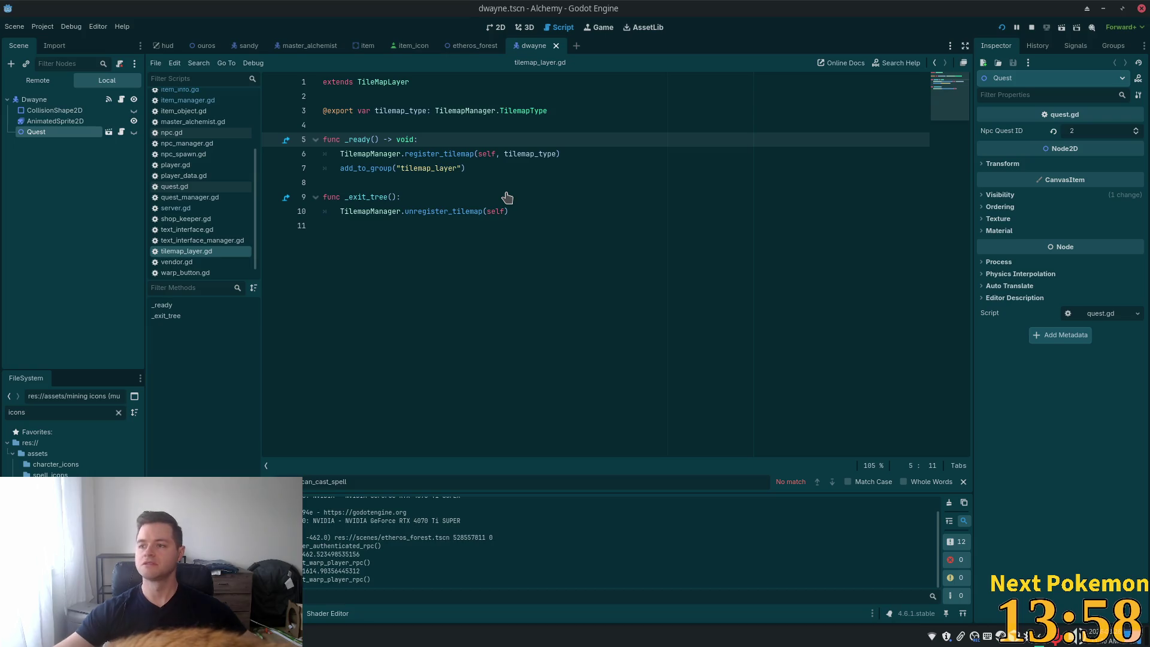
Step: Filter the FileSystem for 'dwa' and duplicate dwayne.tscn as amira.tscn
left_click(716, 212)
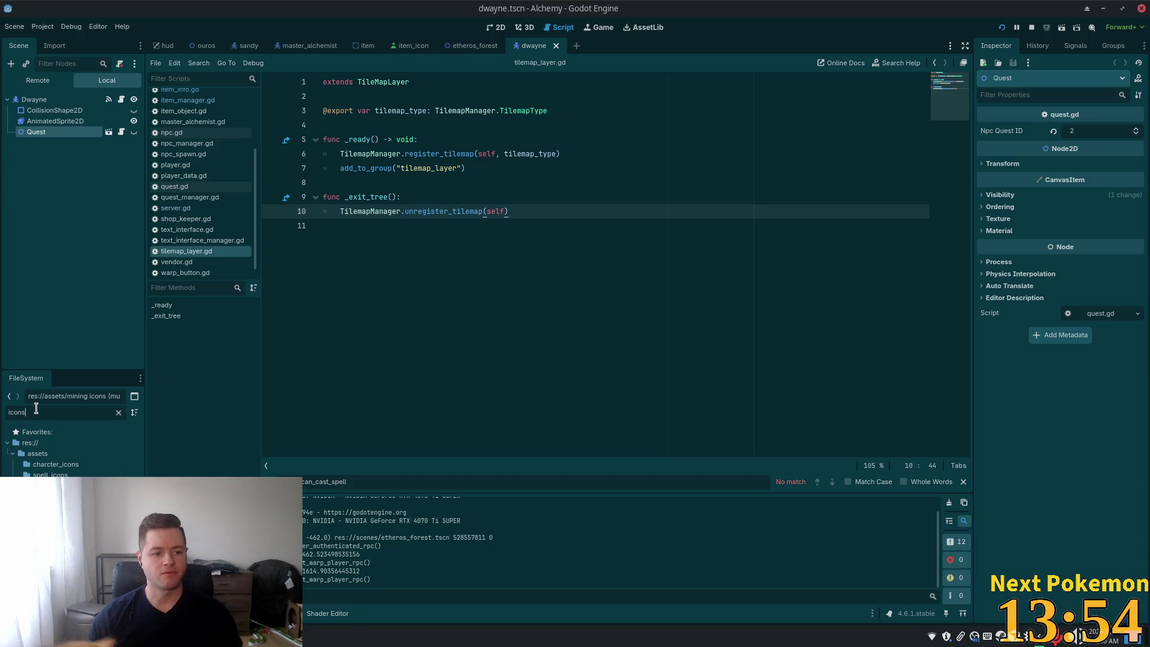
left_click(17, 412)
type("dw")
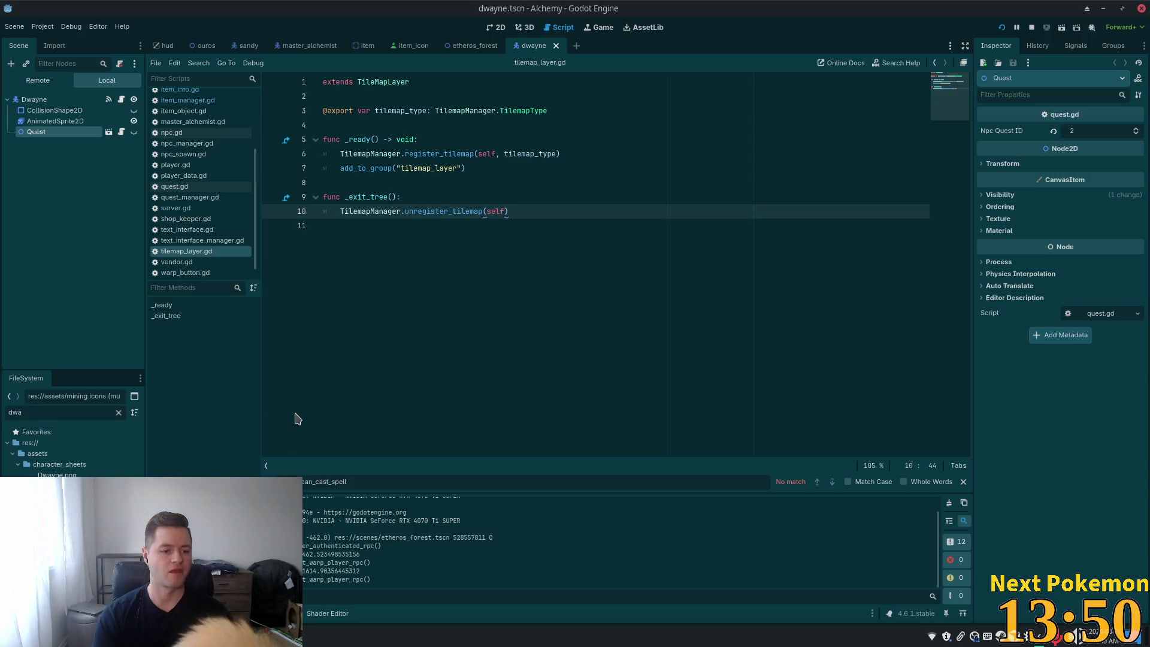
type("a")
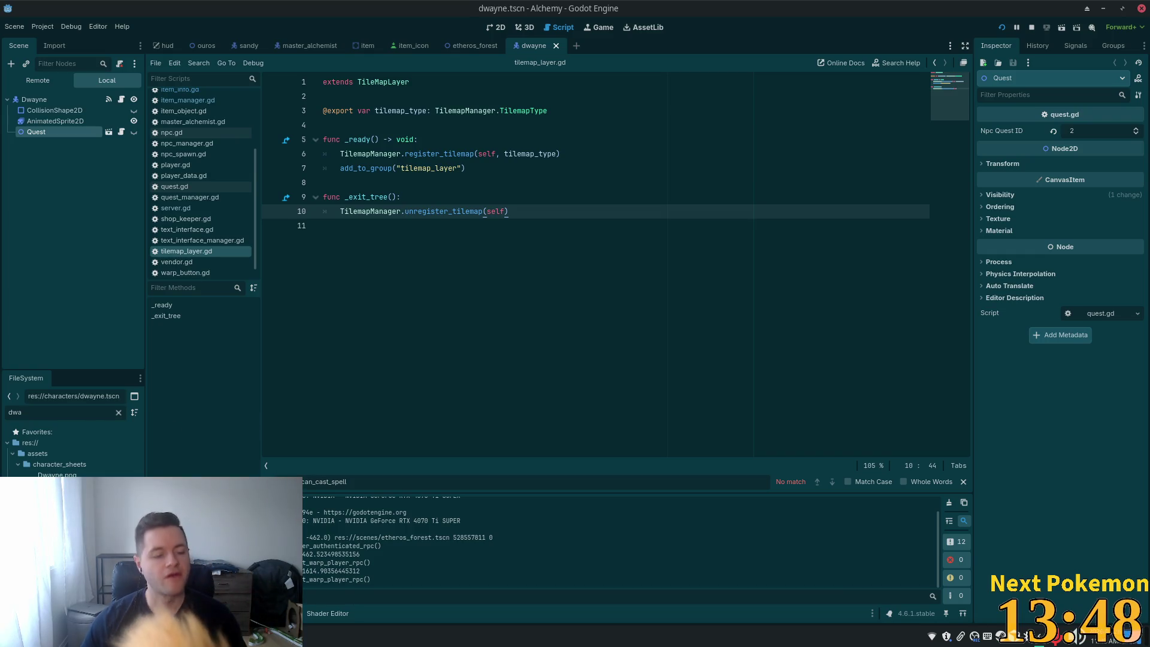
key("ctrl+d")
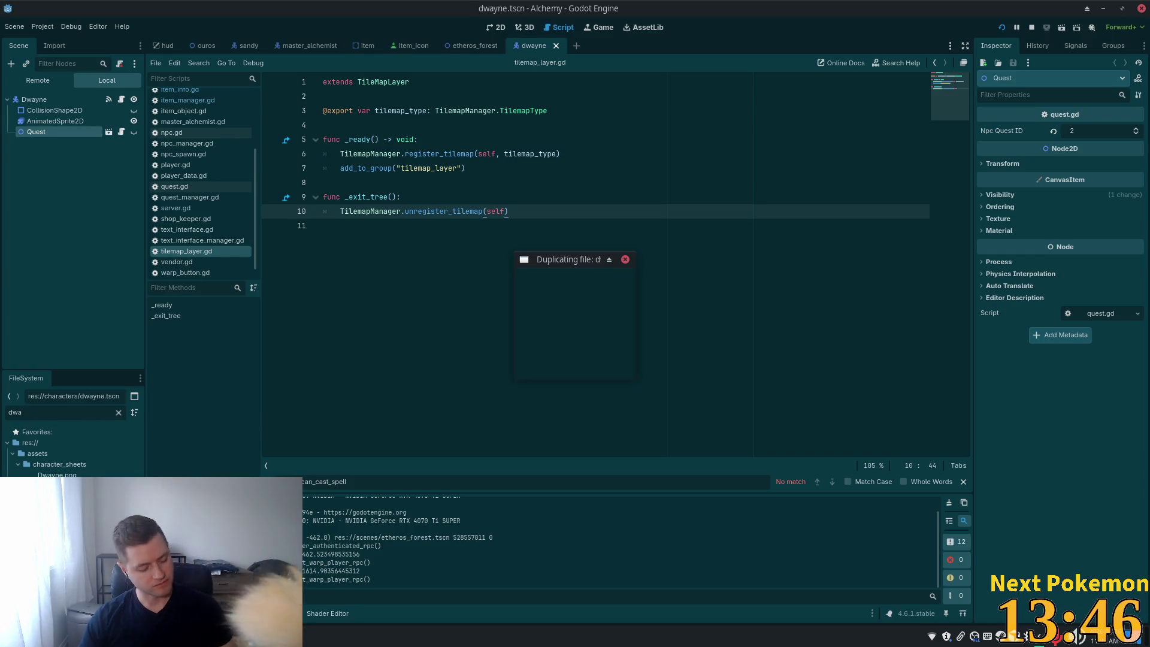
type("amira")
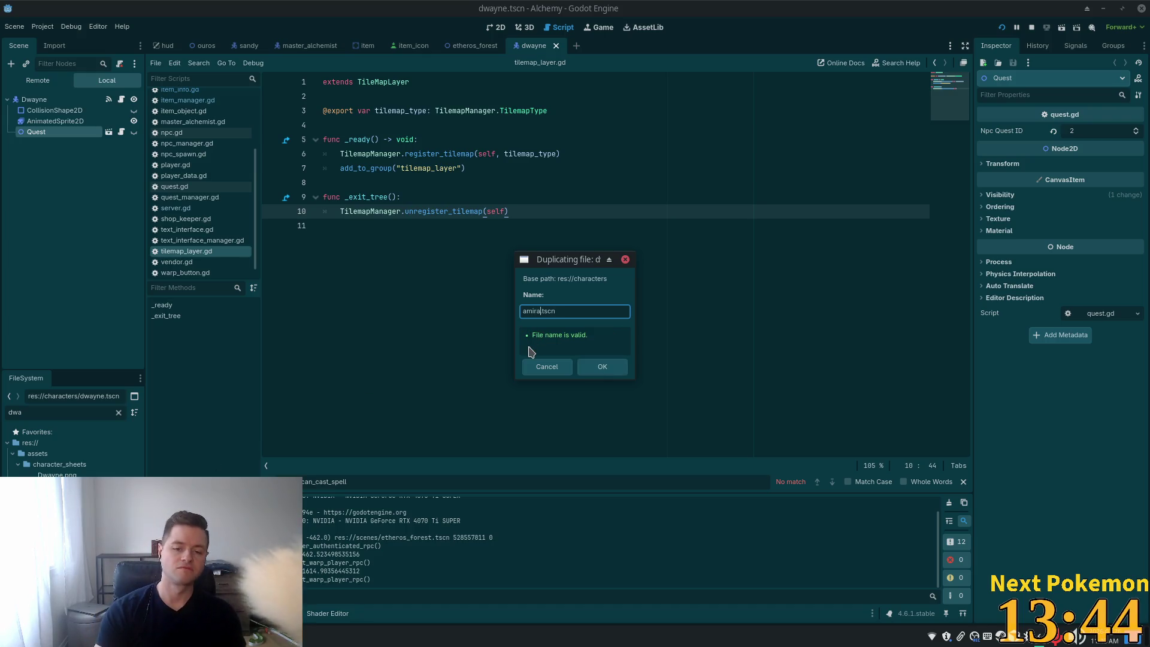
left_click(615, 366)
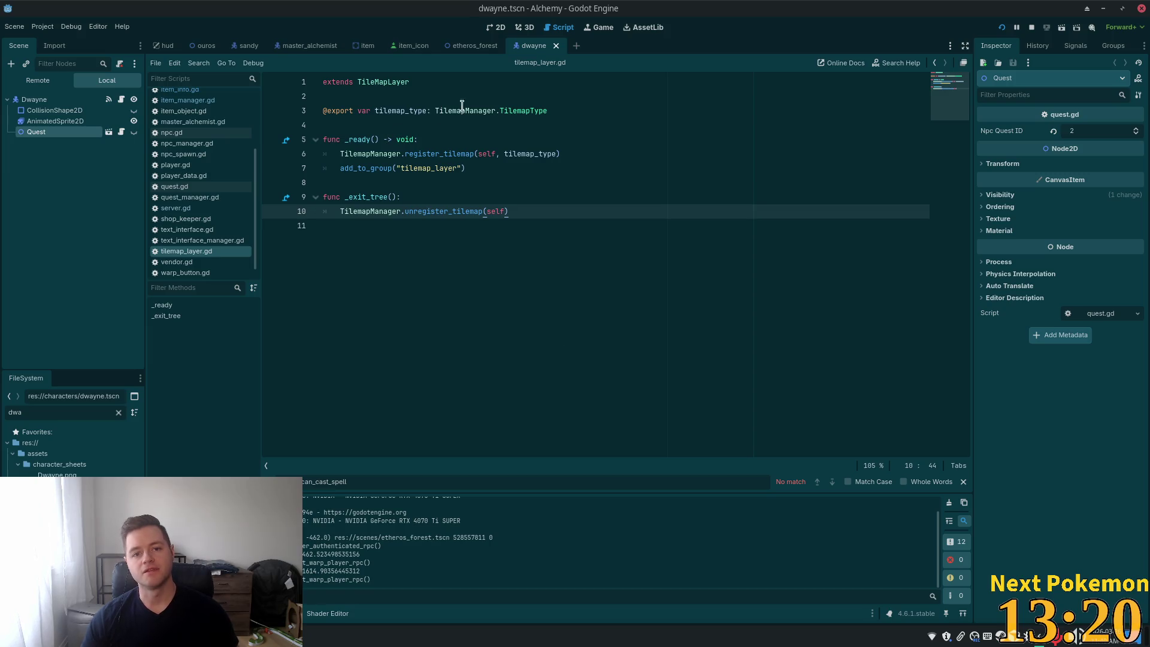
Step: Dismiss the external-changes warning and quick-open the new amira.tscn scene
key("super")
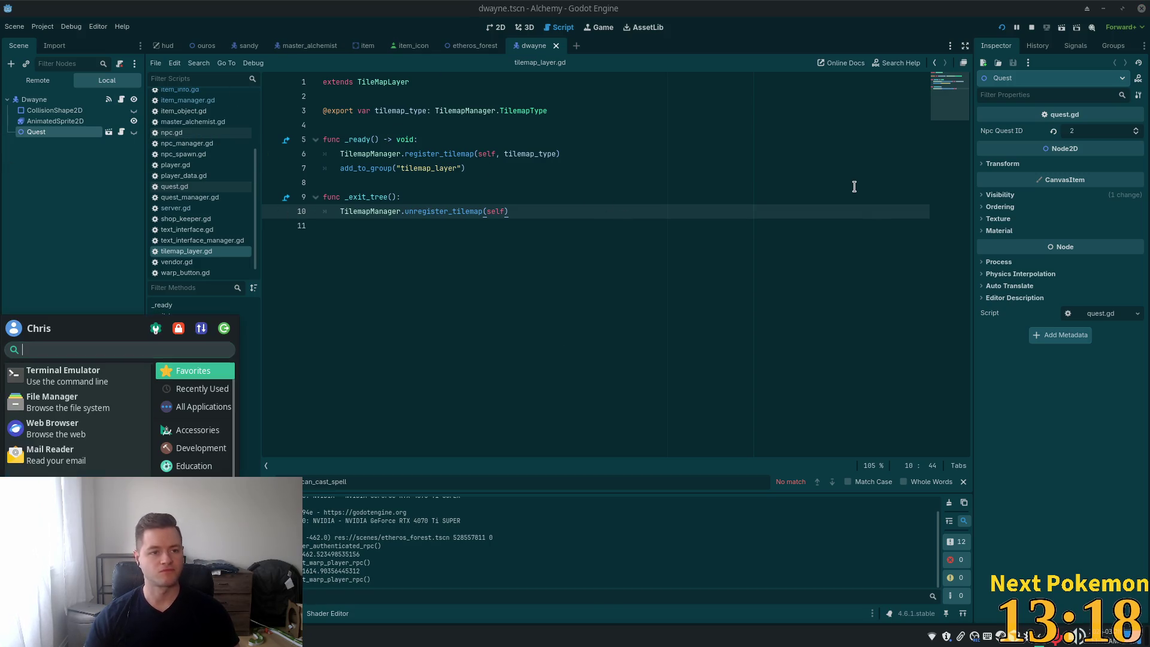
left_click(841, 182)
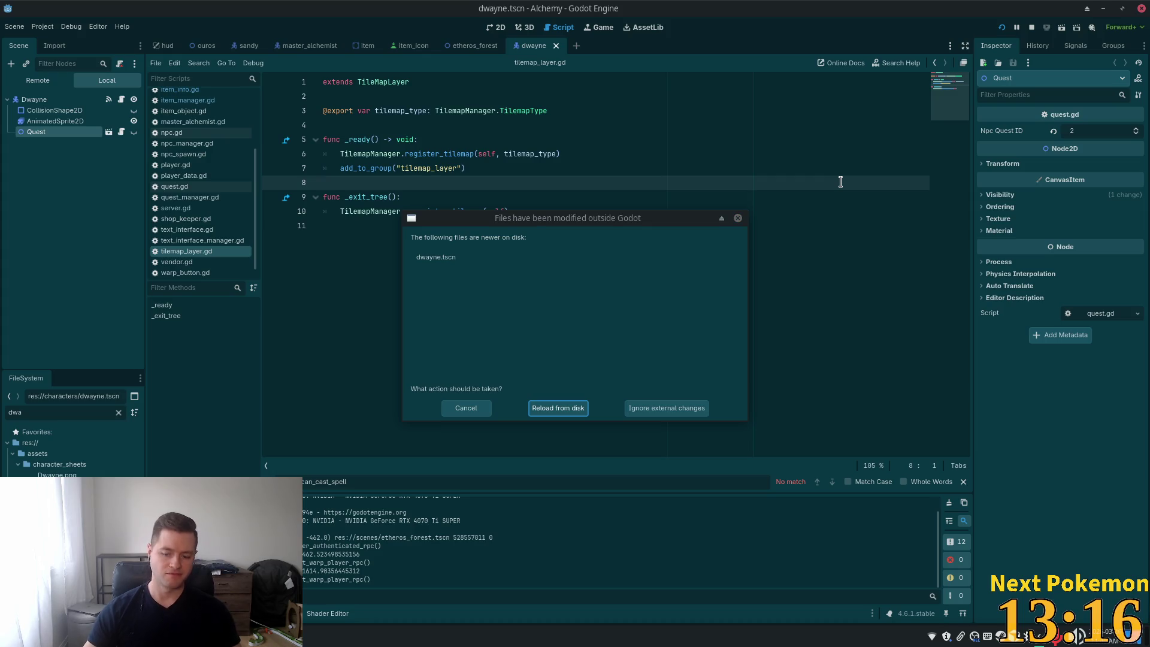
left_click(738, 218)
left_click(573, 255)
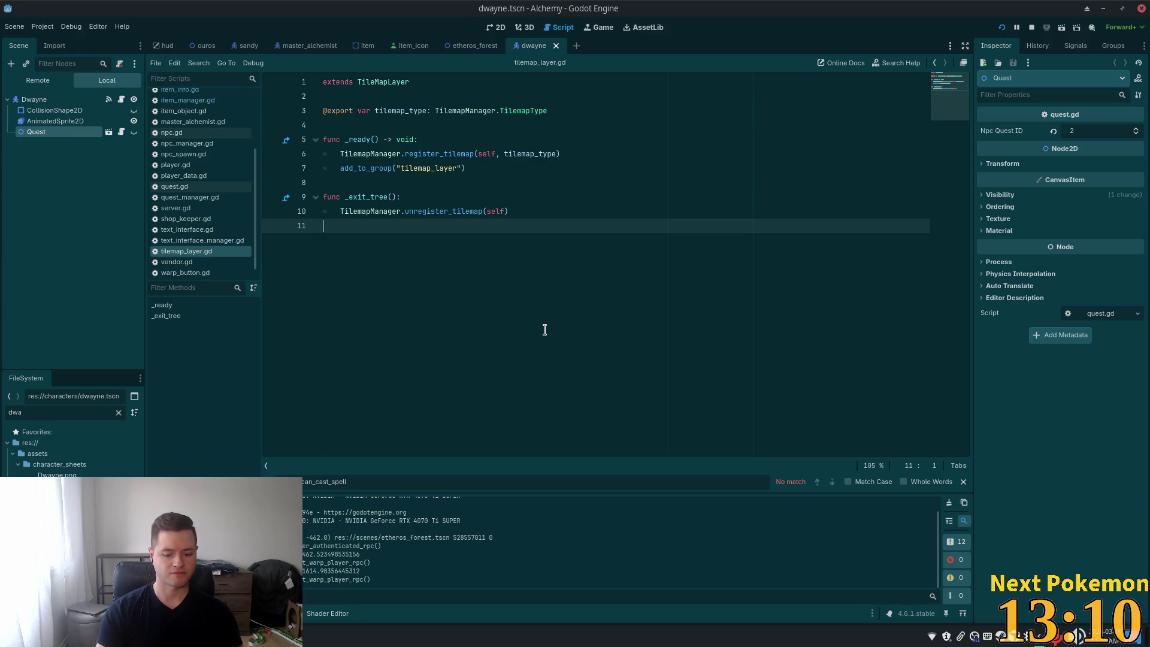
key("shift+alt+o")
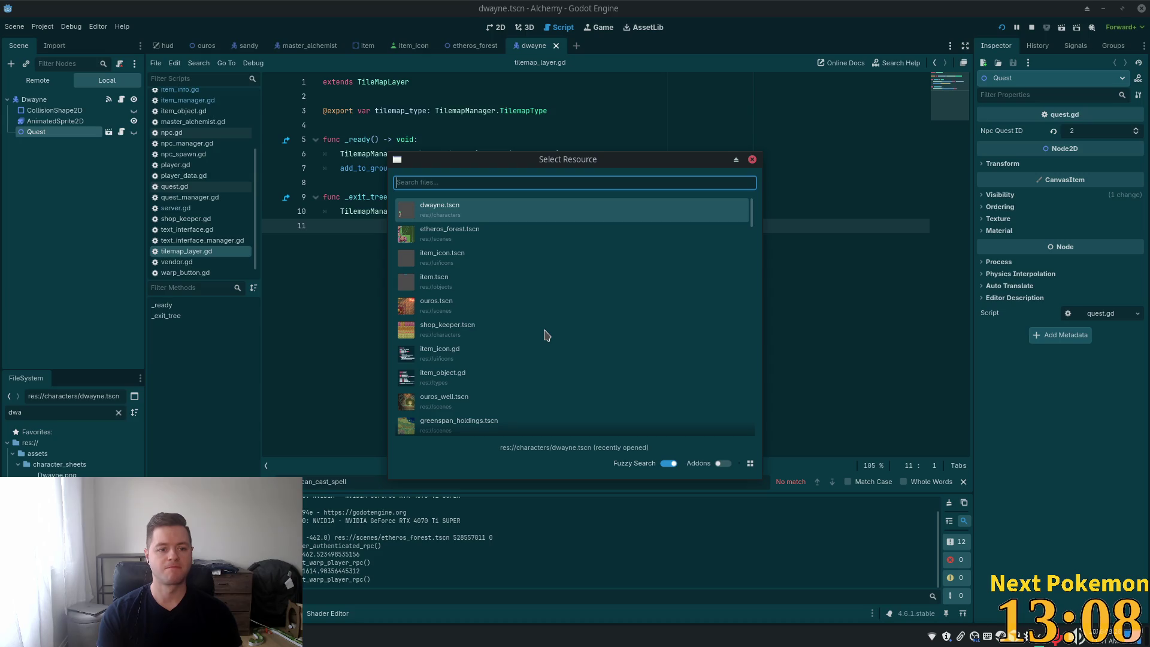
type("amira")
key("Return")
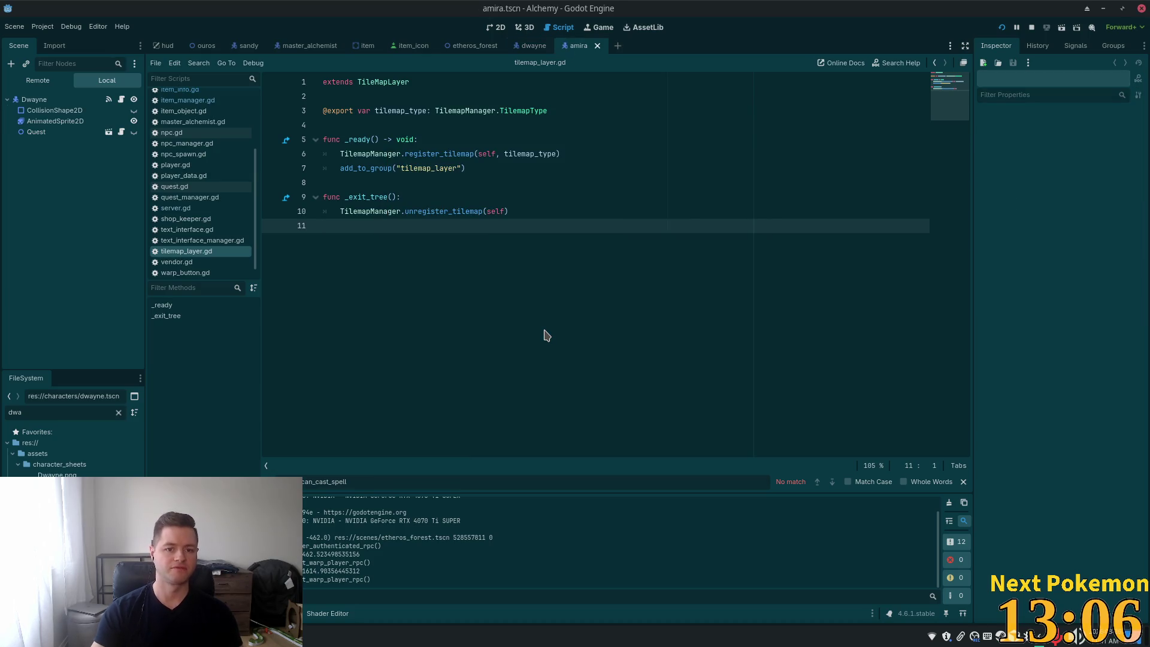
Step: Rename the copied scene's root node to Amira and check its Quest and AnimatedSprite2D nodes
left_click(34, 99)
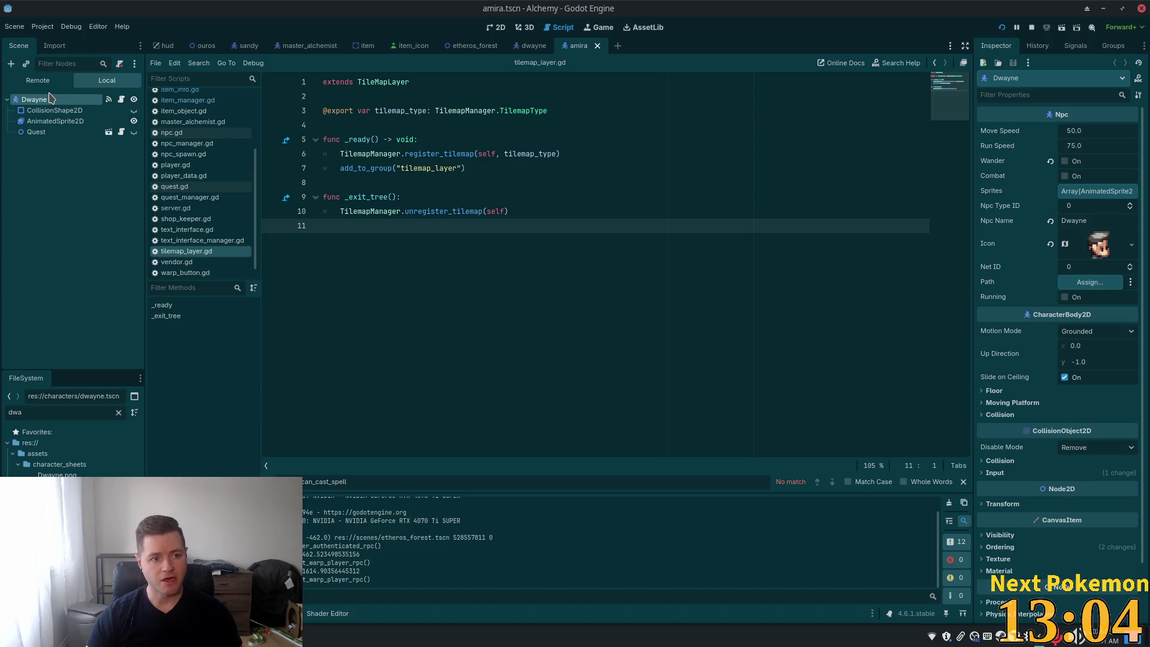
key("F2")
type("Amira")
key("Return")
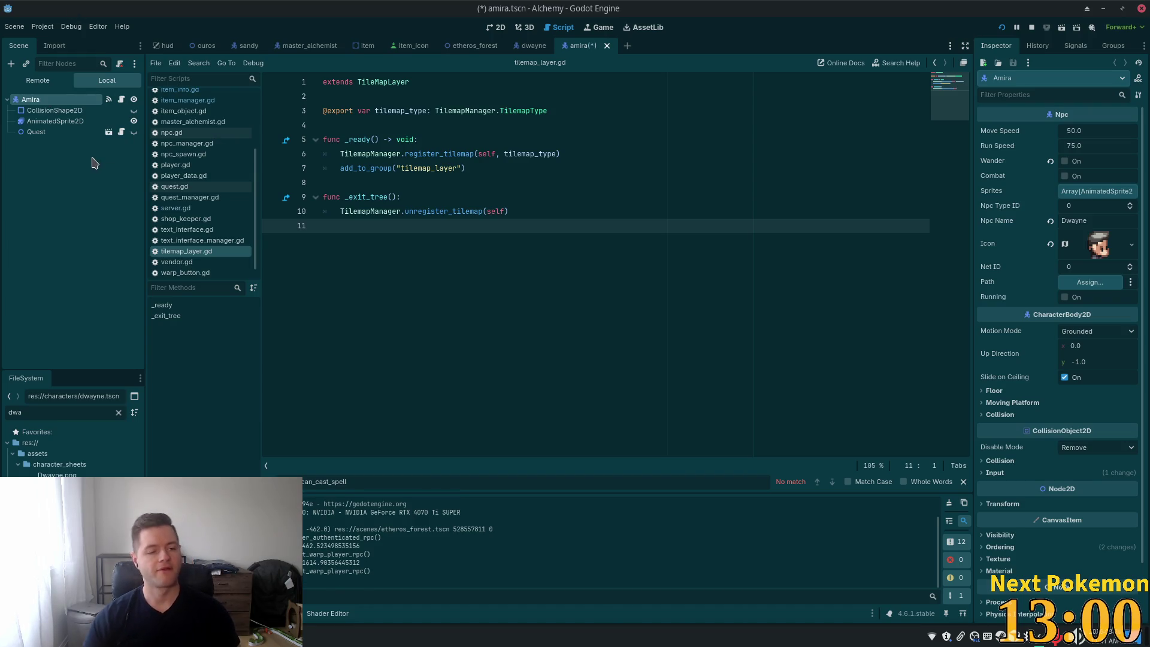
left_click(37, 132)
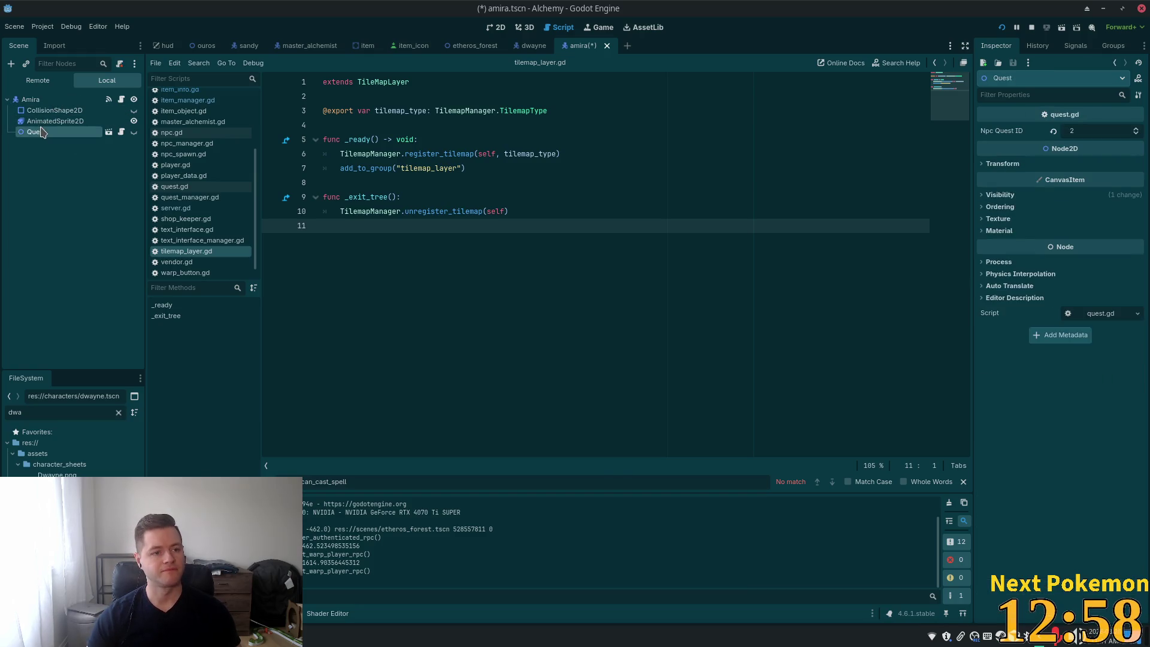
left_click(54, 121)
left_click(30, 99)
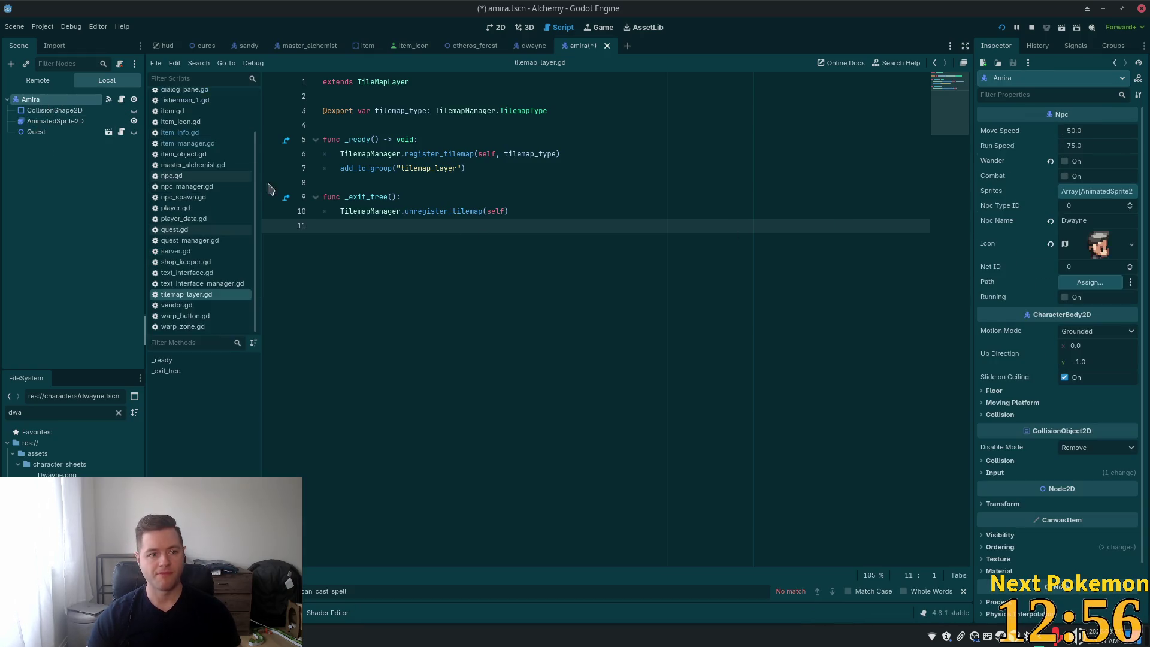
double_click(26, 412)
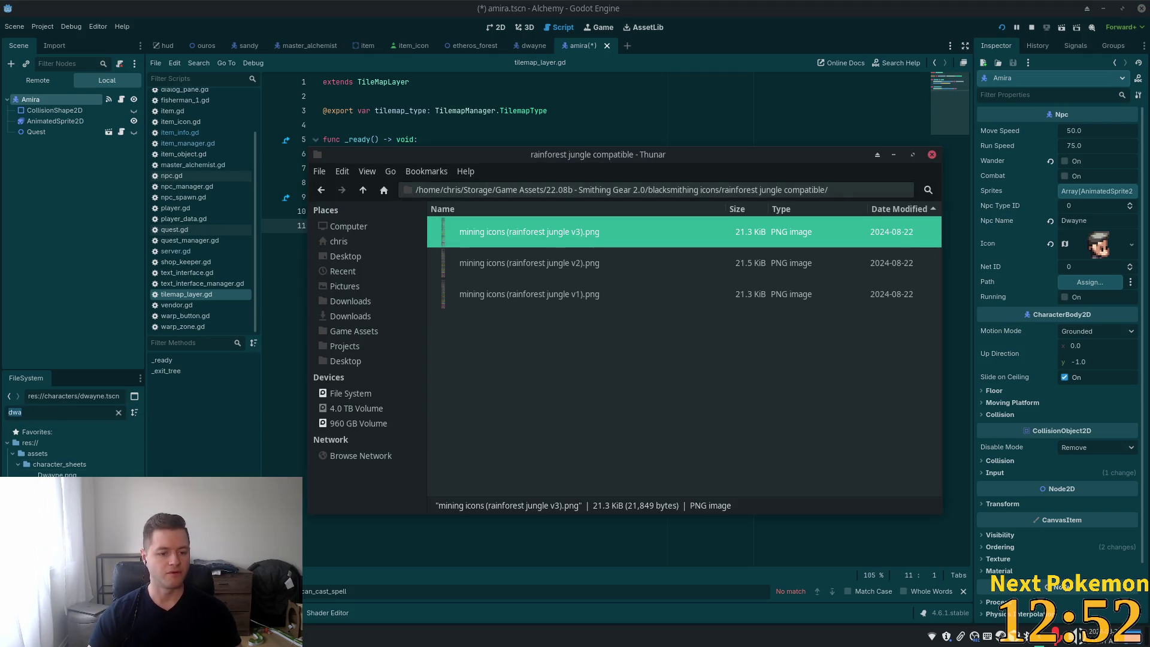
Step: Confirm Amira.png is listed in Thunar's Desktop folder, then return to Godot
left_click(346, 361)
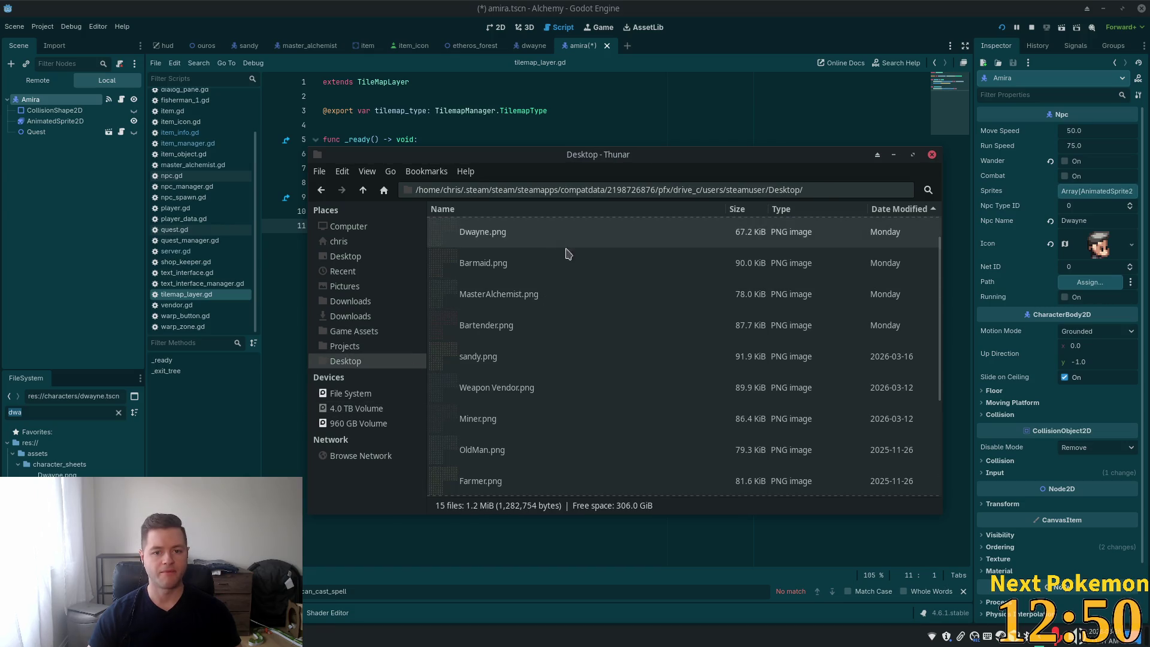
left_click(555, 290)
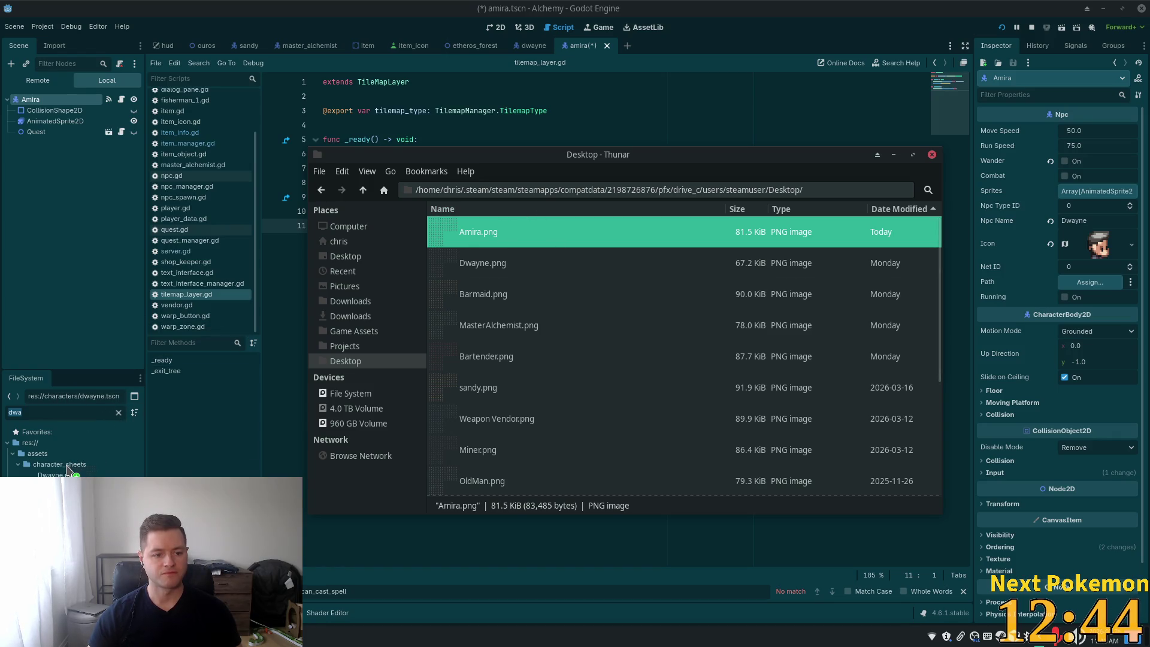
left_click(41, 409)
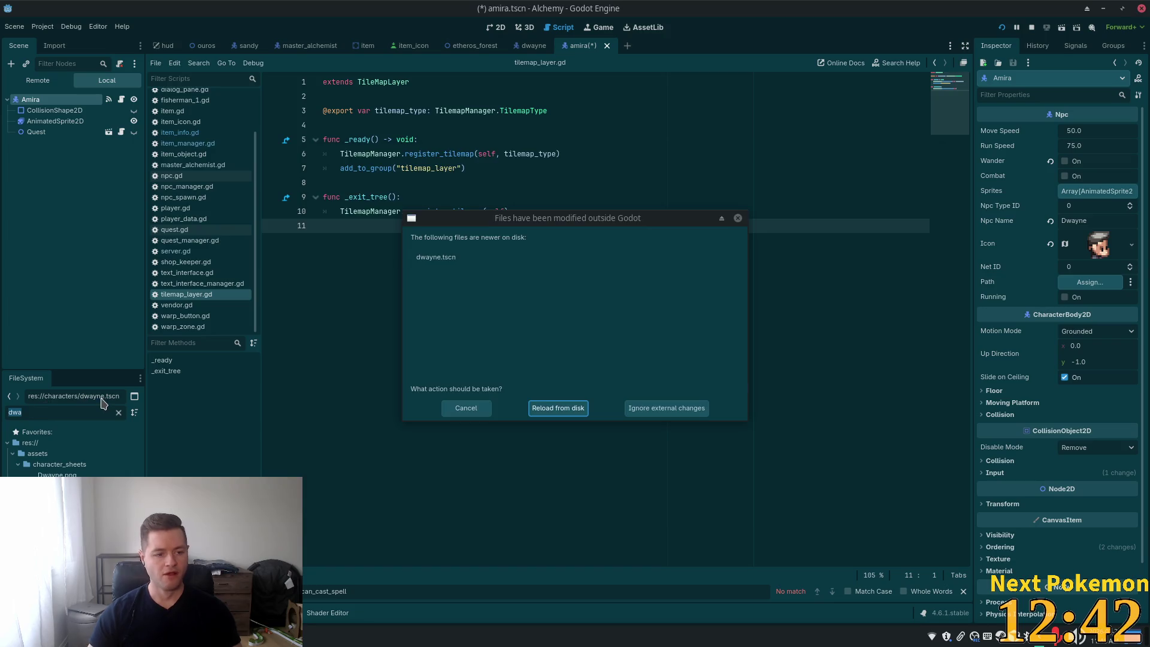
Step: Reload the changed scene, set the Amira icon's atlas to Amira.png, and save with Ctrl+S
left_click(573, 410)
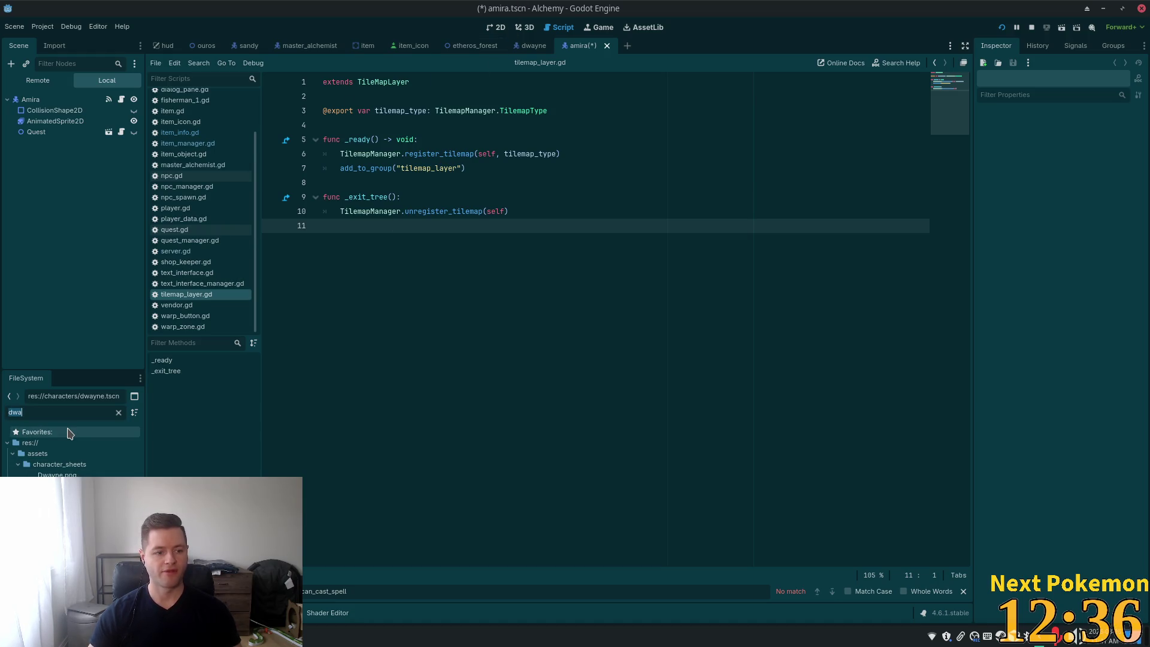
type("amira")
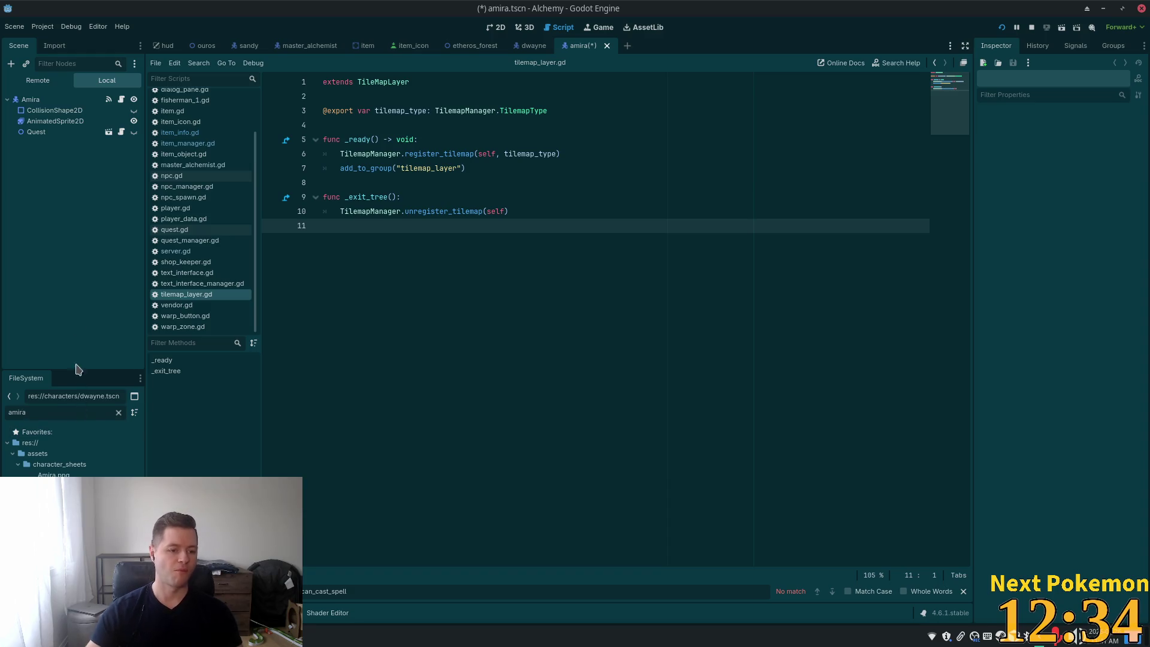
left_click(31, 99)
mouse_move(53, 474)
left_mouse_down()
mouse_move(1018, 283)
mouse_move(1087, 257)
left_mouse_up()
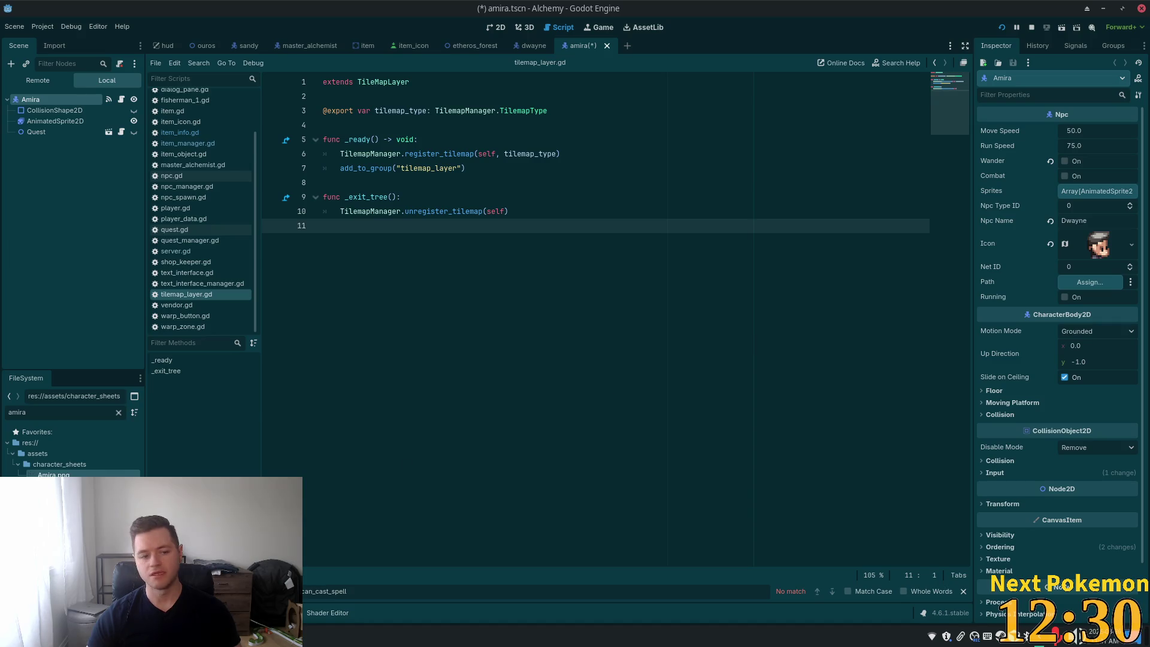
left_click(1110, 256)
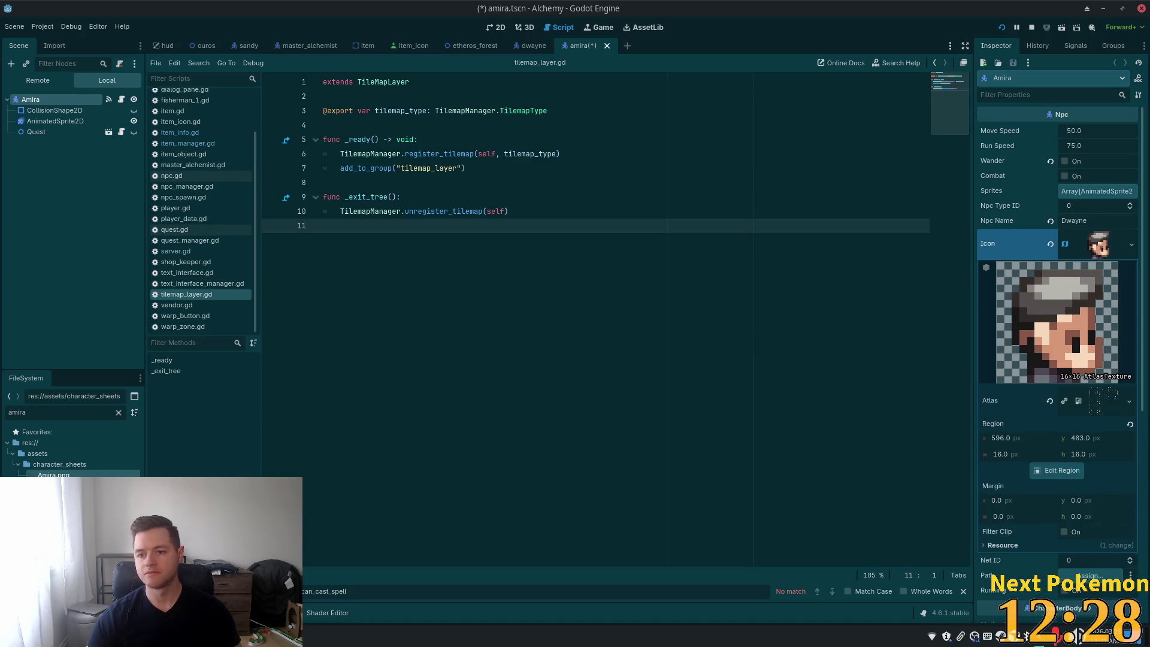
left_click_drag(54, 473, 1104, 400)
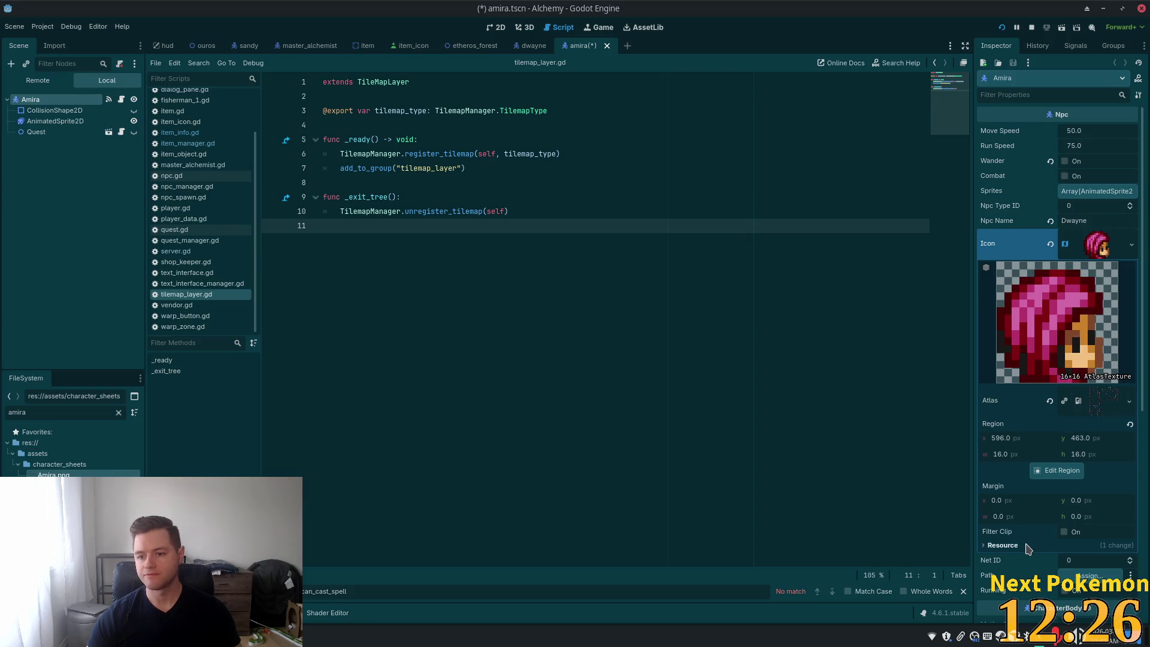
key("ctrl+s")
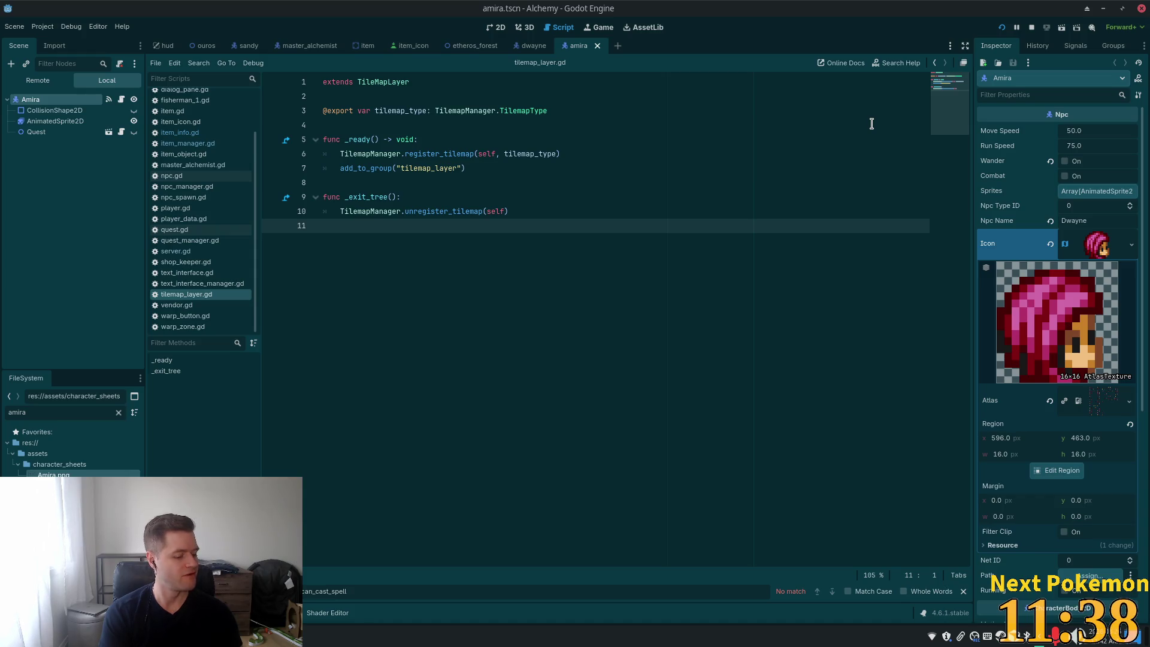
Step: Delete the AnimatedSprite2D's existing frame and begin adding frames from the Amira.png sprite sheet
left_click(95, 121)
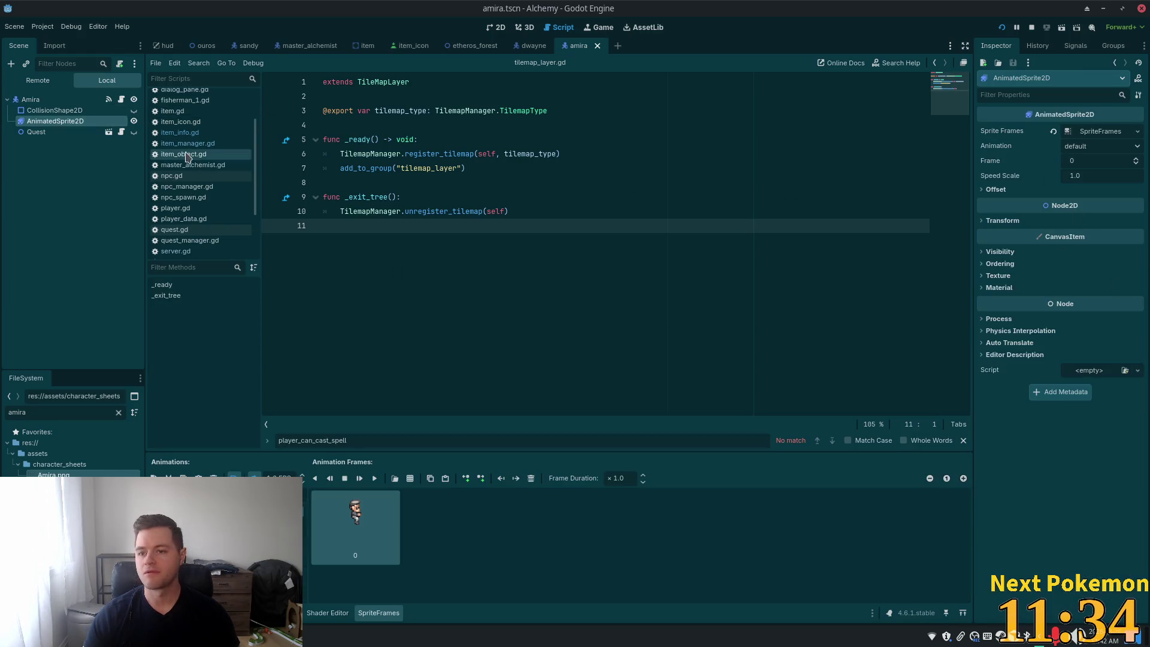
left_click(1100, 131)
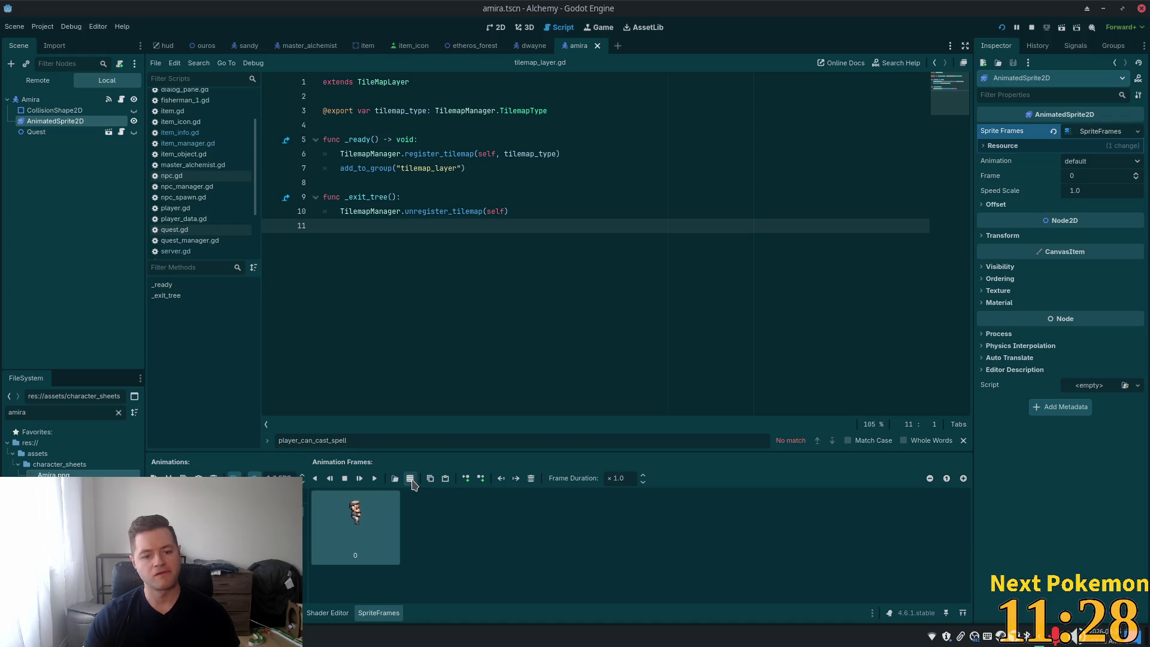
left_click(529, 477)
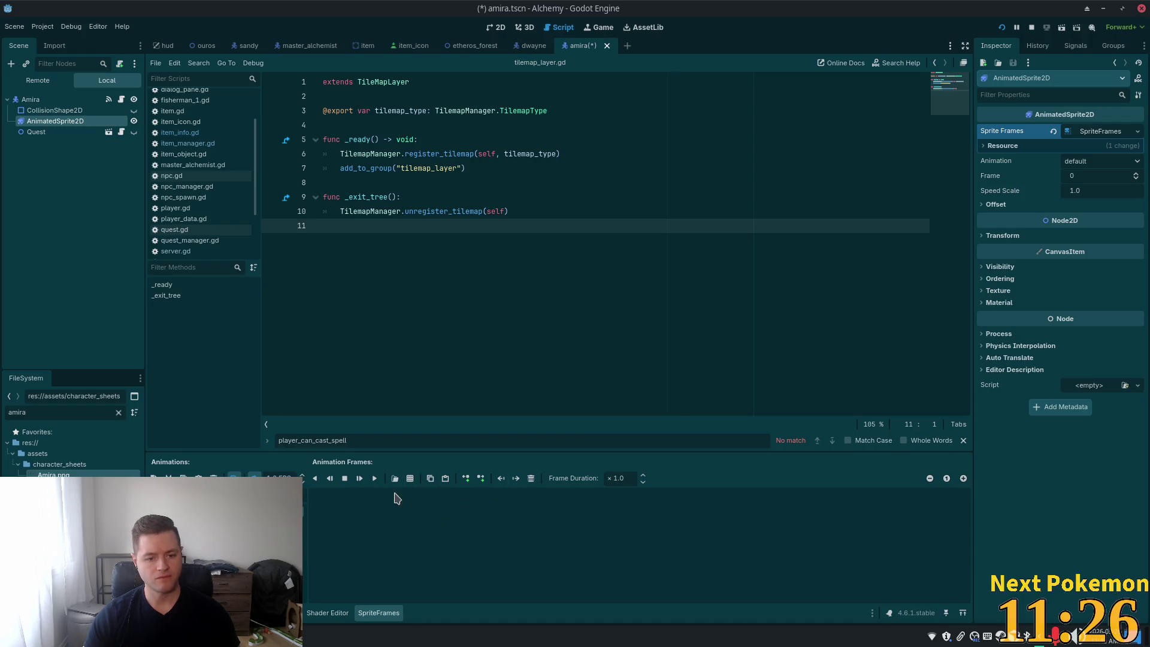
left_click(408, 477)
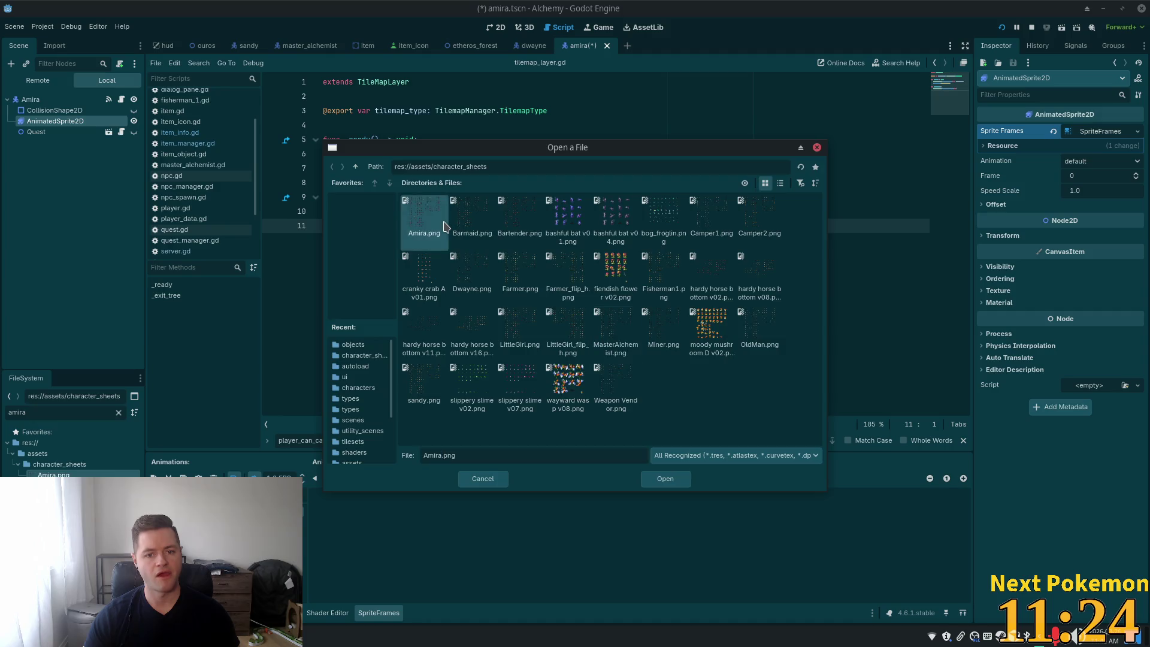
double_click(444, 227)
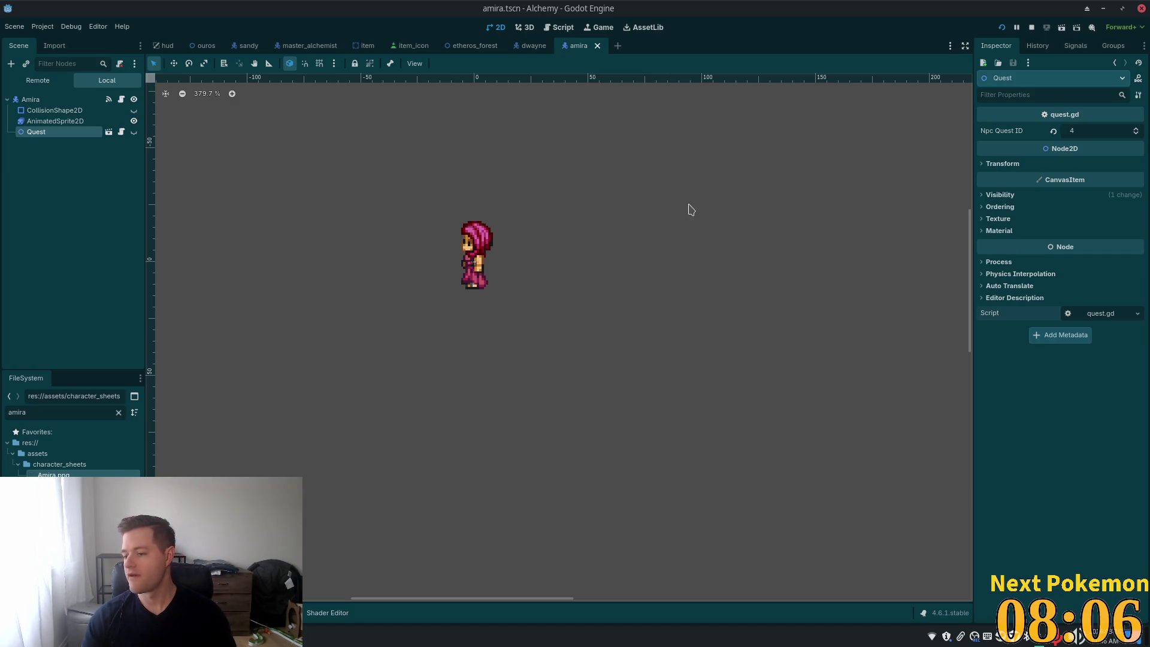
Step: Inspect the Amira scene's collision shape and animated sprite, then select the root NPC node
scroll(539, 185, "up", 5)
mouse_move(592, 207)
left_mouse_down()
mouse_move(813, 200)
mouse_move(785, 206)
left_mouse_up()
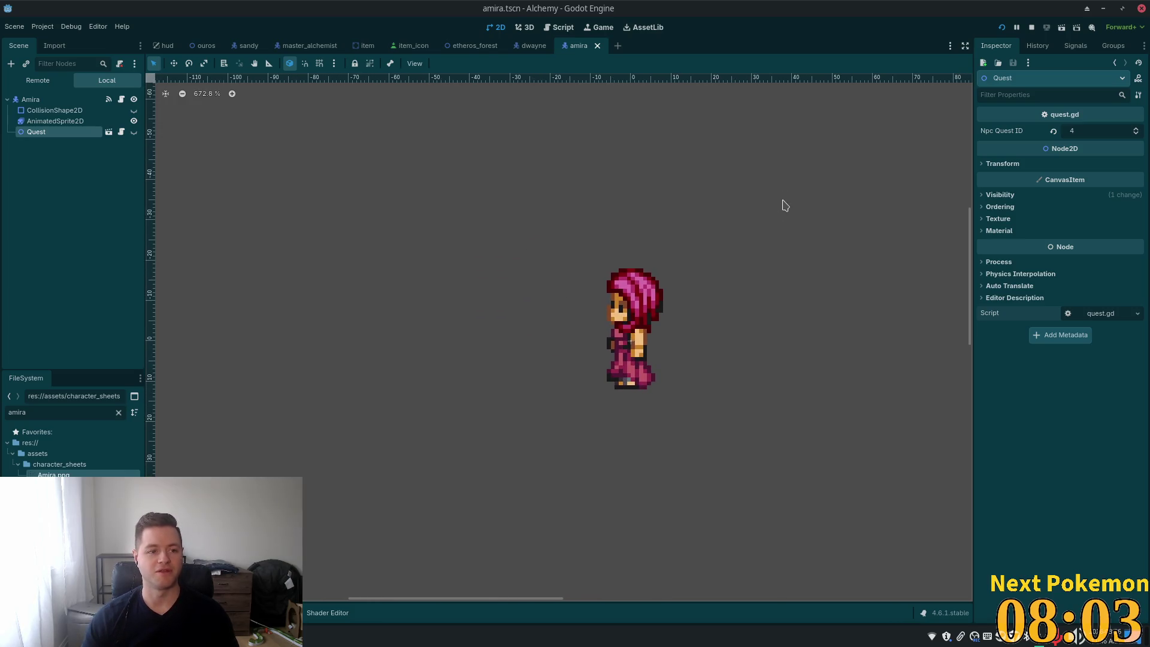
left_click(90, 110)
left_click(81, 122)
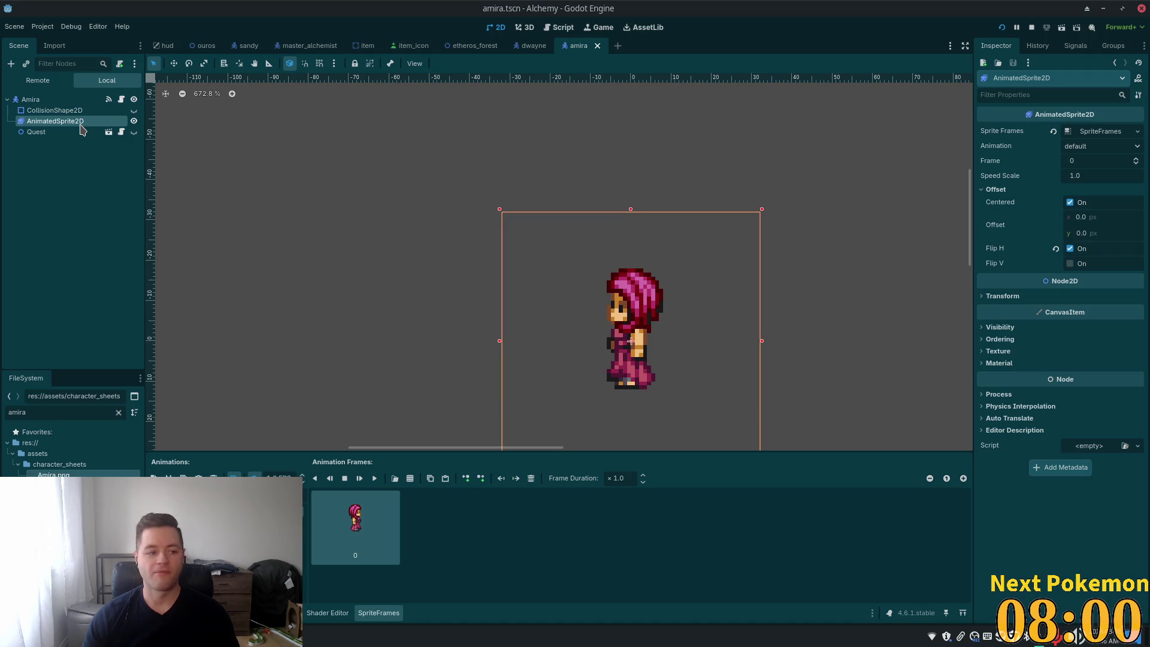
left_click(36, 99)
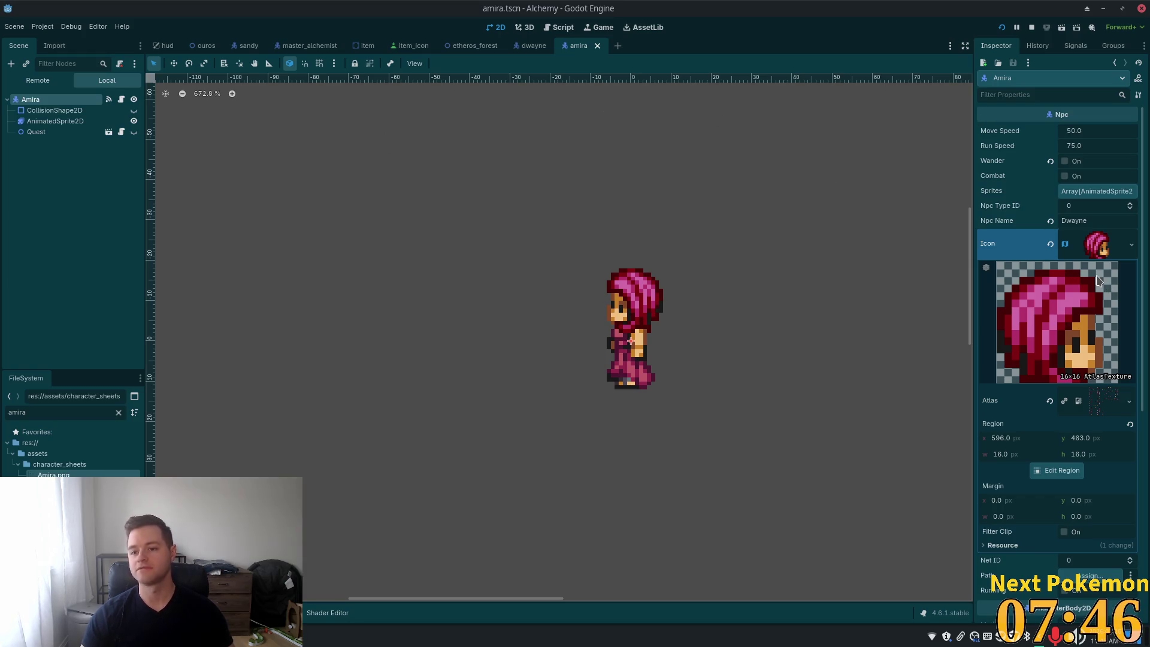
Step: Change Npc Name from Dwayne to Amira and save the scene
left_click(1087, 221)
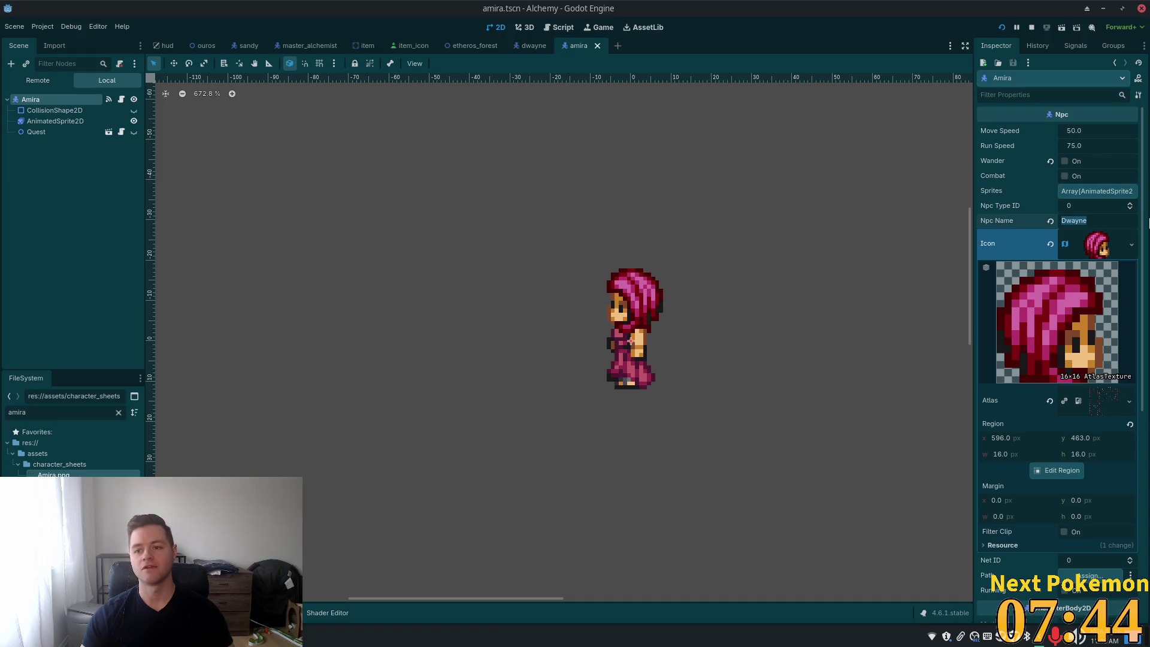
type("Amira")
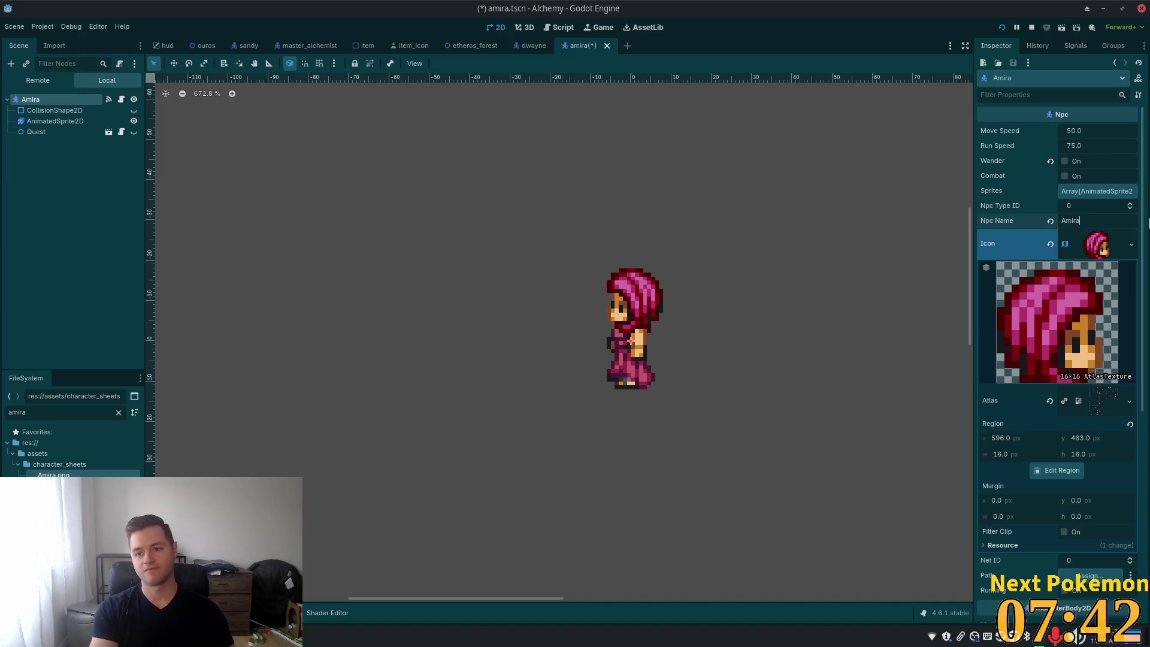
key("Return")
key("ctrl+s")
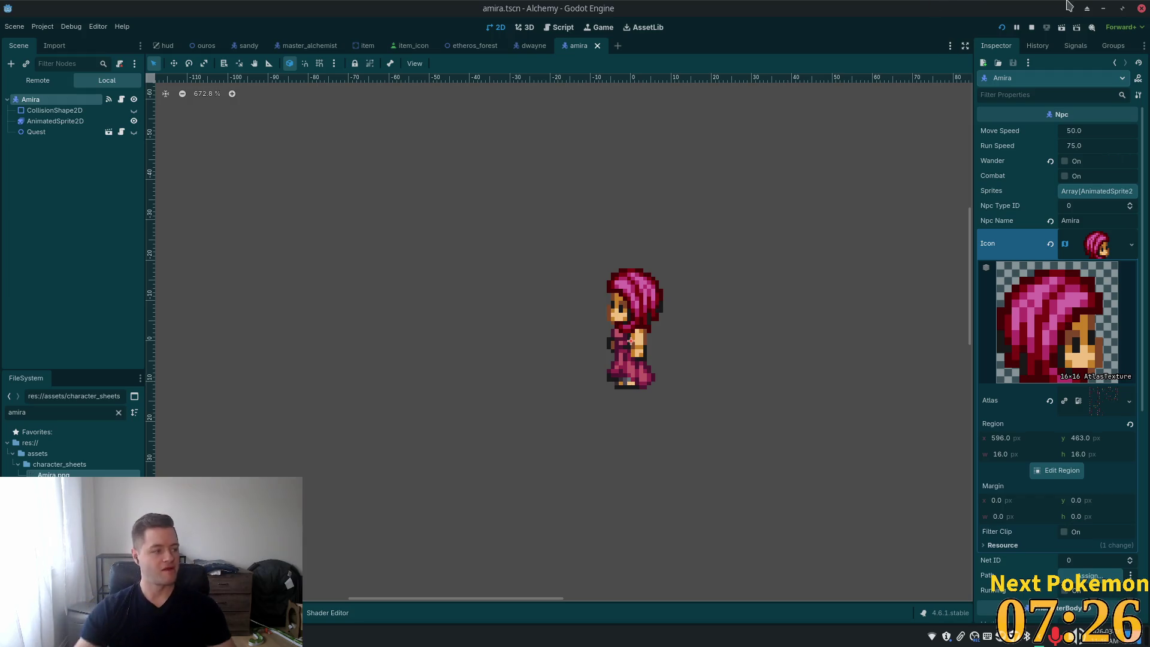
left_click(533, 46)
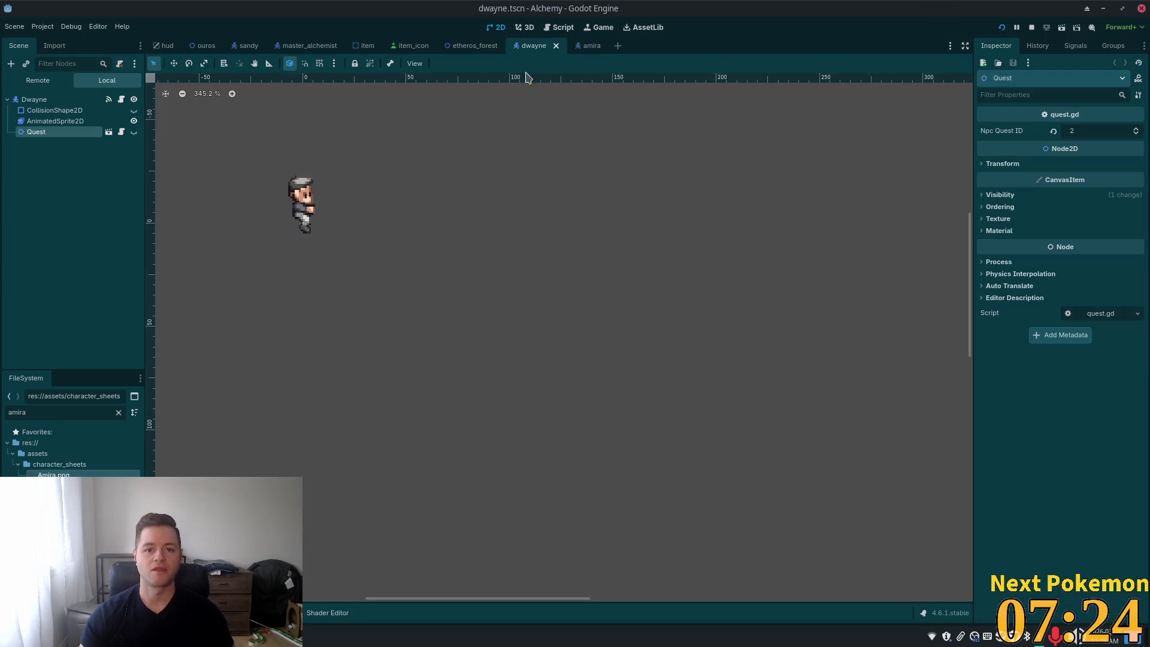
Step: Open the etheros_forest map scene and select the EtherosForest root node
left_click(591, 47)
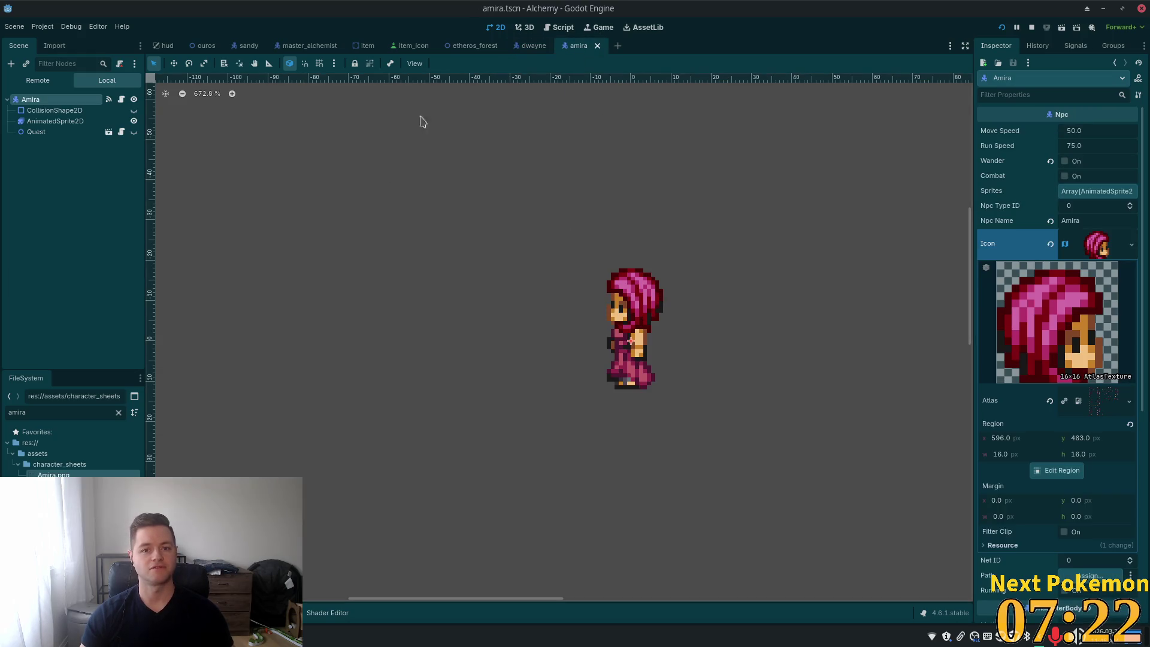
left_click(473, 48)
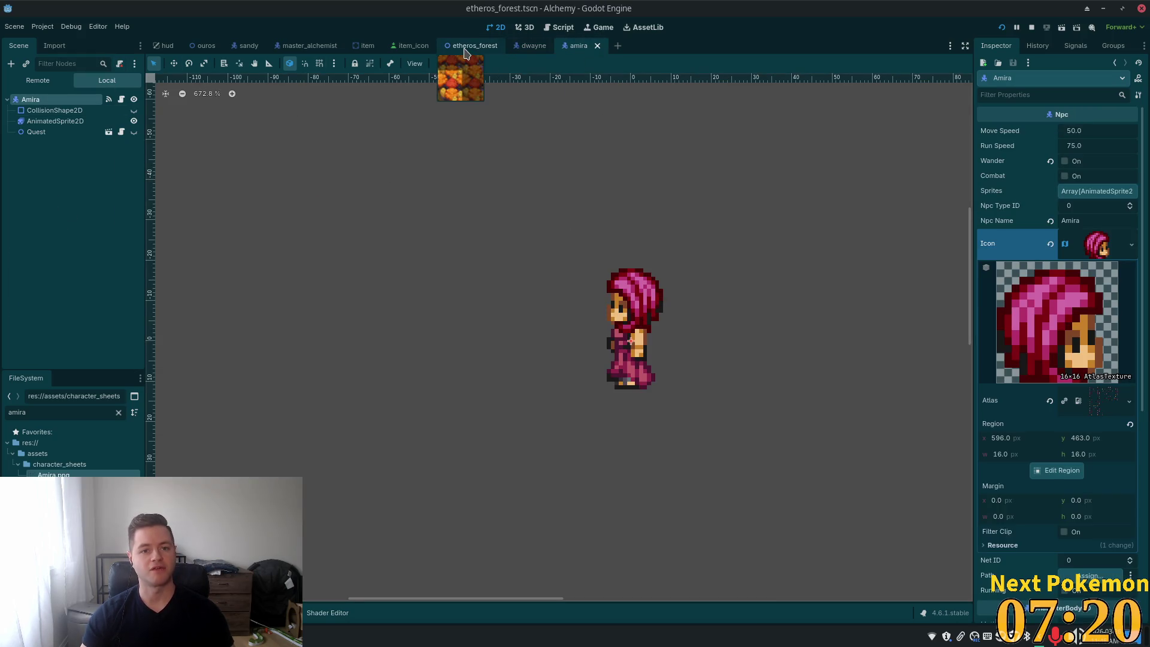
scroll(372, 231, "down", 7)
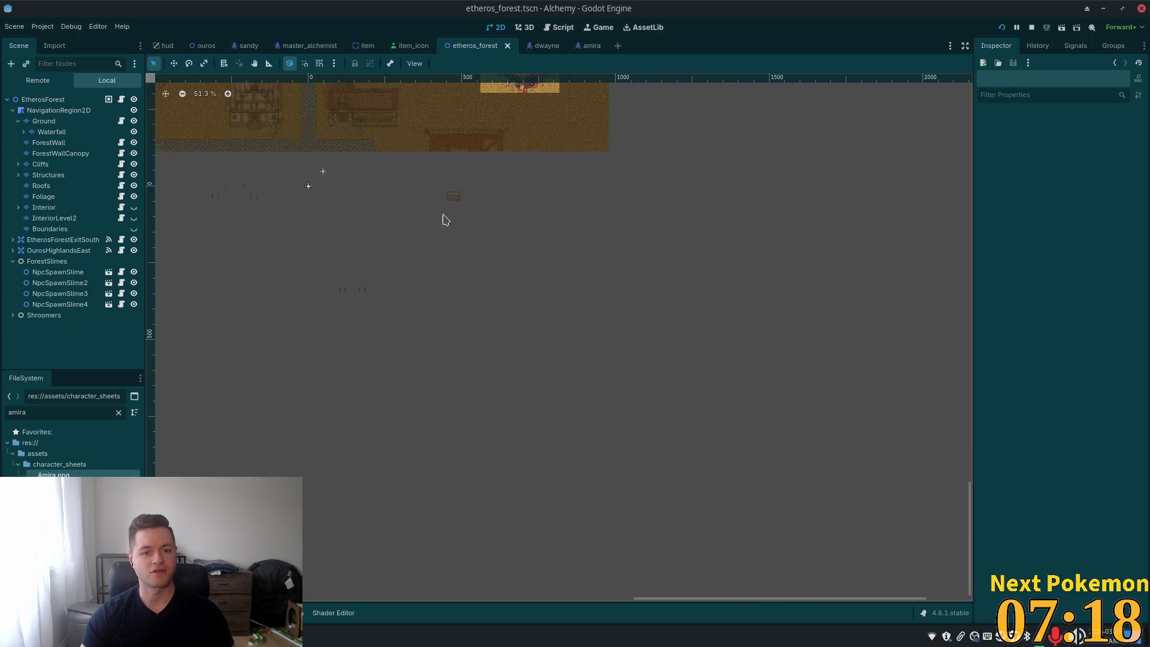
scroll(535, 434, "down", 10)
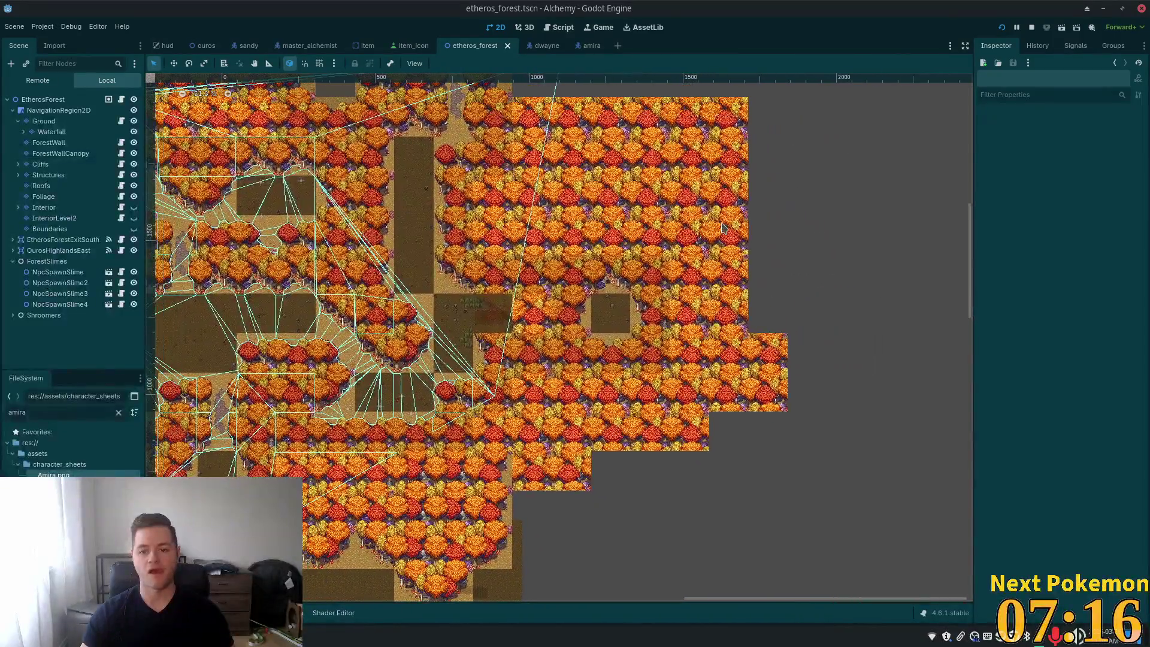
scroll(625, 339, "up", 10)
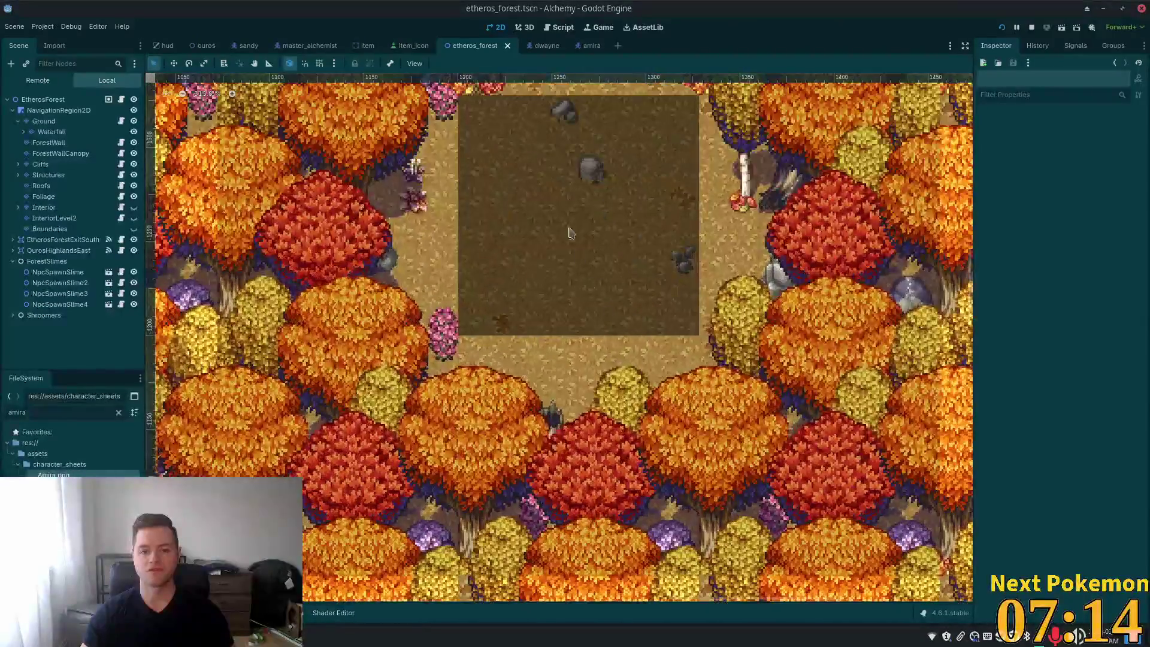
left_click(57, 99)
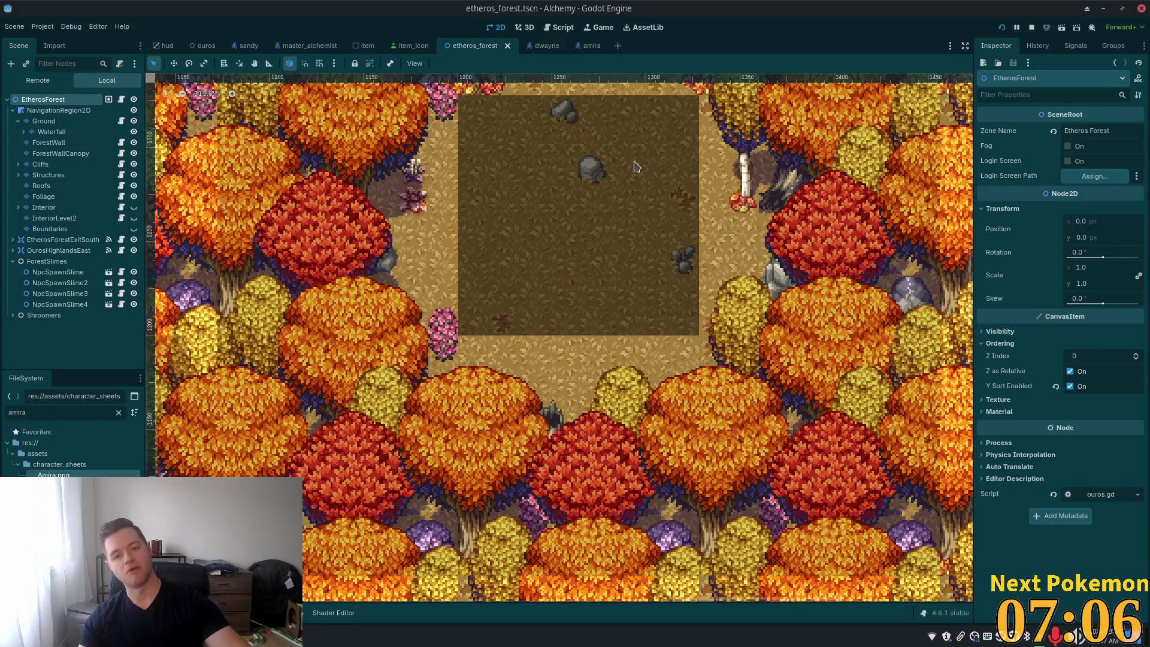
Step: Instantiate amira.tscn at the dirt clearing among the forest trees
right_click(661, 178)
left_click(731, 201)
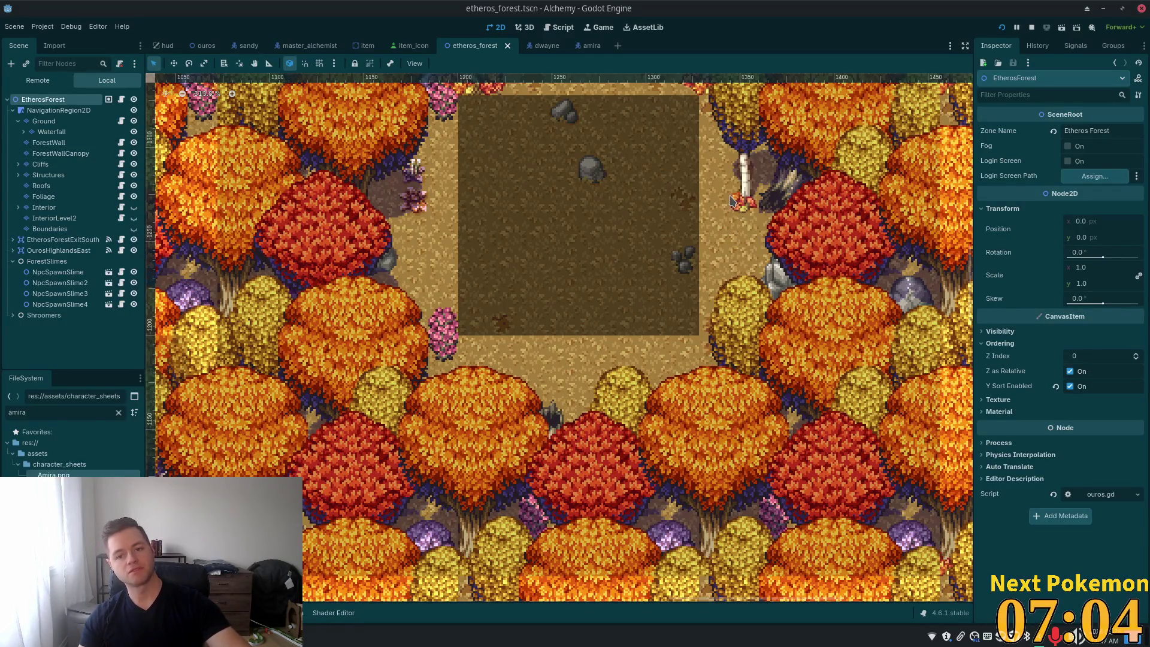
type("amira")
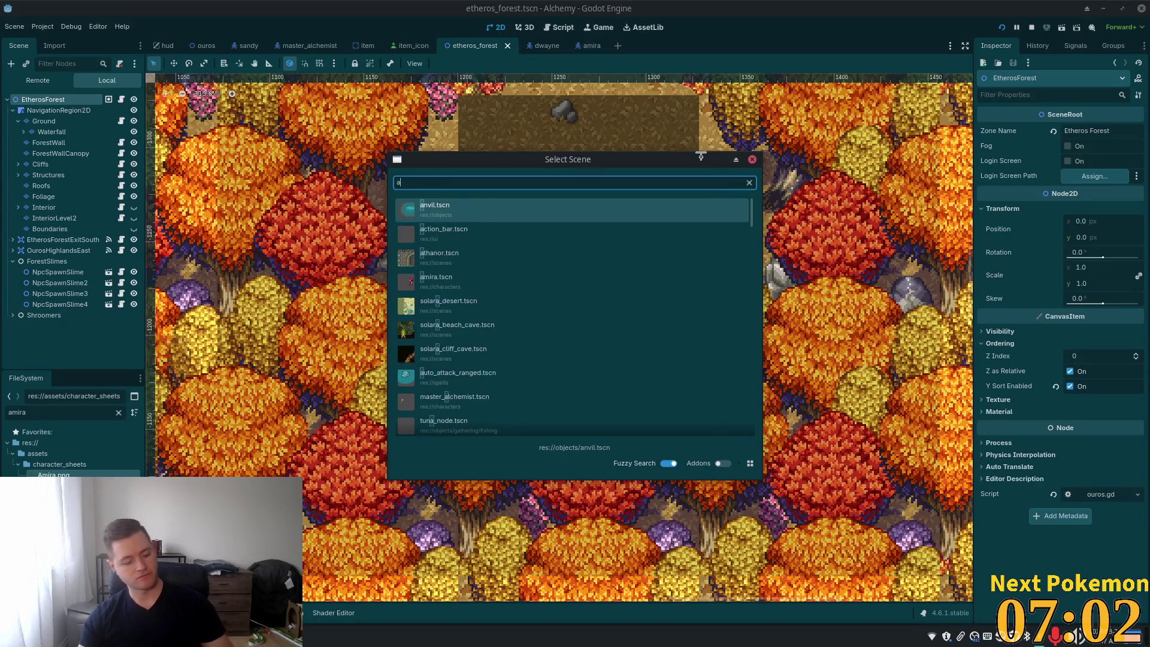
double_click(445, 217)
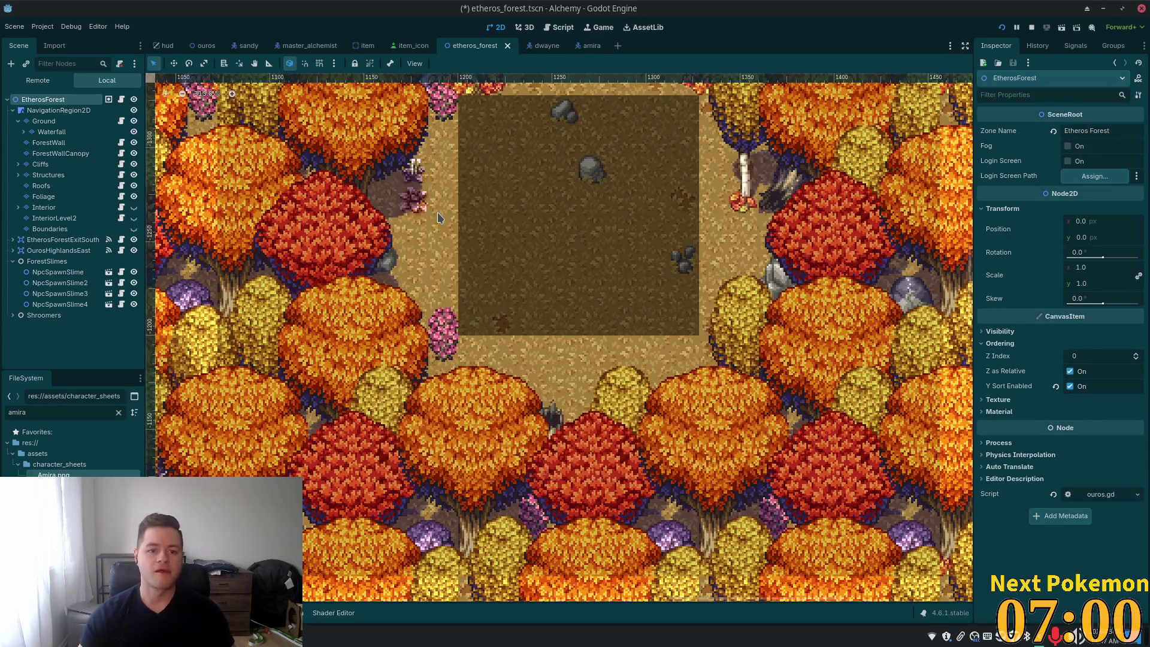
scroll(744, 255, "up", 2)
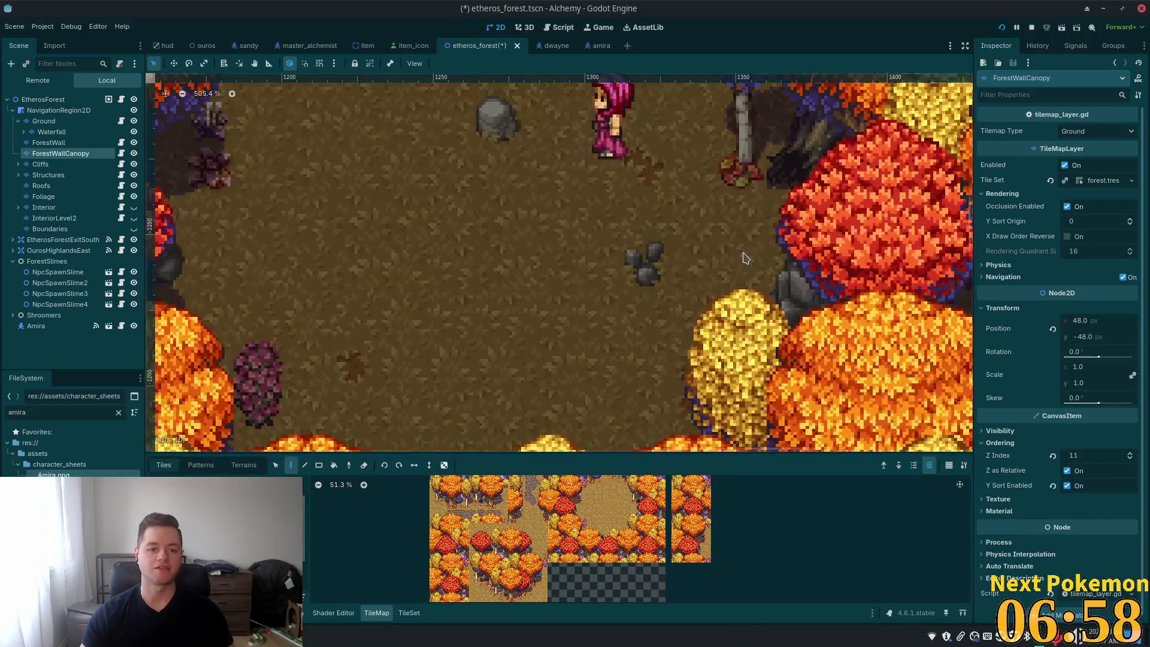
scroll(744, 255, "down", 2)
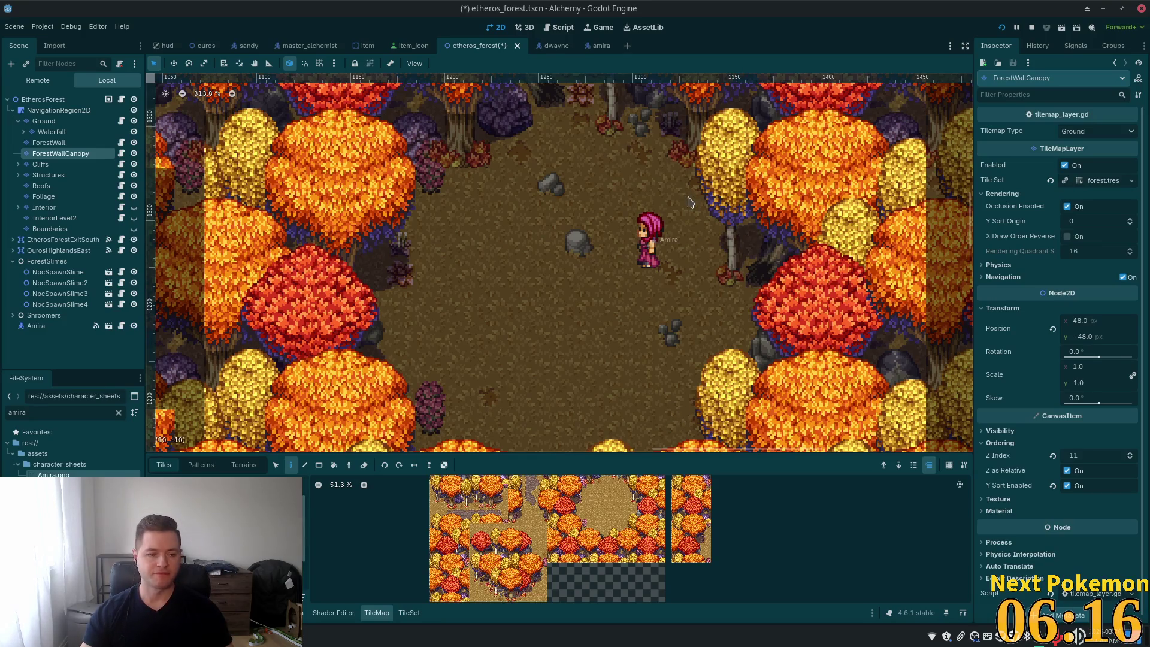
scroll(660, 219, "up", 3)
left_click_drag(667, 286, 668, 295)
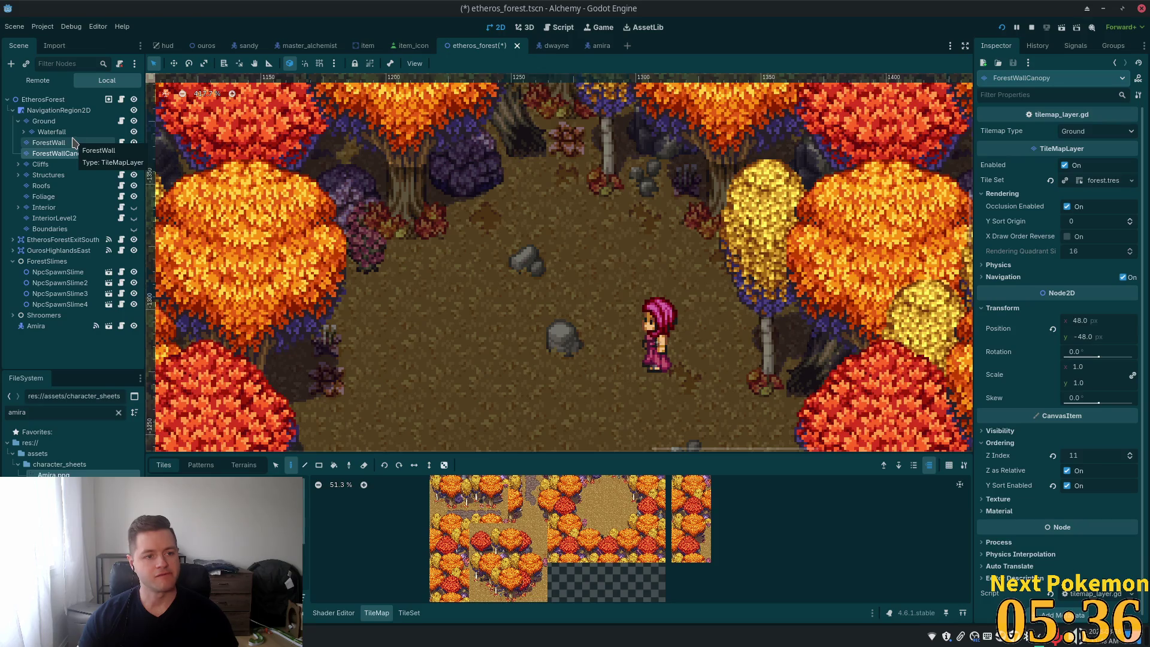
left_click(79, 197)
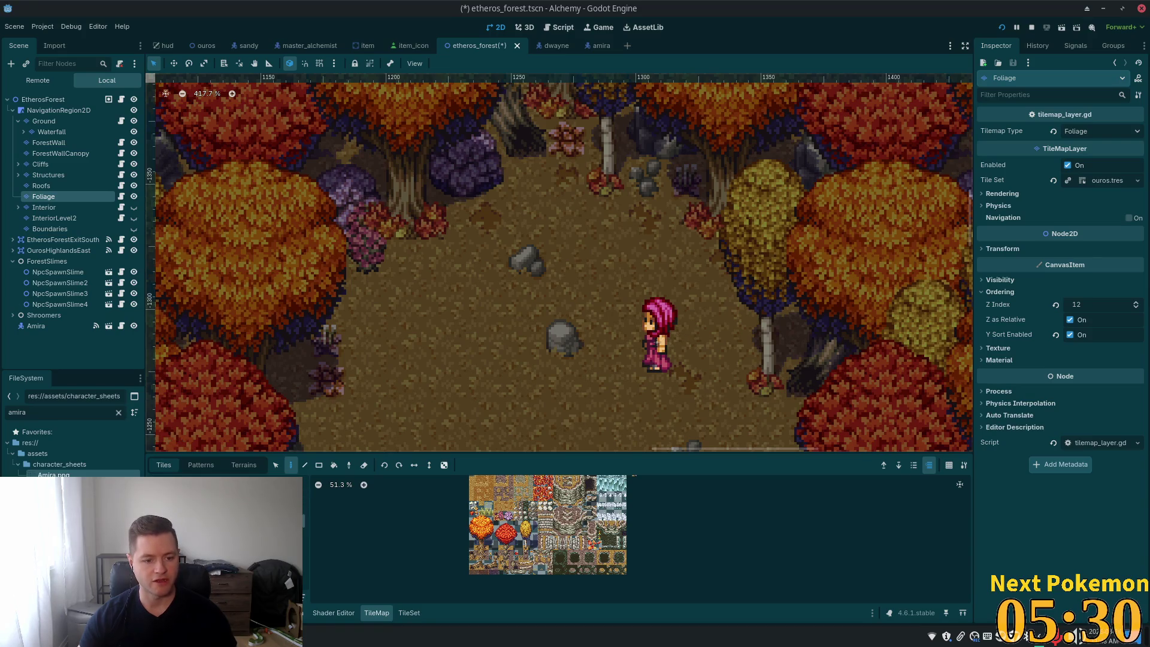
Step: Browse the map's tile sources through rugs, tables, lanterns, furniture, and baskets and sacks
left_click(281, 527)
scroll(527, 535, "up", 10)
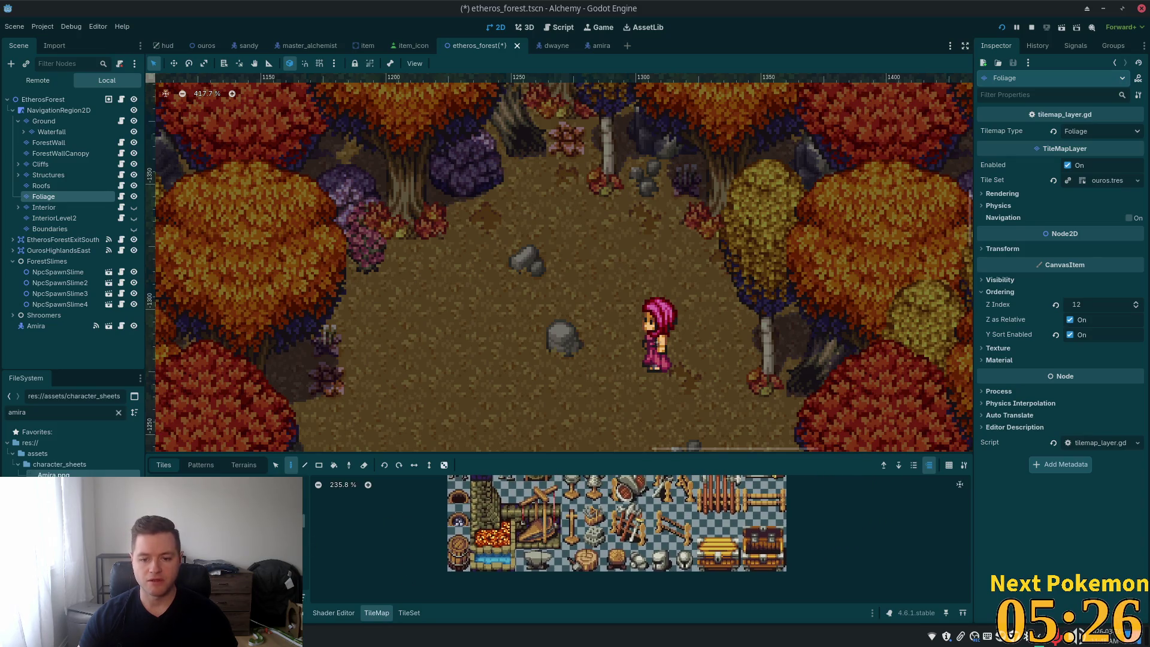
key("Down")
scroll(478, 548, "down", 2)
left_click_drag(477, 548, 567, 605)
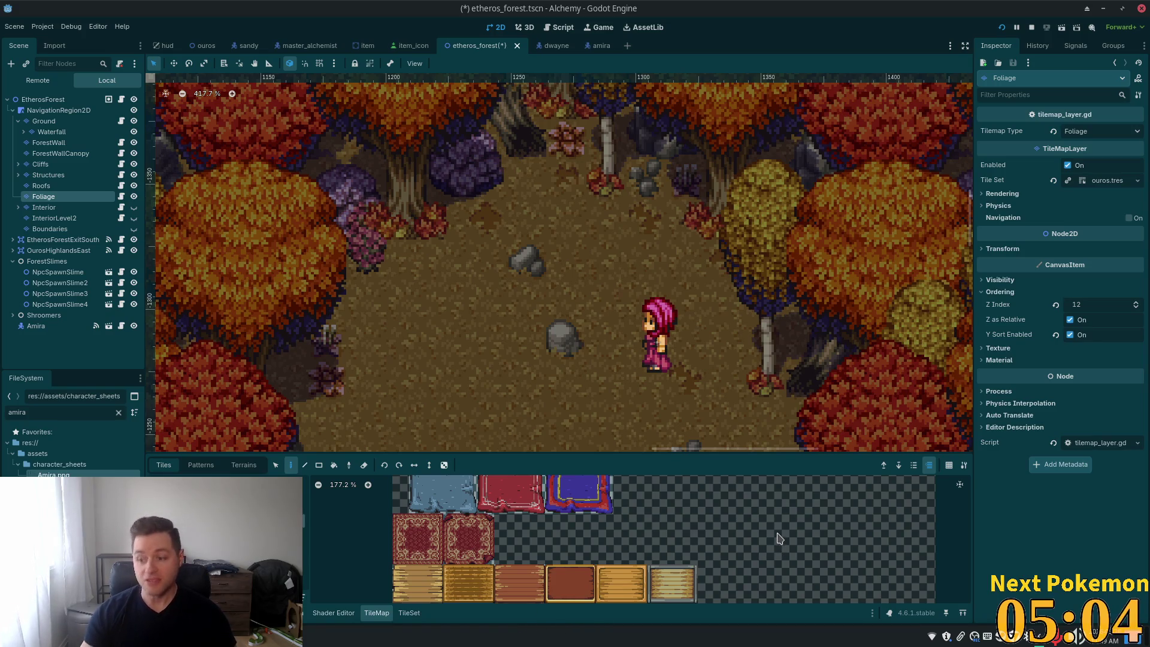
scroll(779, 545, "down", 4)
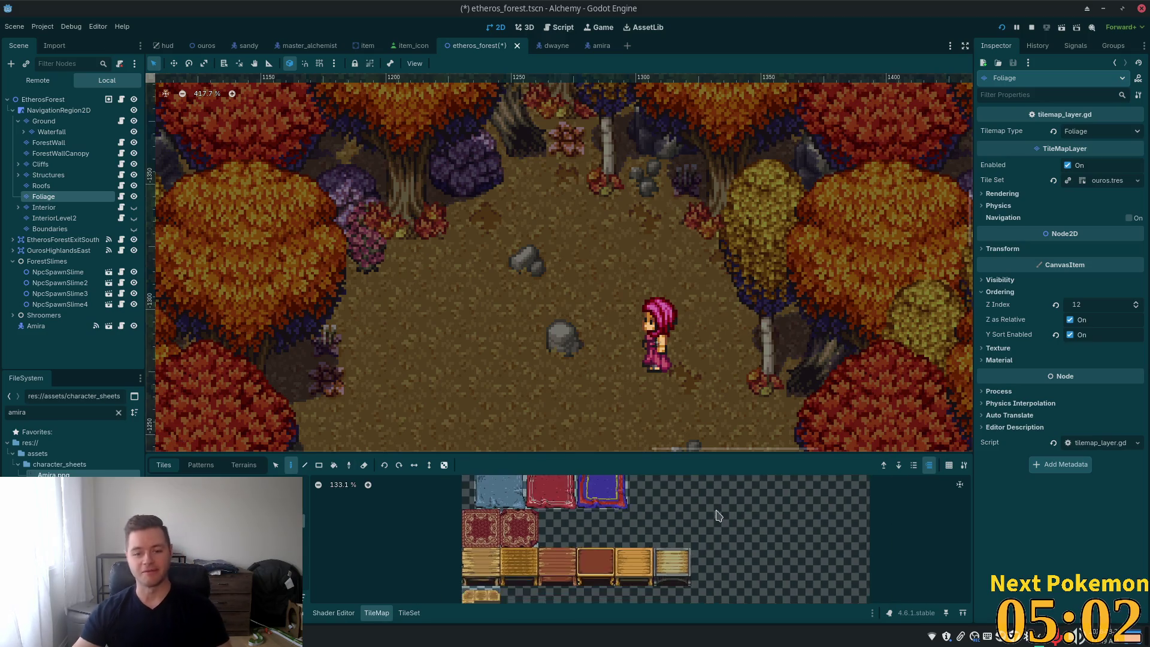
scroll(710, 497, "up", 3)
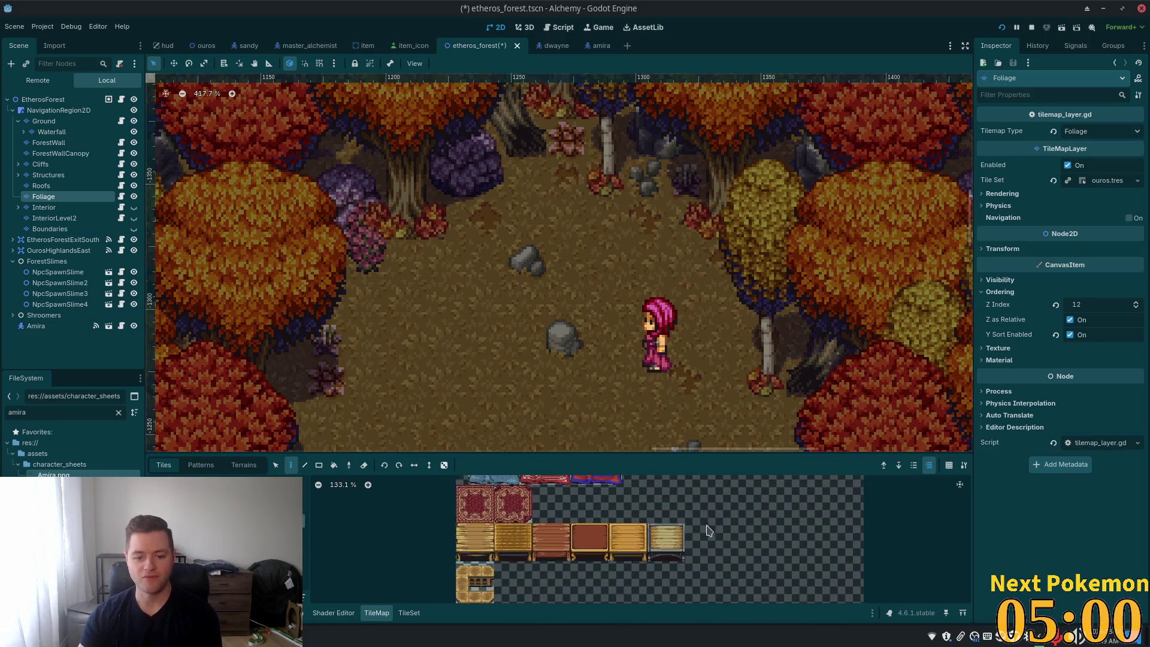
key("Down")
key("Down")
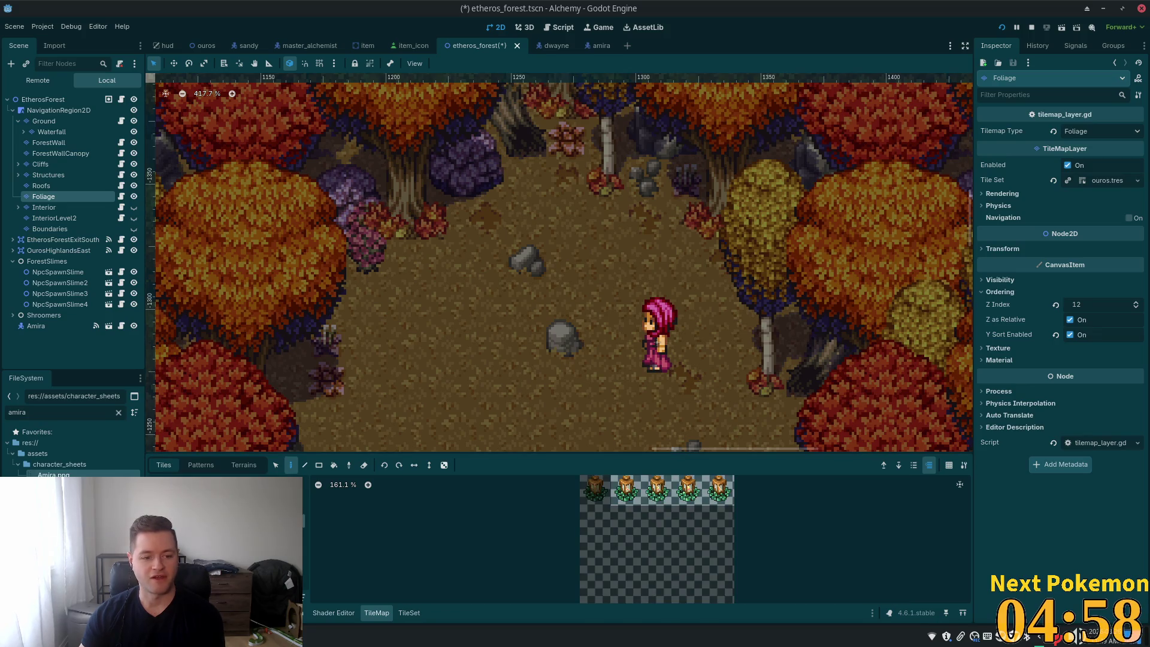
scroll(452, 540, "up", 3)
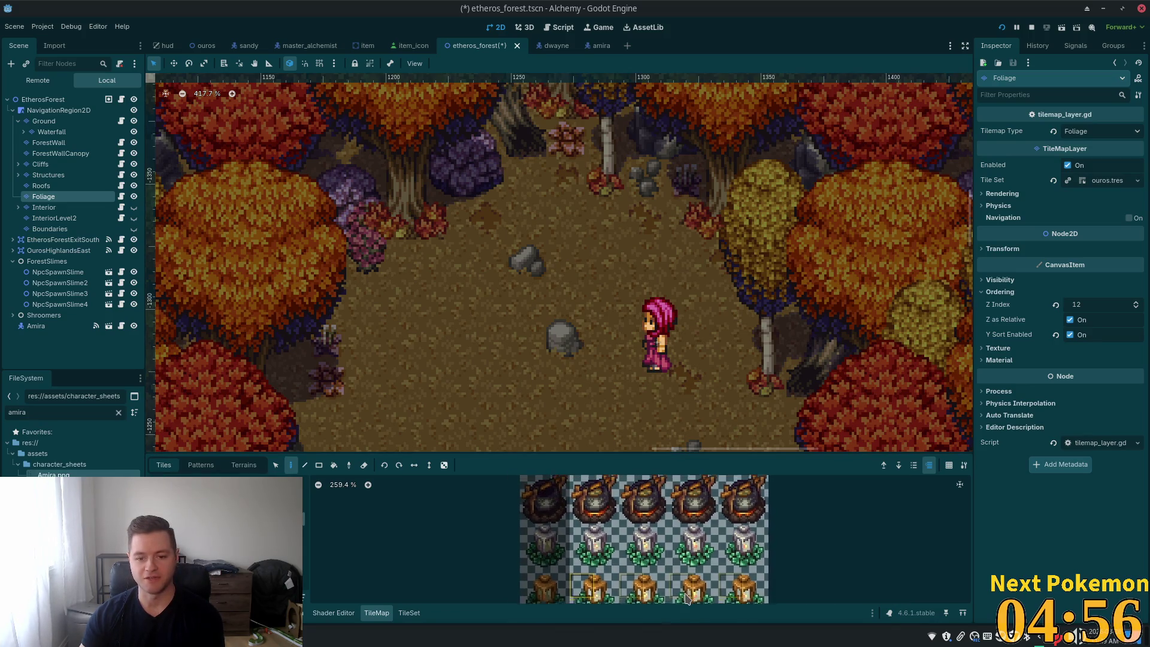
key("Down")
scroll(578, 539, "down", 2)
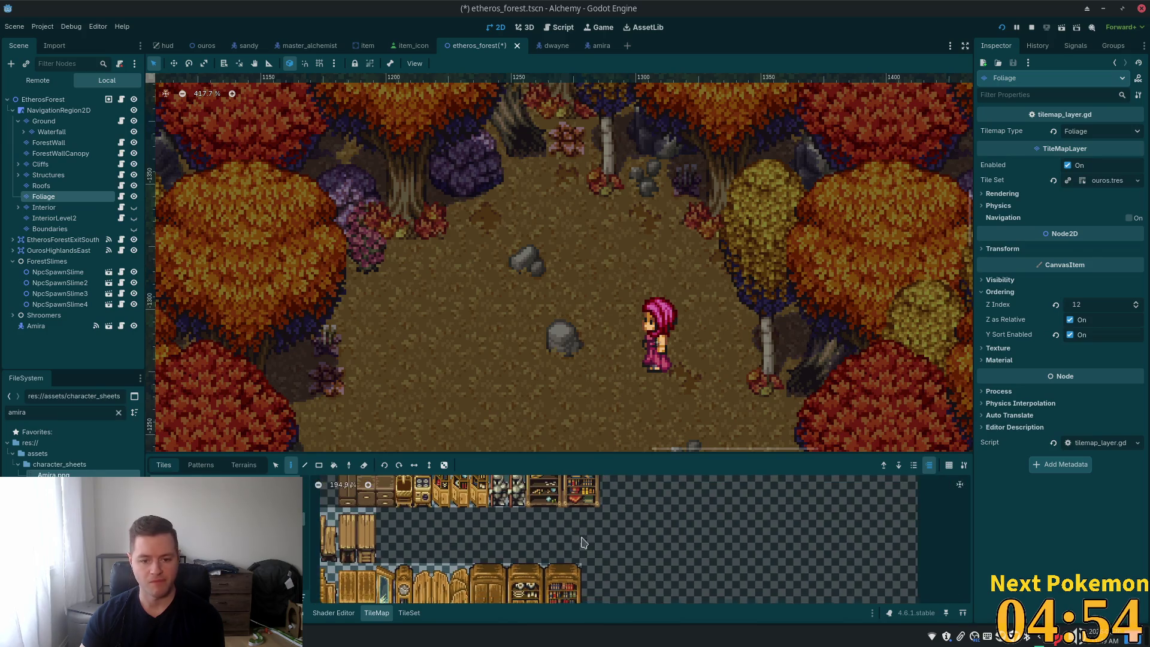
key("Down")
key("Down")
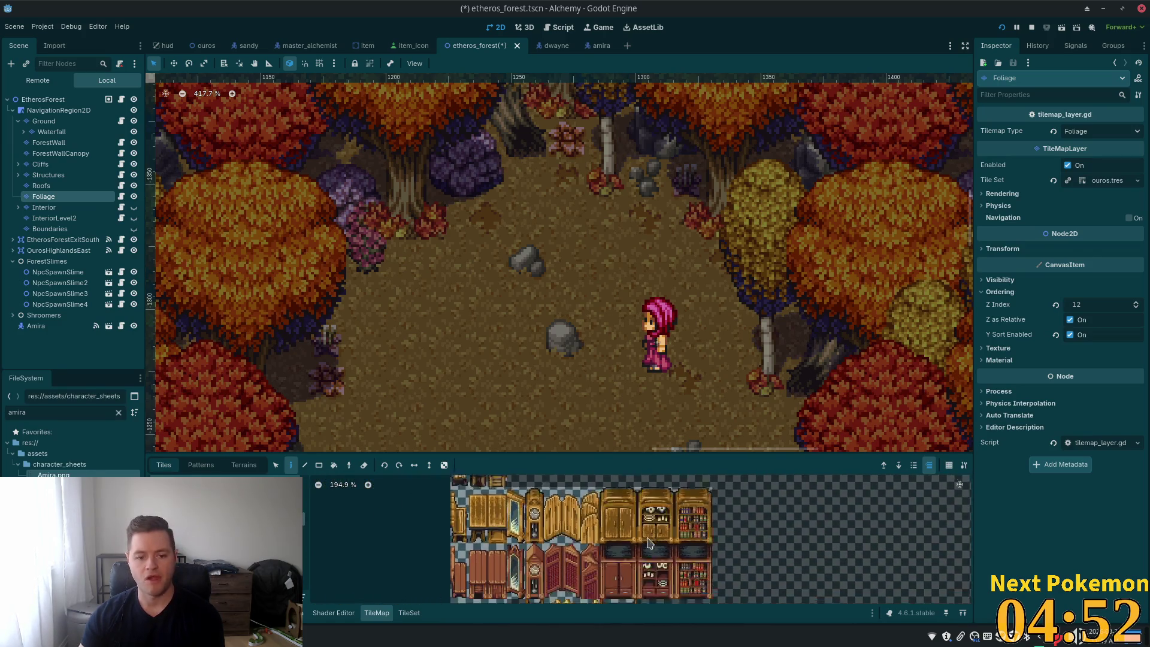
key("Down")
scroll(611, 567, "down", 2)
key("Down")
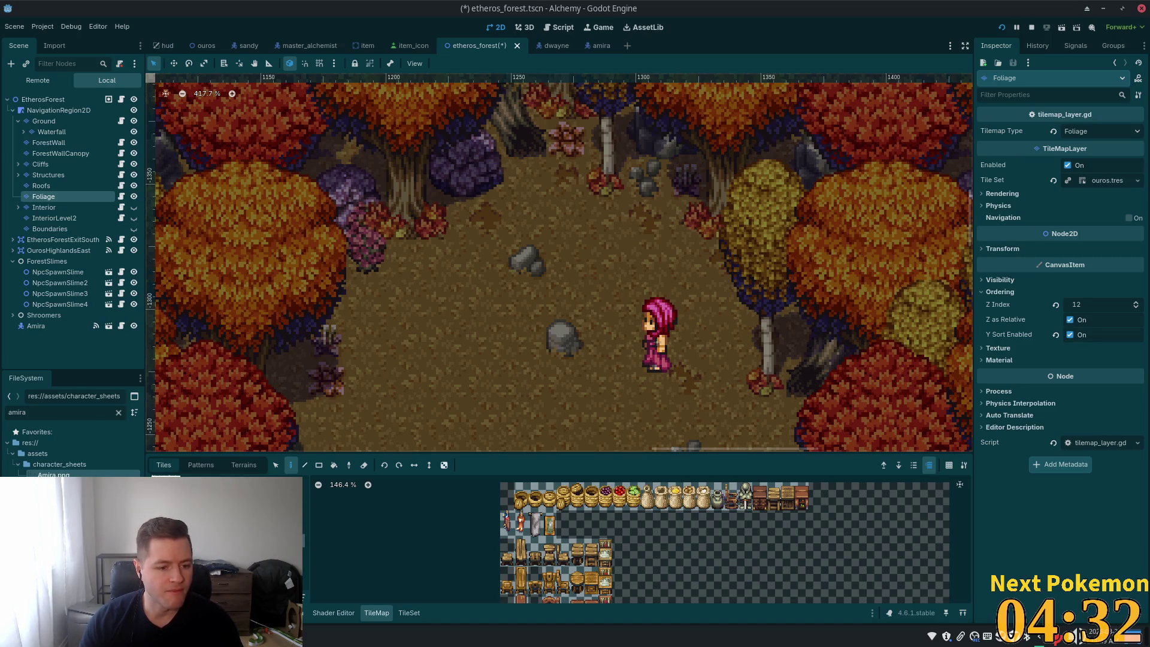
Step: Browse the lamp-post, wooden-door and banner-and-crate sources, then open the TileSet editor
left_click(224, 485)
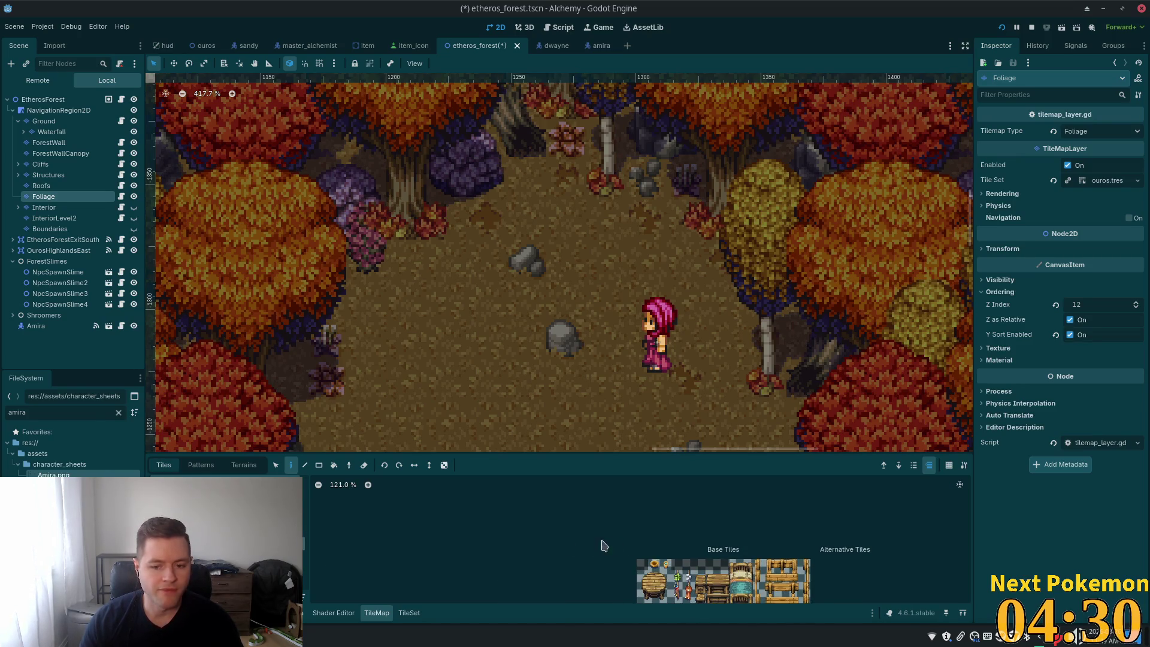
scroll(608, 545, "down", 3)
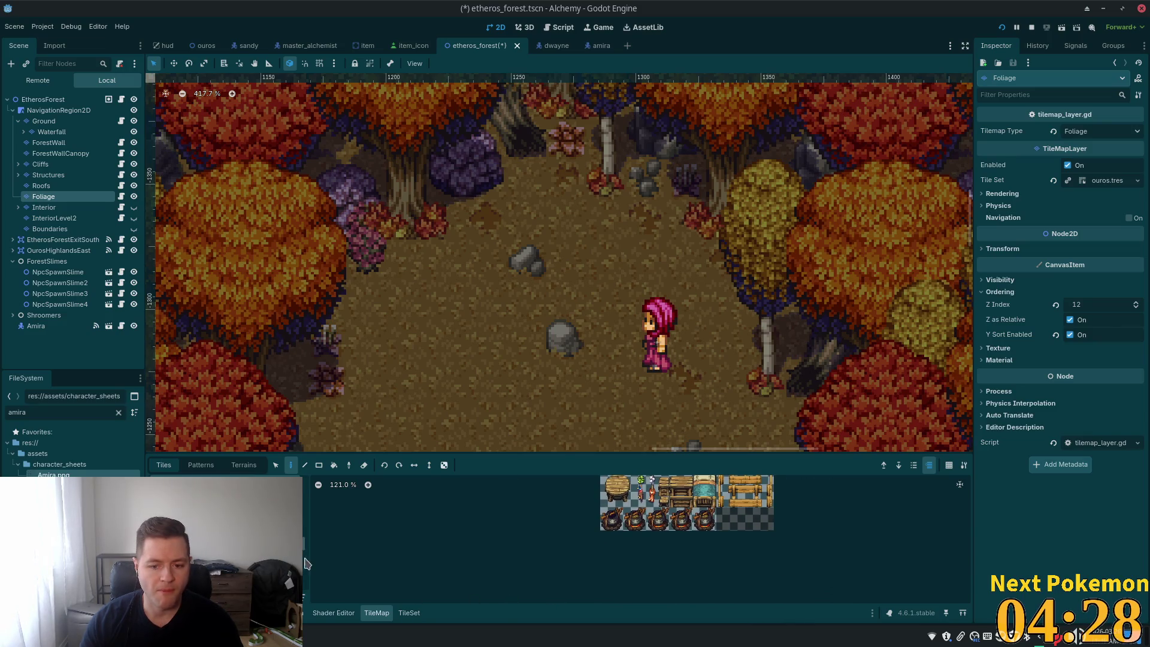
left_click(228, 484)
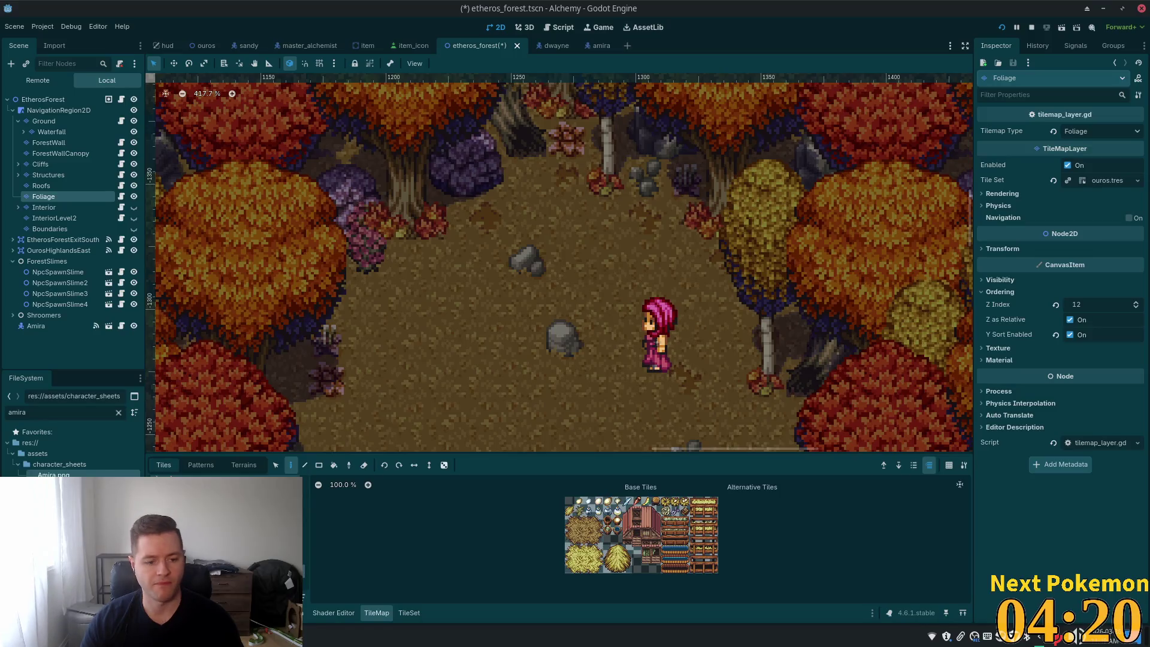
key("Down")
key("Down")
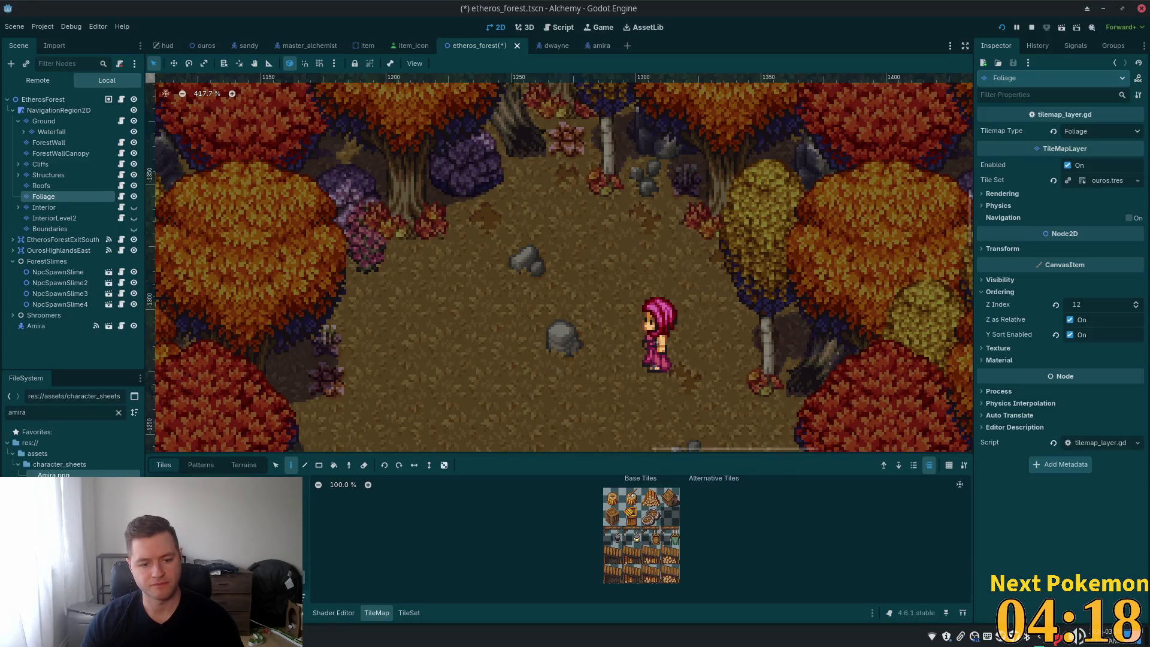
key("Down")
key("Down")
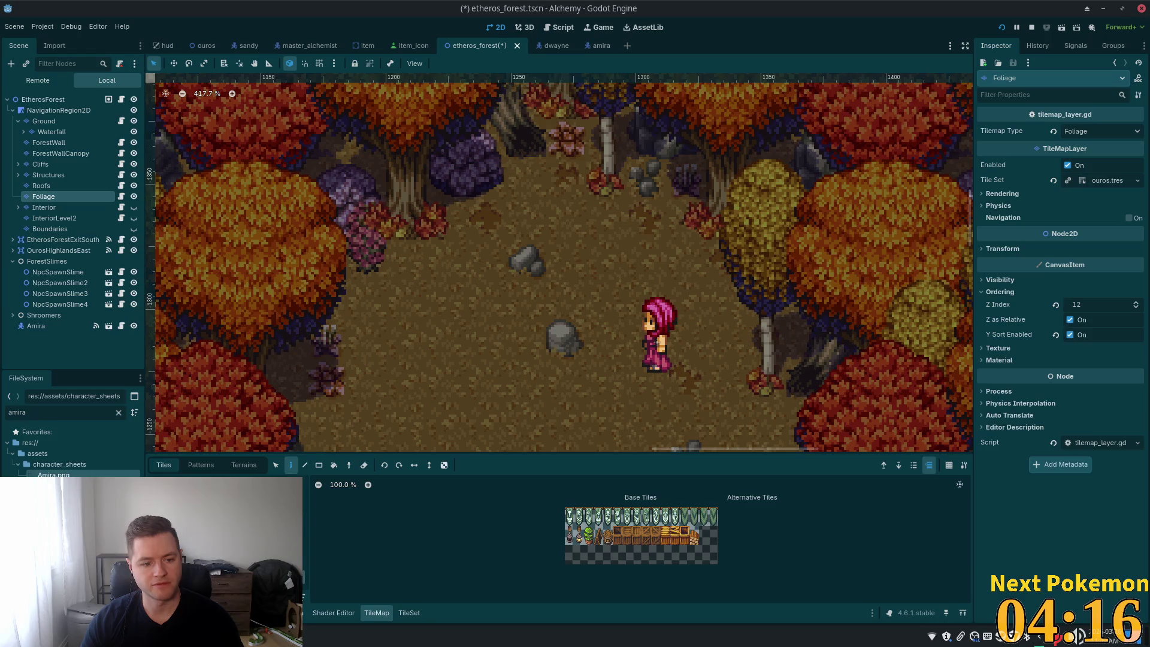
key("Down")
key("Down")
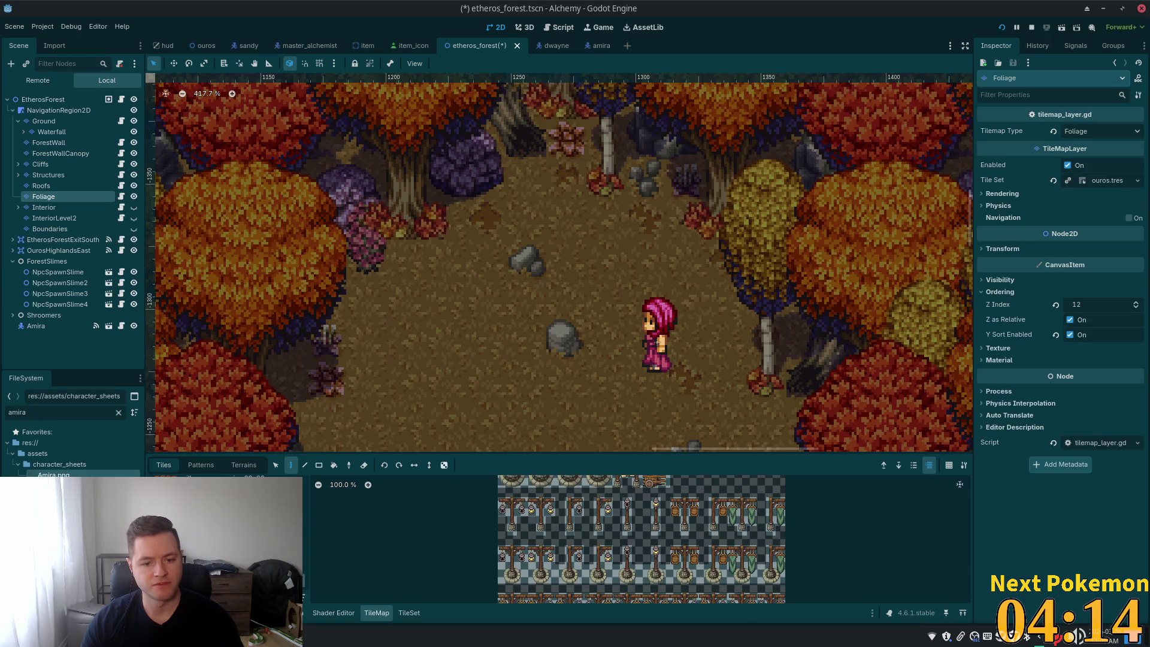
key("Down")
left_click(408, 613)
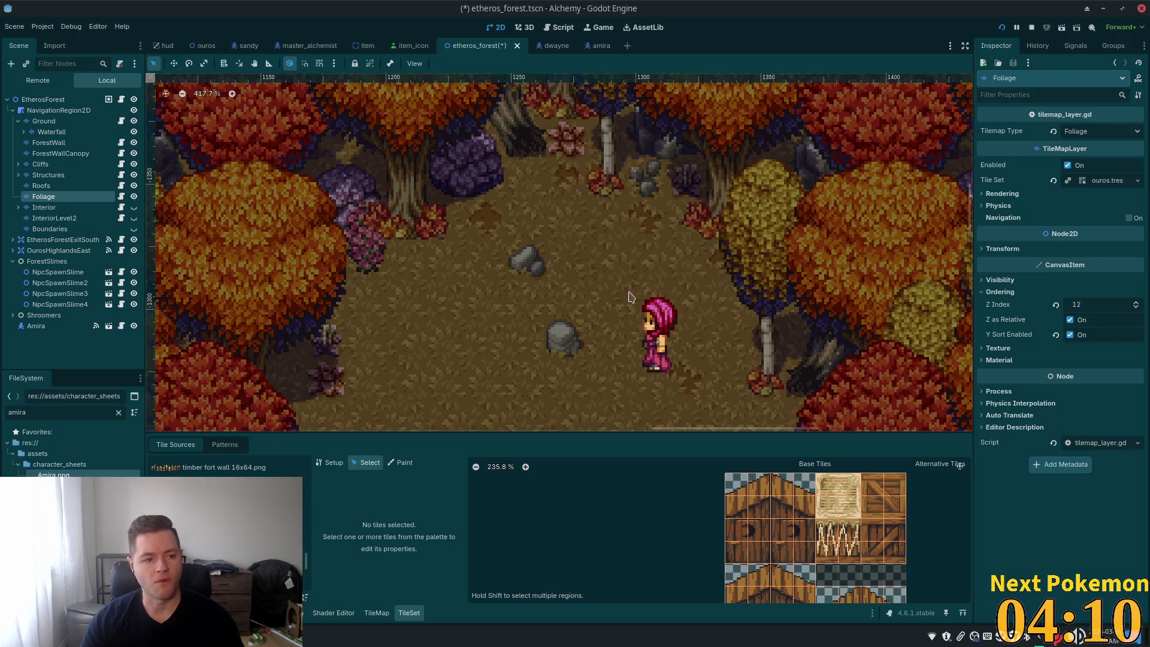
Step: In the ouros scene, make the Interior layer visible, frame it, and select InteriorDecor
left_click(206, 46)
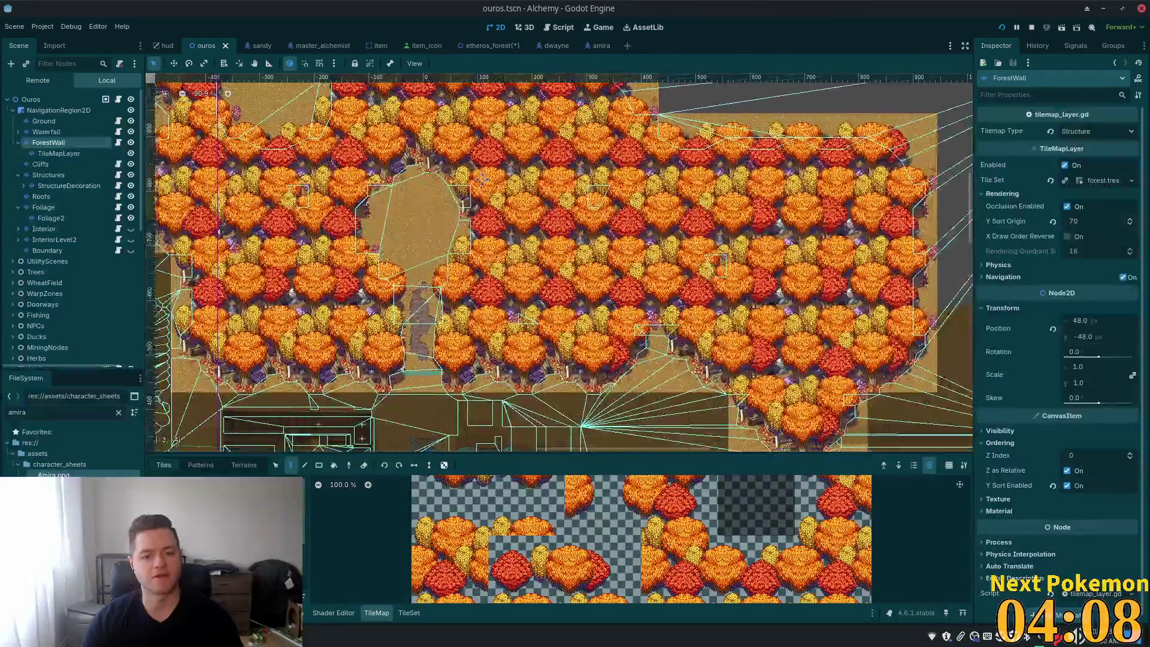
scroll(960, 226, "right", 5)
scroll(761, 220, "up", 3)
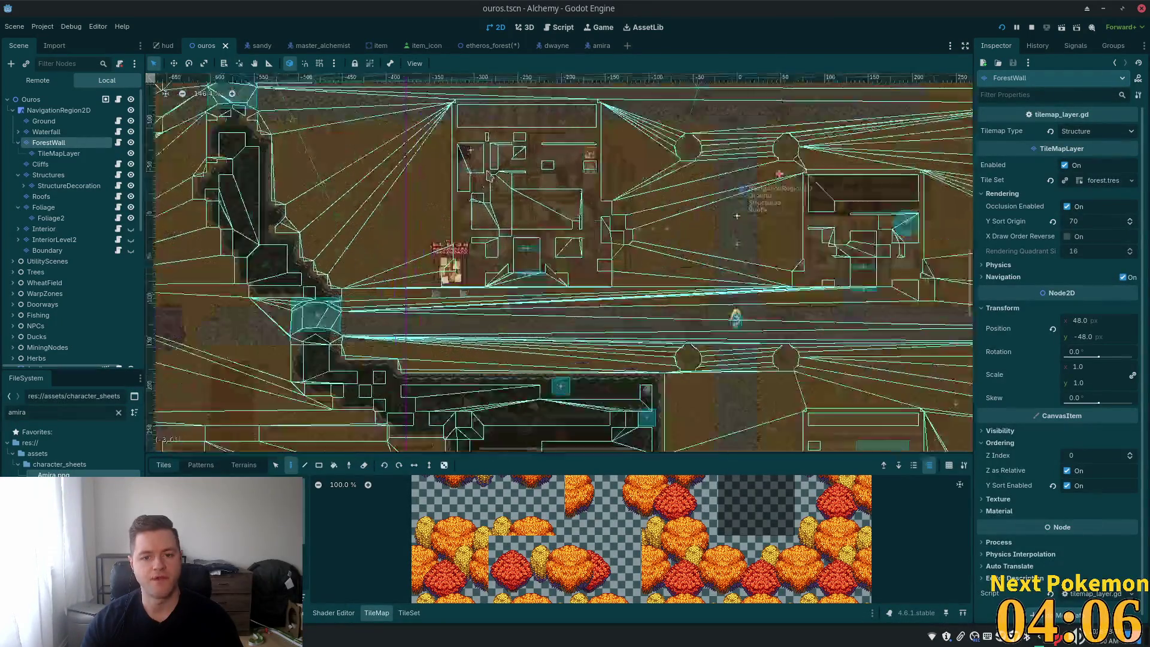
scroll(240, 396, "left", 5)
scroll(303, 235, "down", 4)
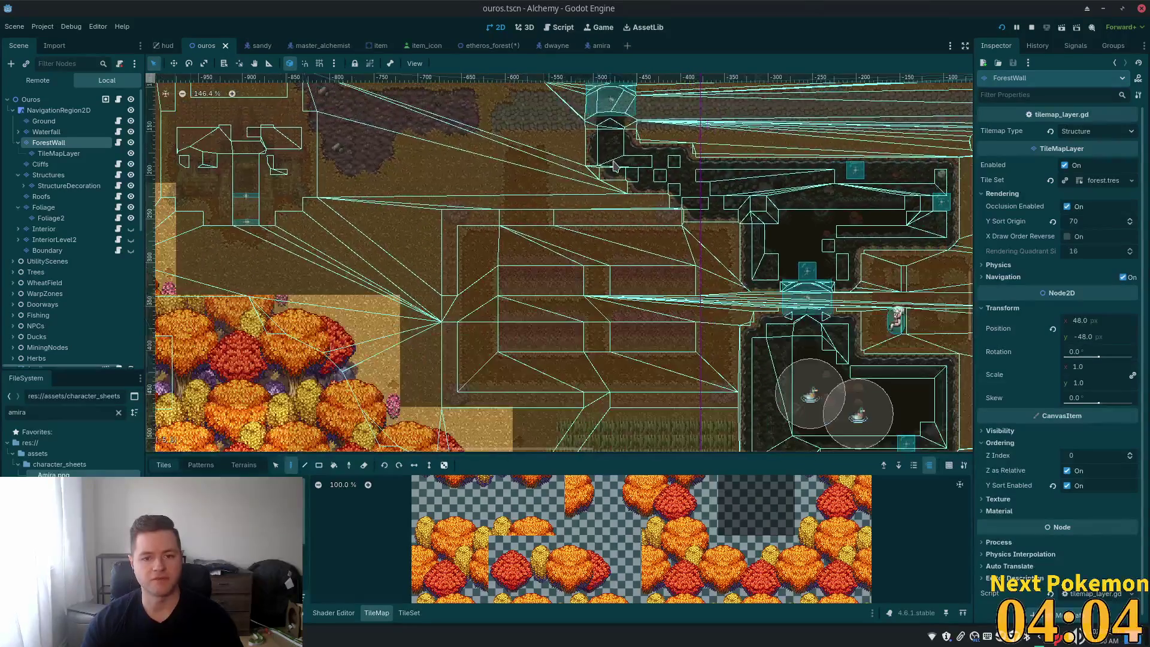
scroll(303, 235, "up", 4)
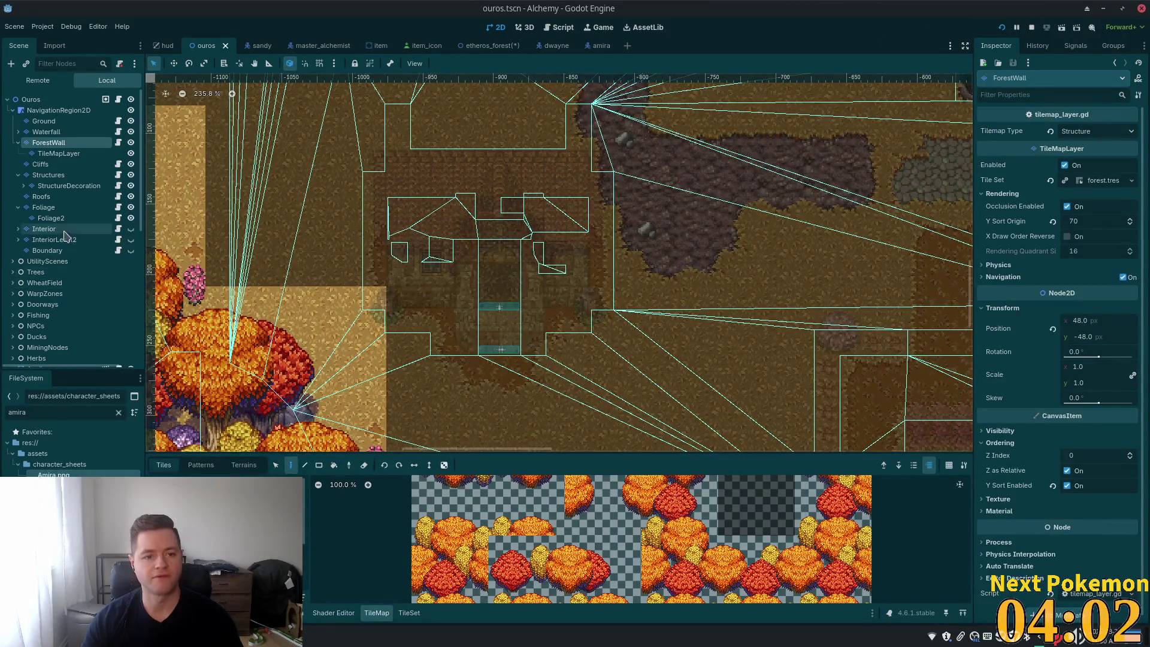
left_click(131, 228)
left_click(78, 229)
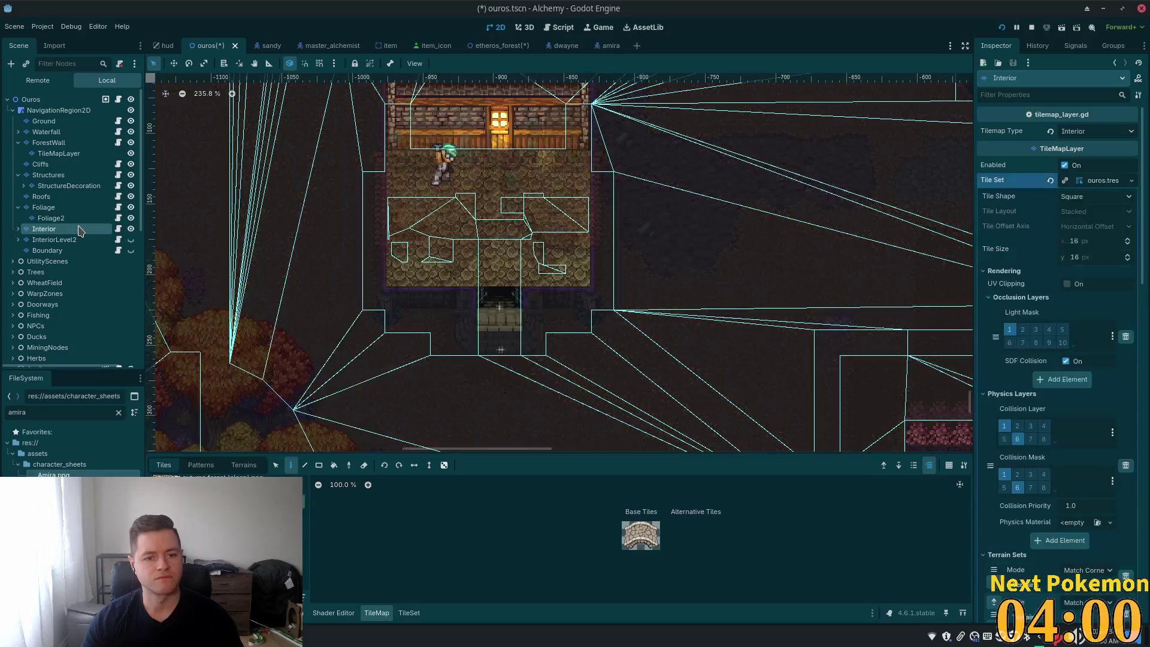
key("f")
left_click(18, 228)
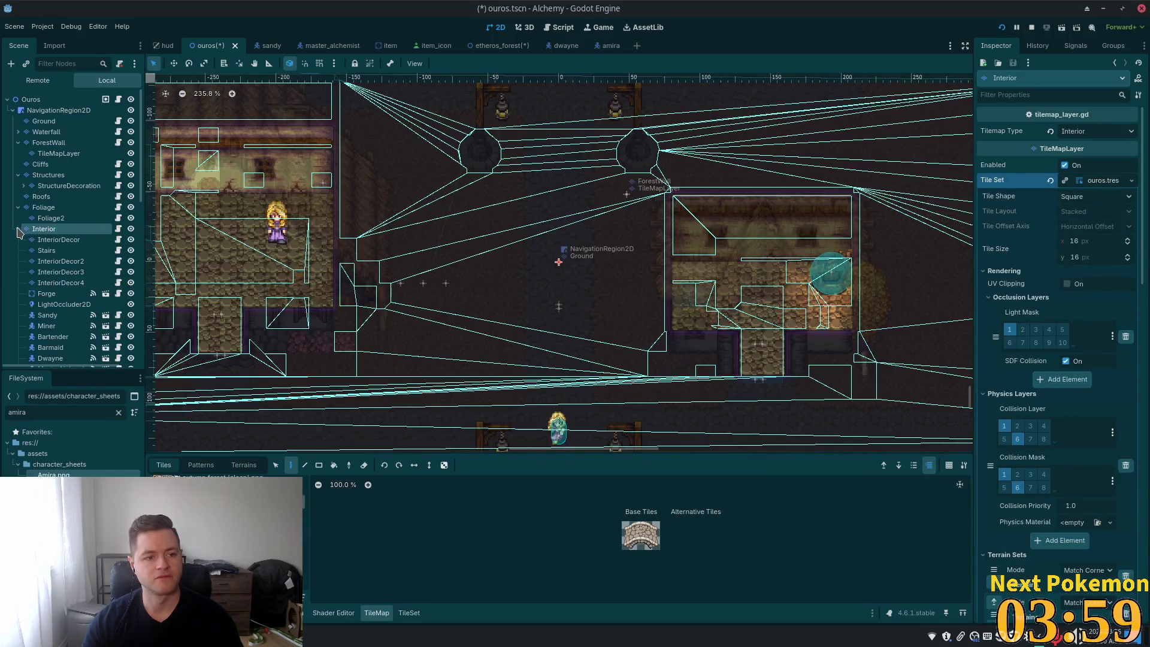
left_click(57, 240)
Step: Save the ouros scene and switch to the amira scene
scroll(208, 200, "down", 5)
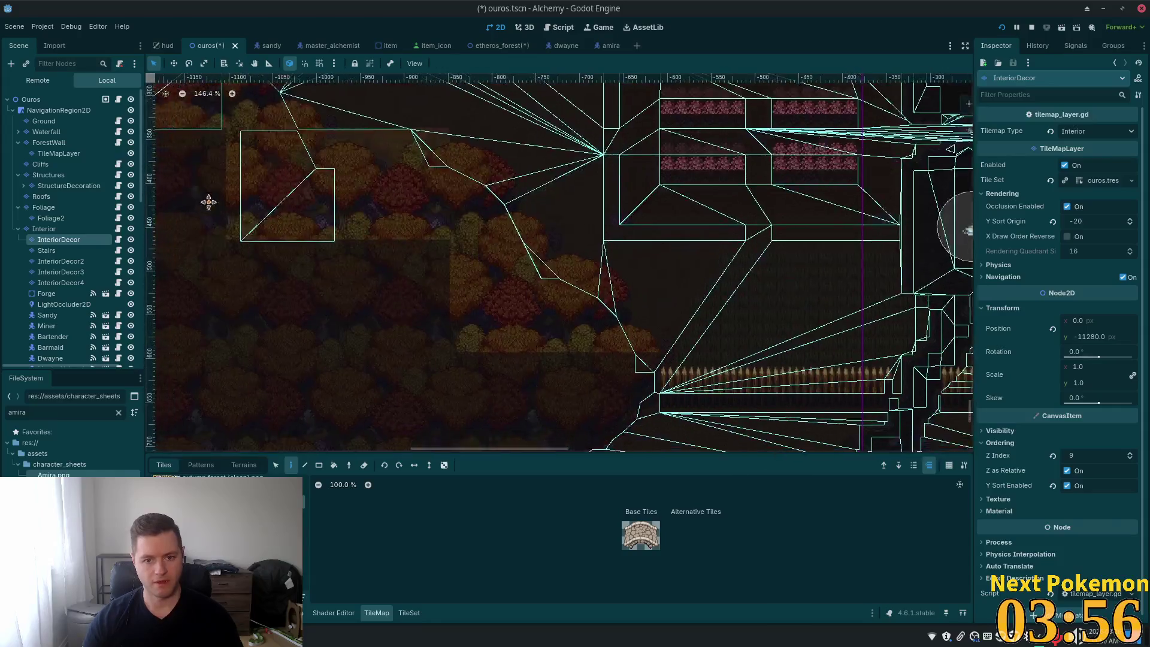
scroll(519, 201, "up", 8)
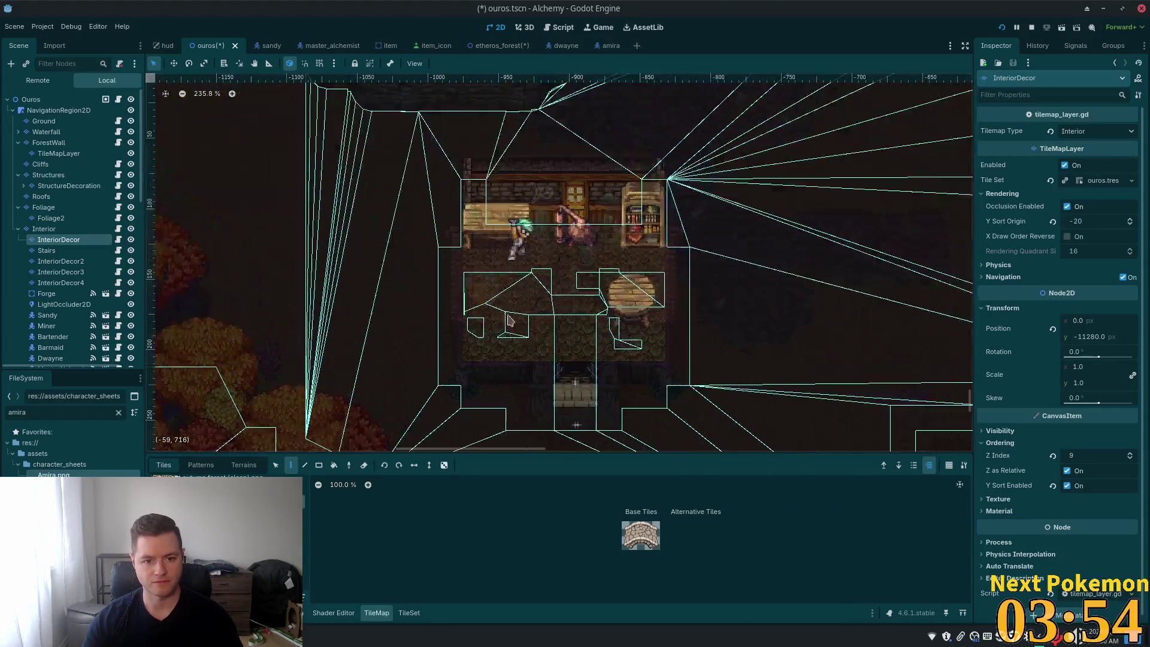
scroll(520, 200, "up", 1)
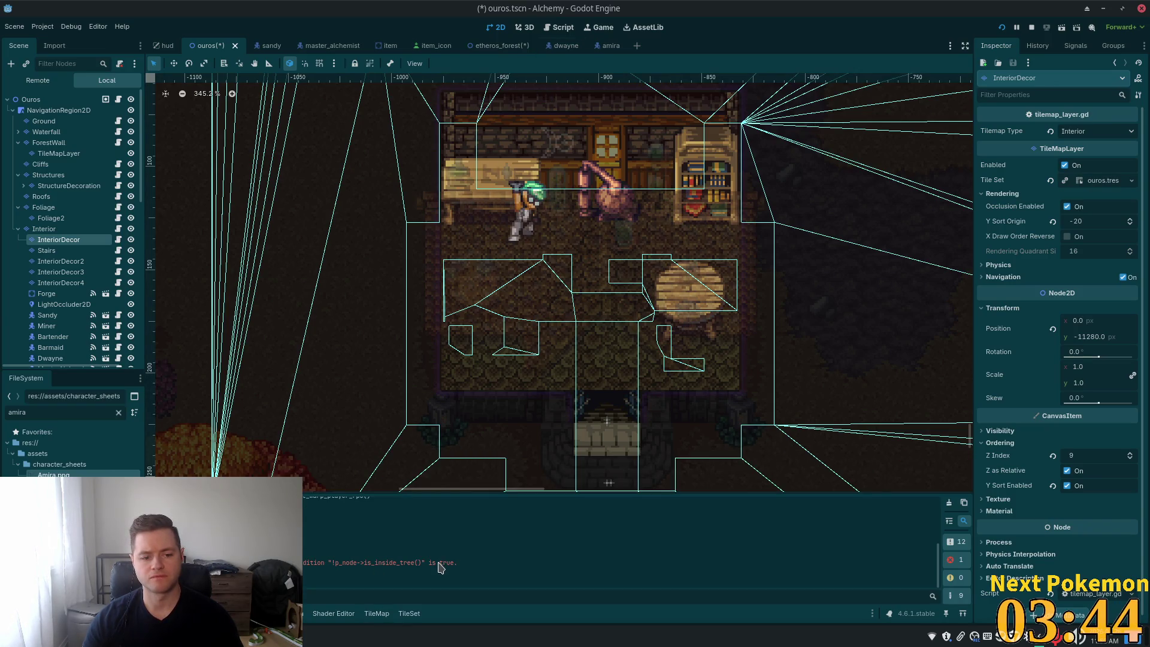
key("ctrl+s")
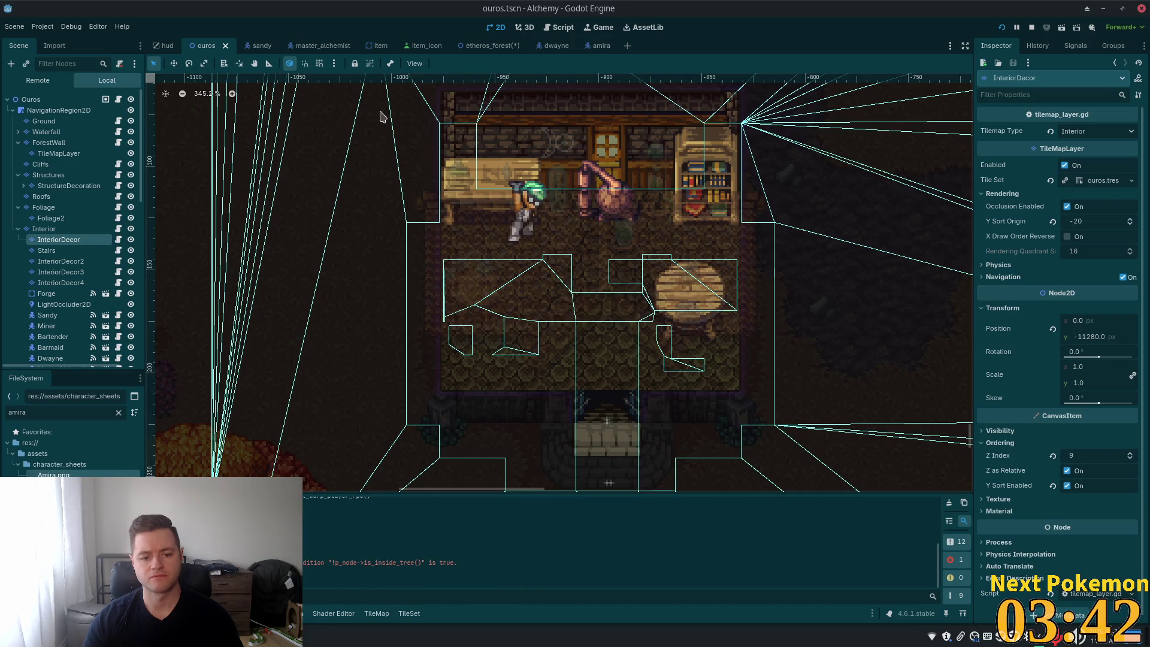
left_click(598, 47)
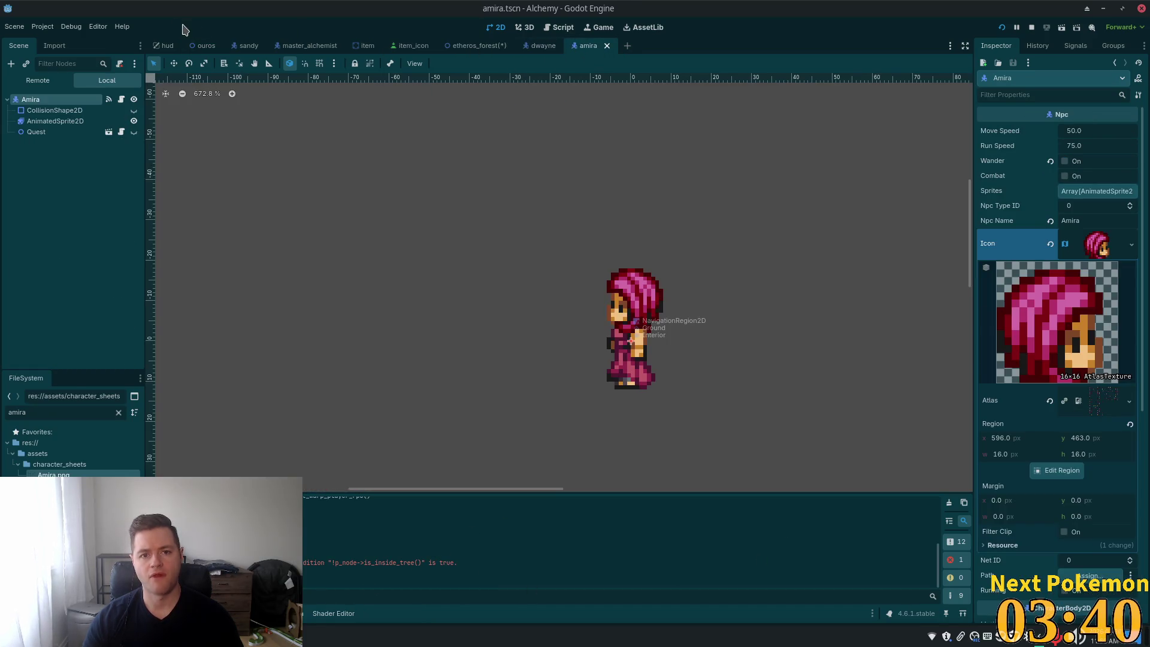
Step: Return to etheros_forest and select the rugs-and-tables tile source
left_click(467, 47)
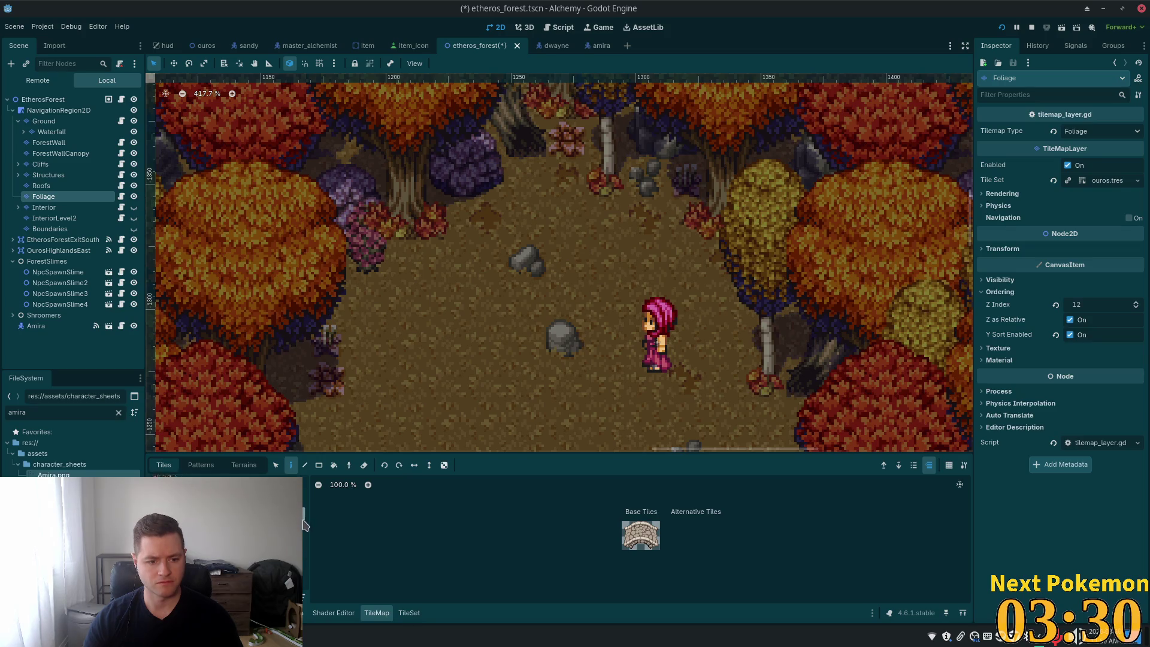
left_click(299, 596)
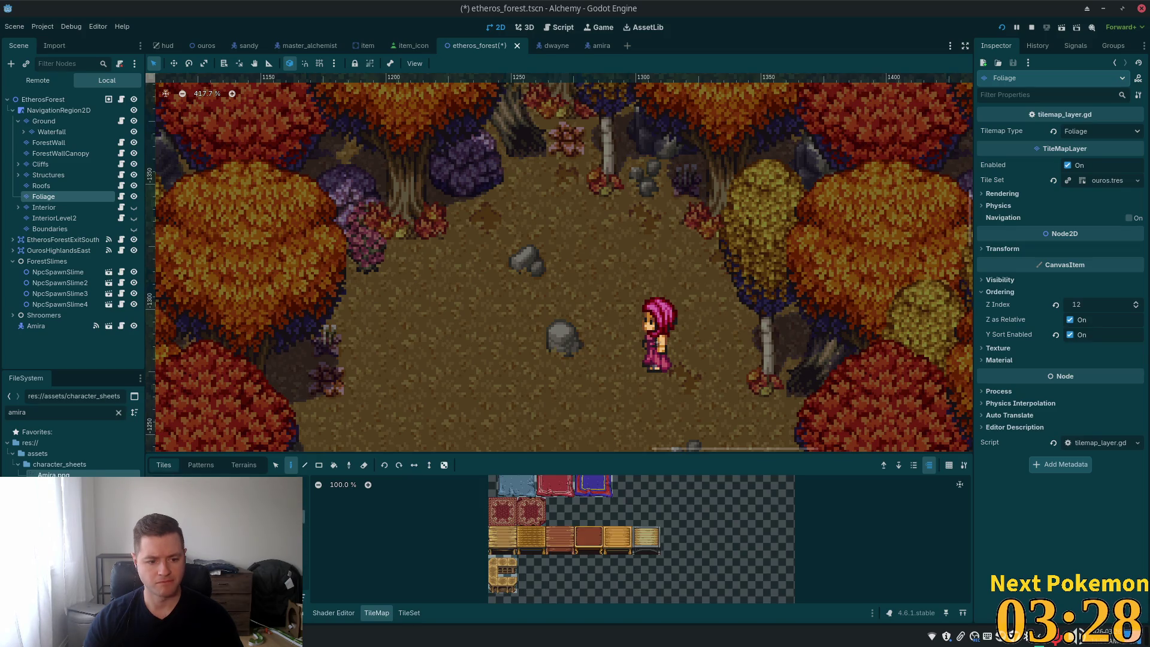
Step: Paint a wooden table and its tabletop on the forest path above Amira
left_click(290, 464)
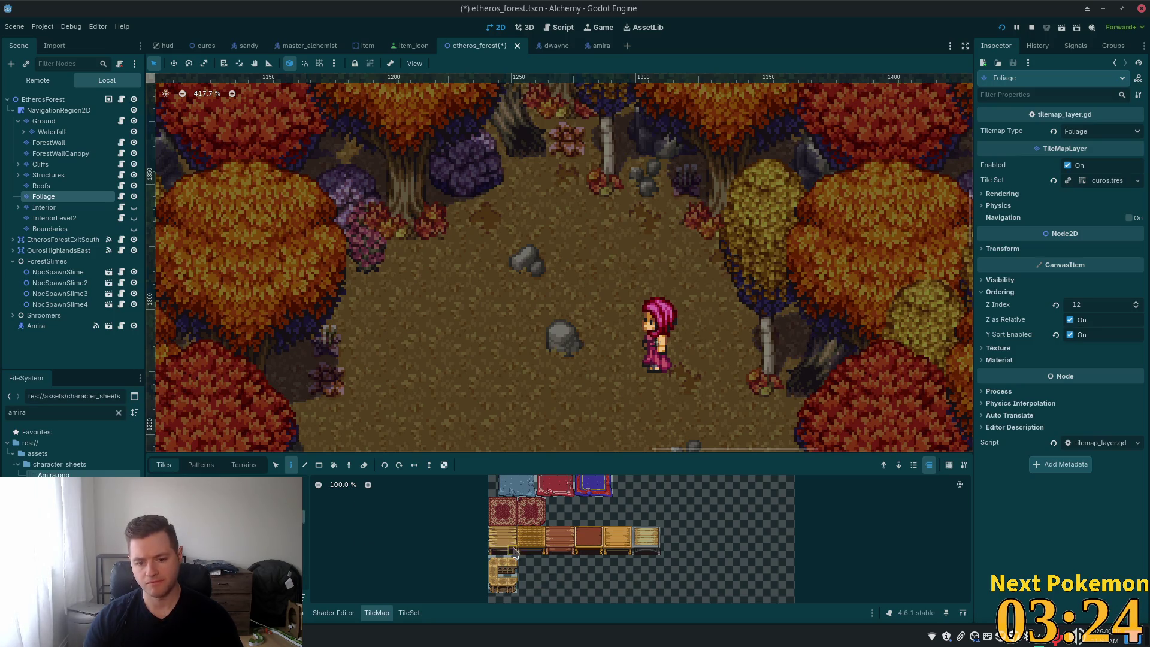
left_click(492, 550)
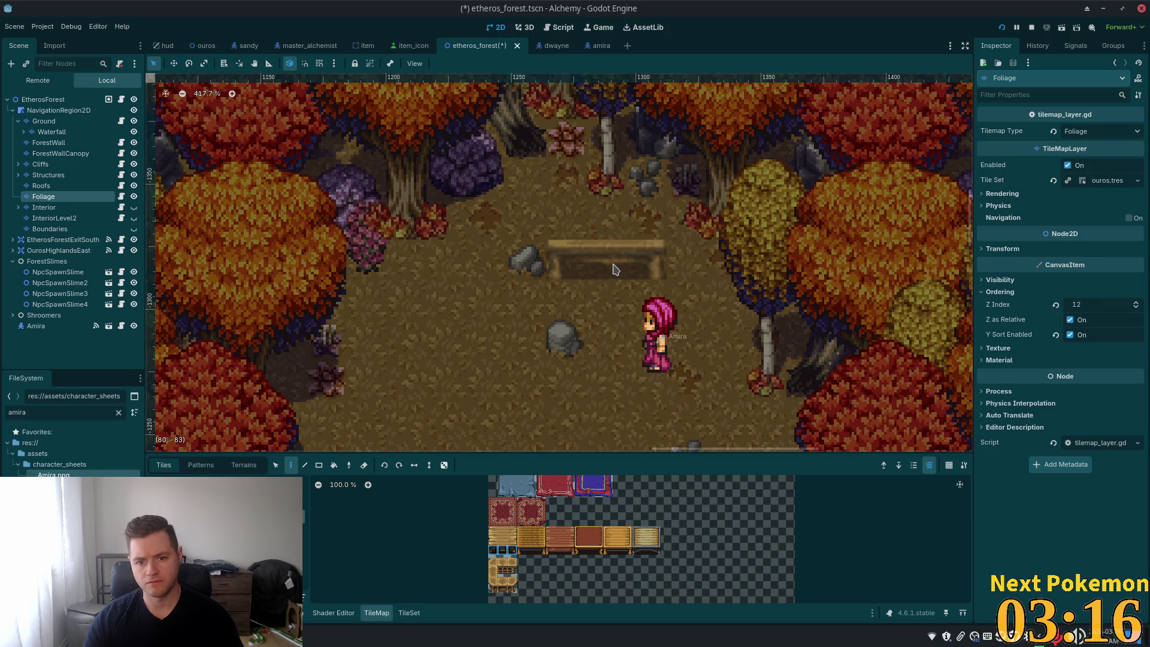
left_click(614, 269)
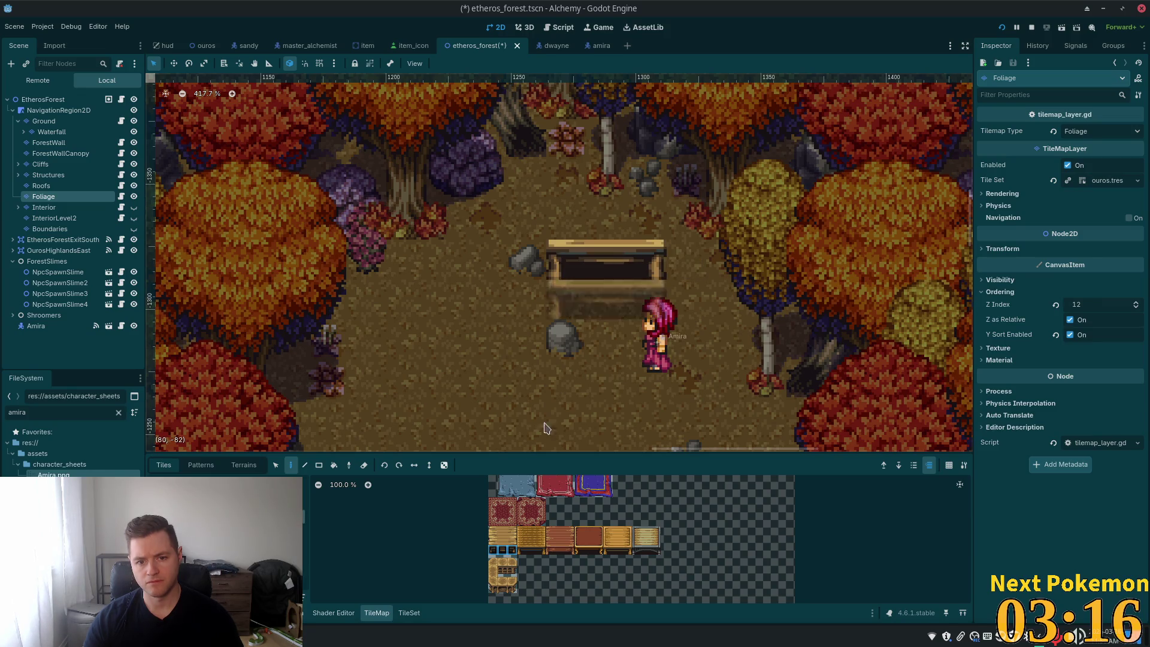
left_click(515, 534)
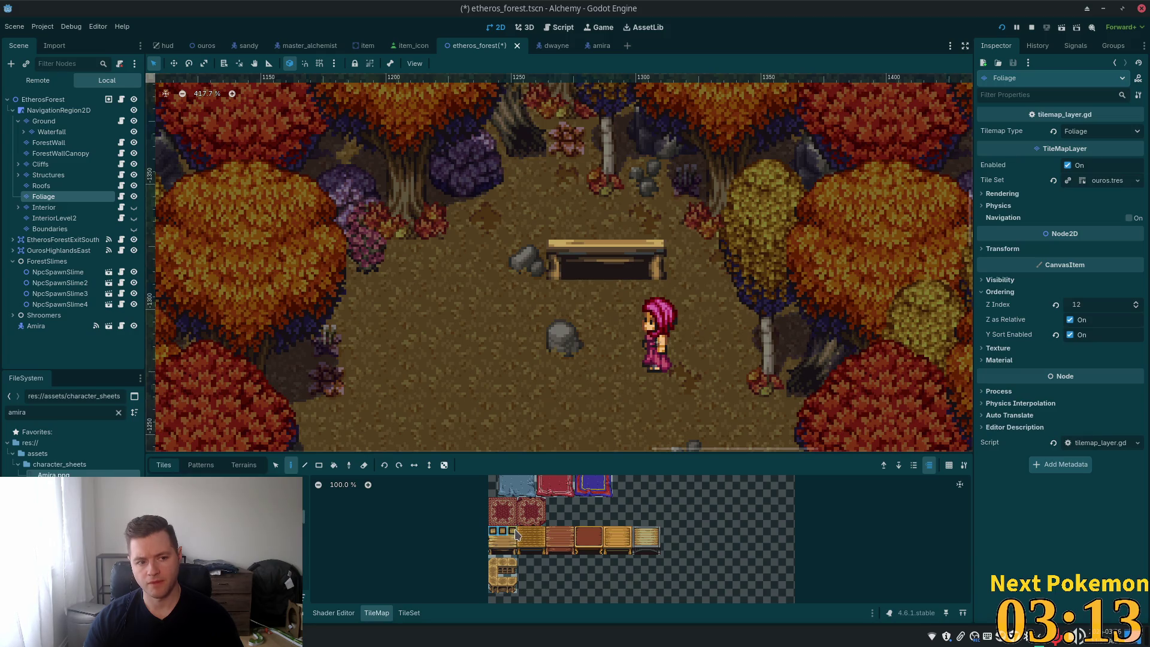
left_click(606, 239)
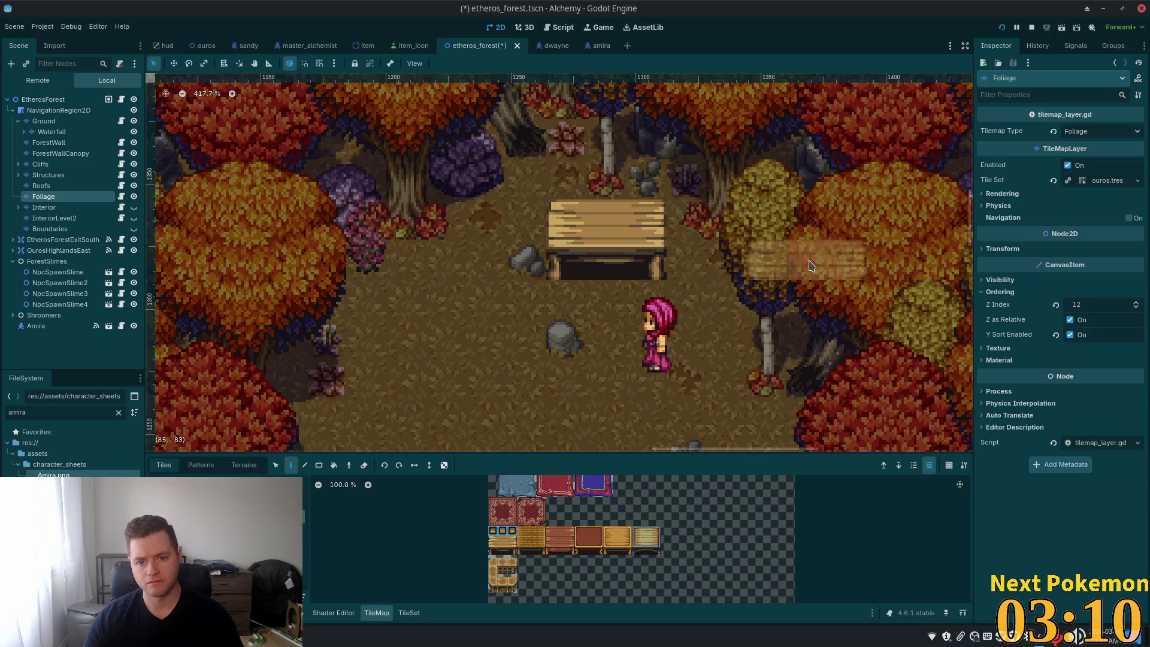
left_click(529, 533)
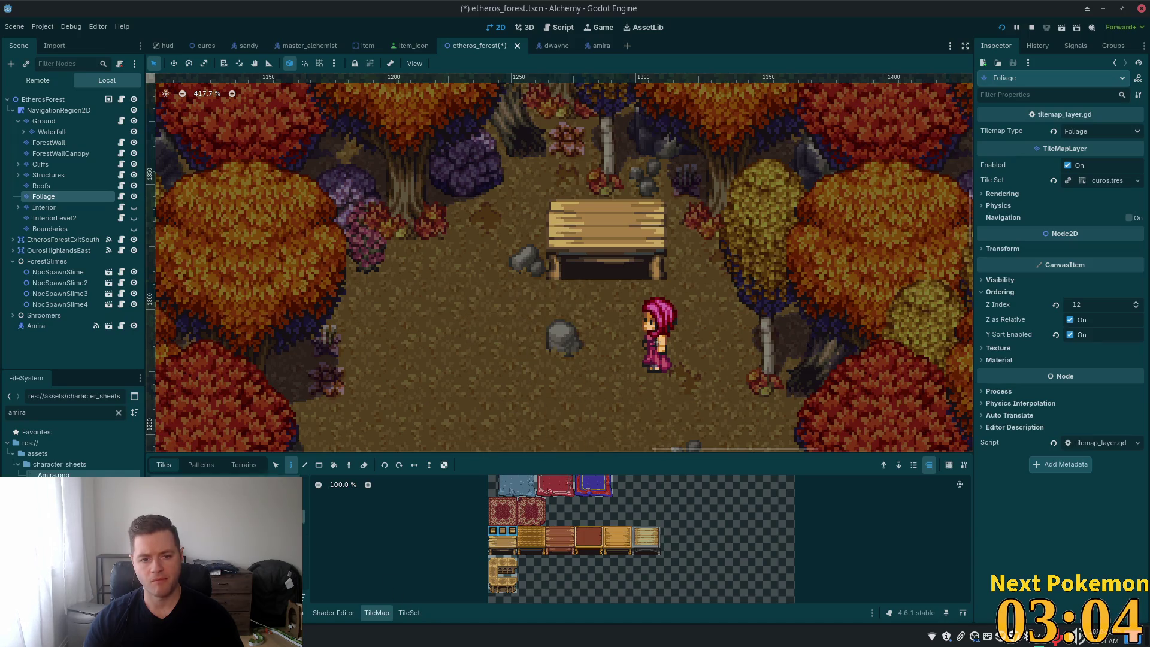
Step: Pick a barrel-row tile from the barrels-and-sacks source, then switch to the ouros scene
left_click(228, 509)
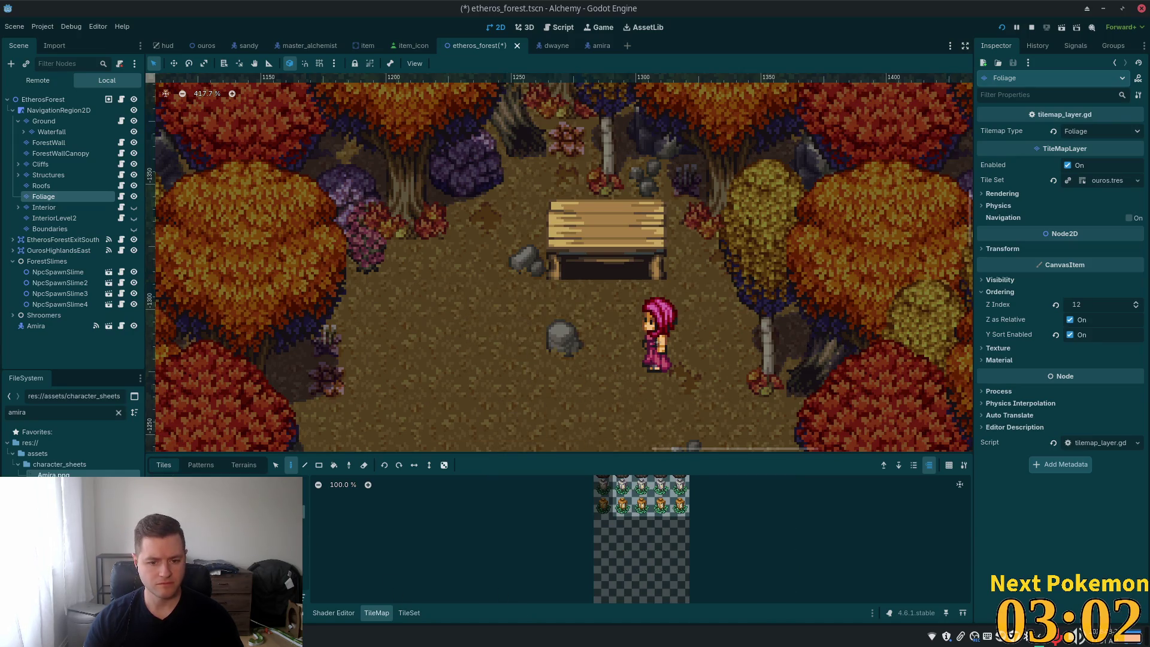
left_click(240, 521)
scroll(587, 505, "up", 7)
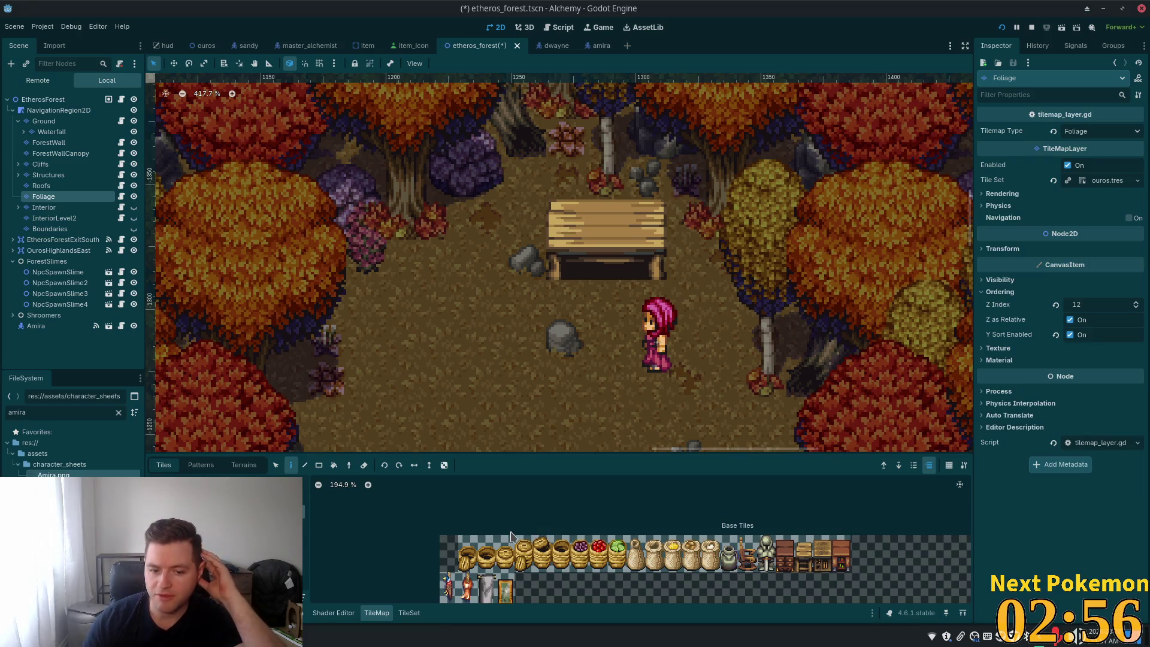
left_click(498, 563)
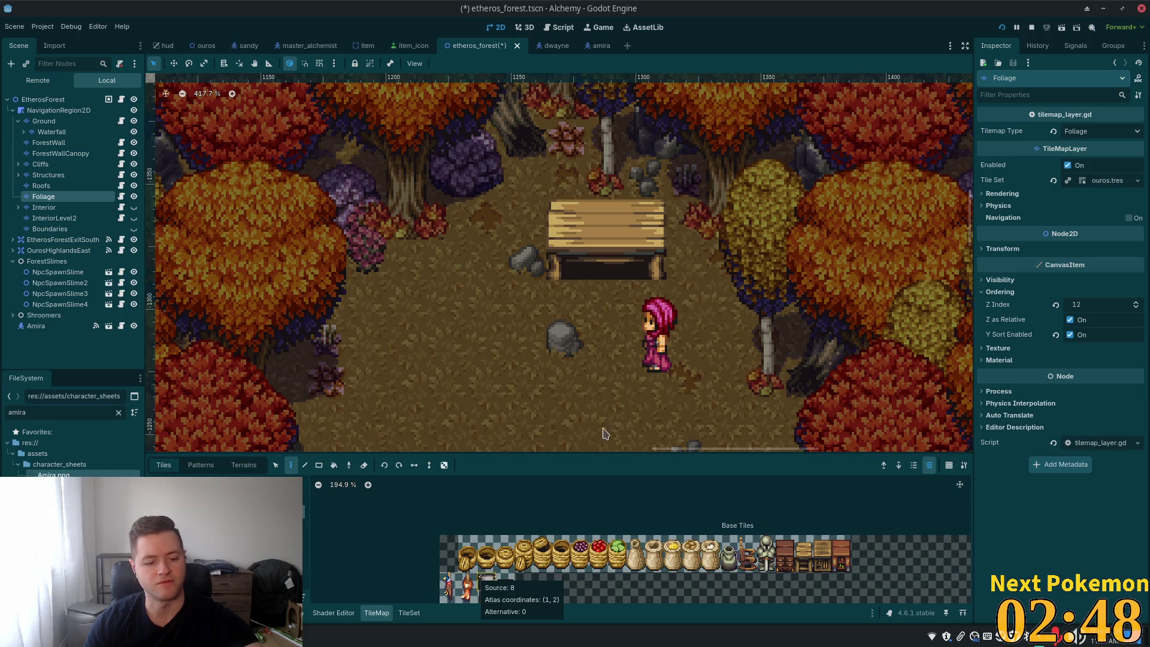
left_click(203, 46)
scroll(719, 287, "down", 10)
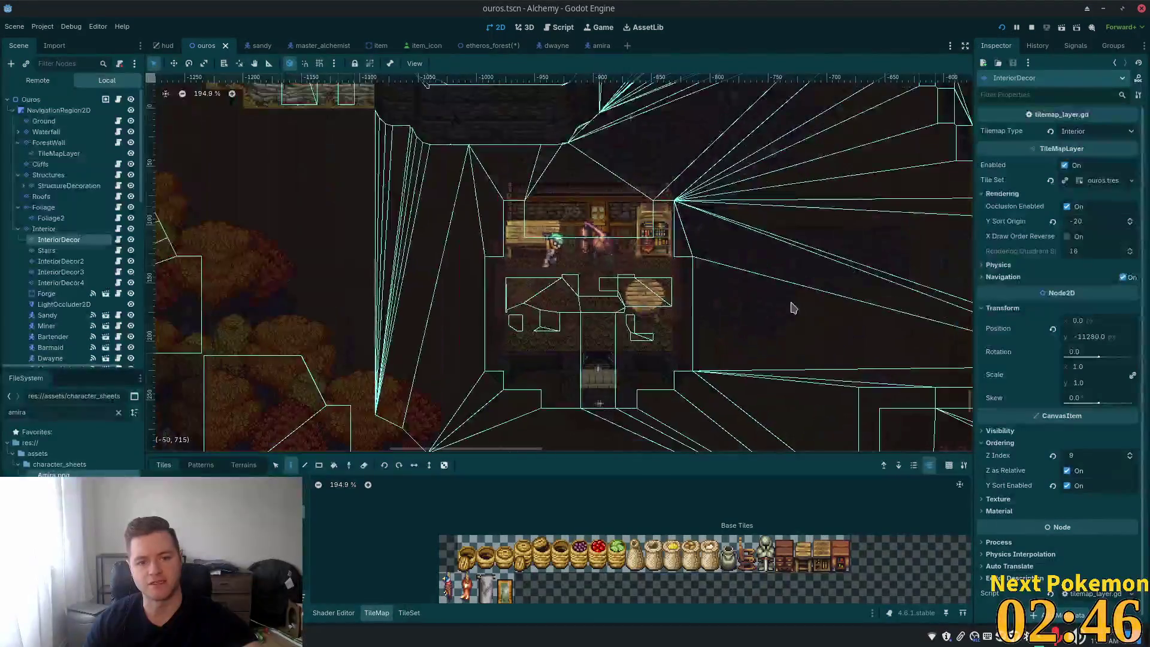
Step: Pan around the ouros village layout, then return to the etheros_forest scene
left_click(24, 101)
scroll(514, 250, "right", 10)
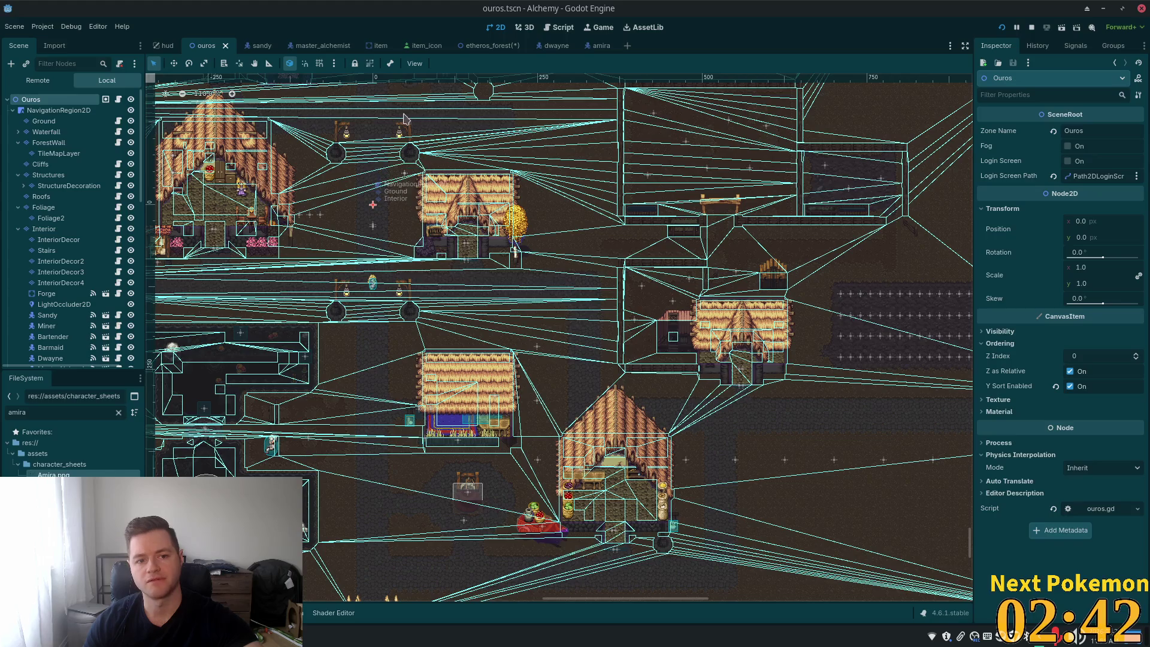
scroll(419, 159, "up", 5)
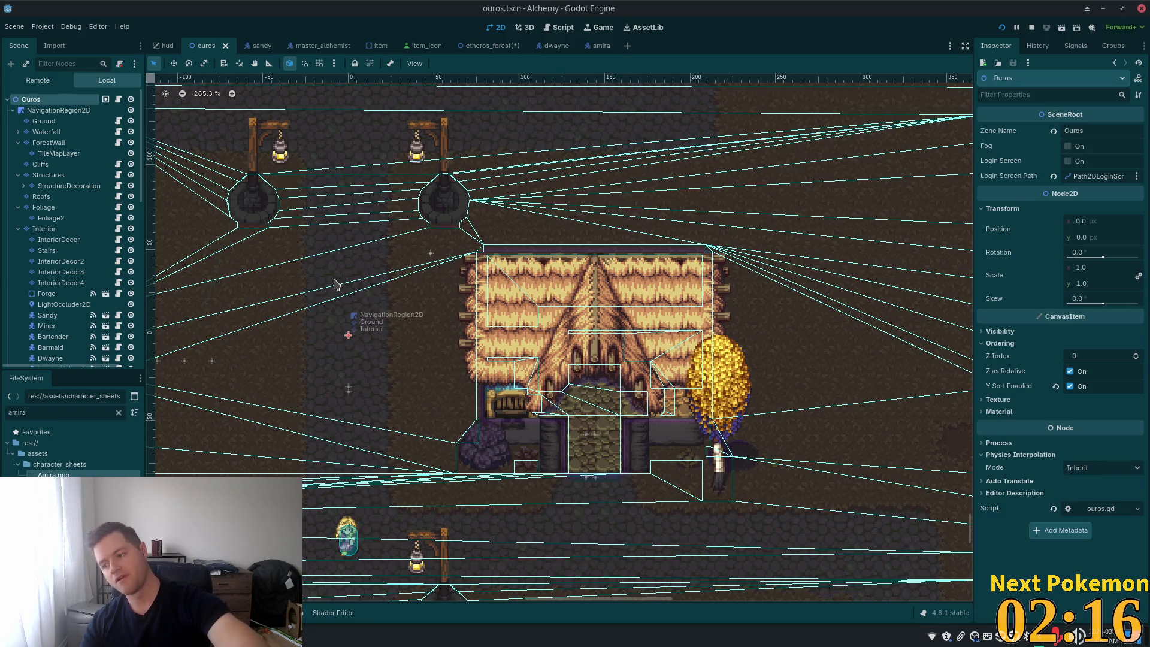
scroll(455, 135, "up", 1)
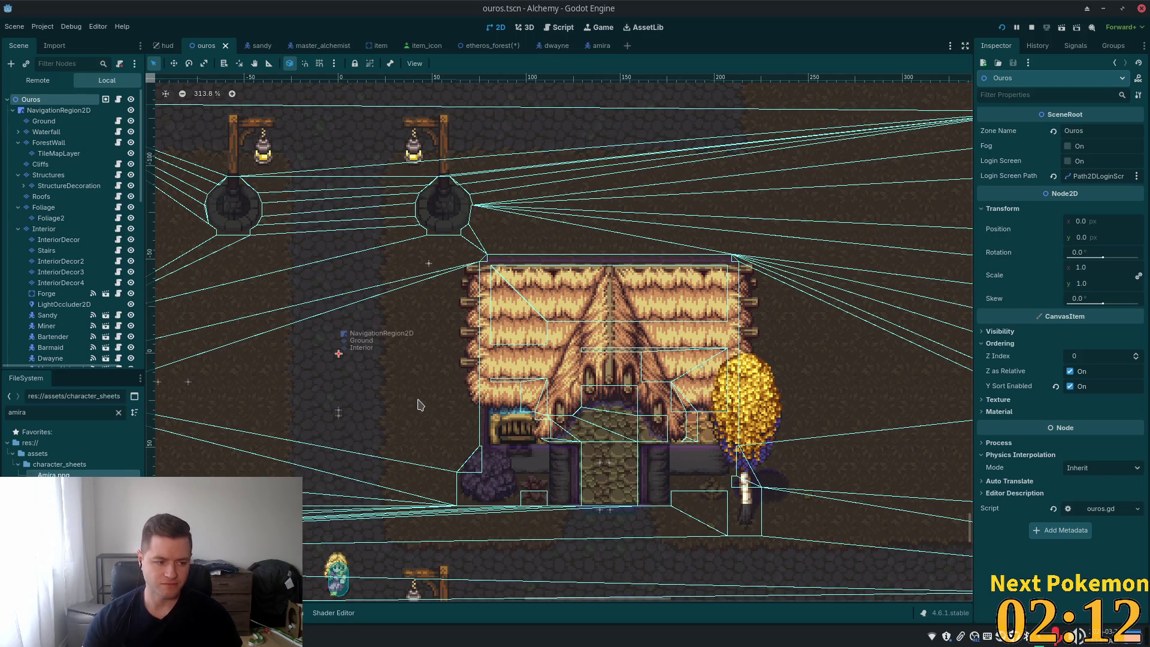
scroll(503, 389, "down", 15)
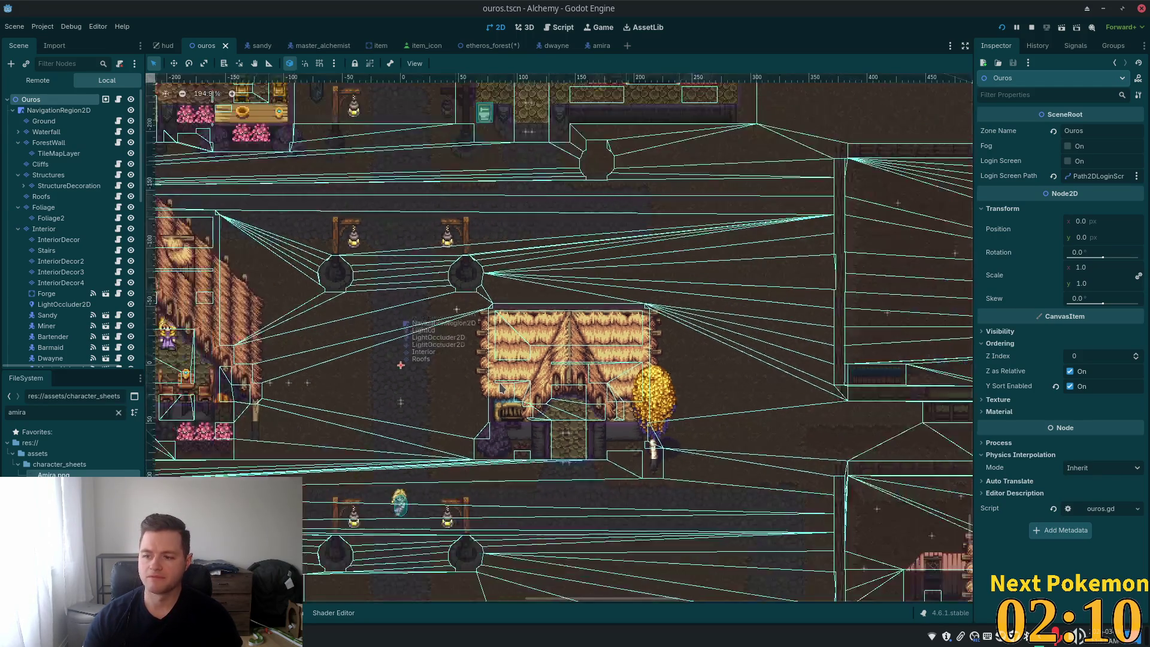
scroll(564, 328, "up", 5)
scroll(565, 328, "right", 3)
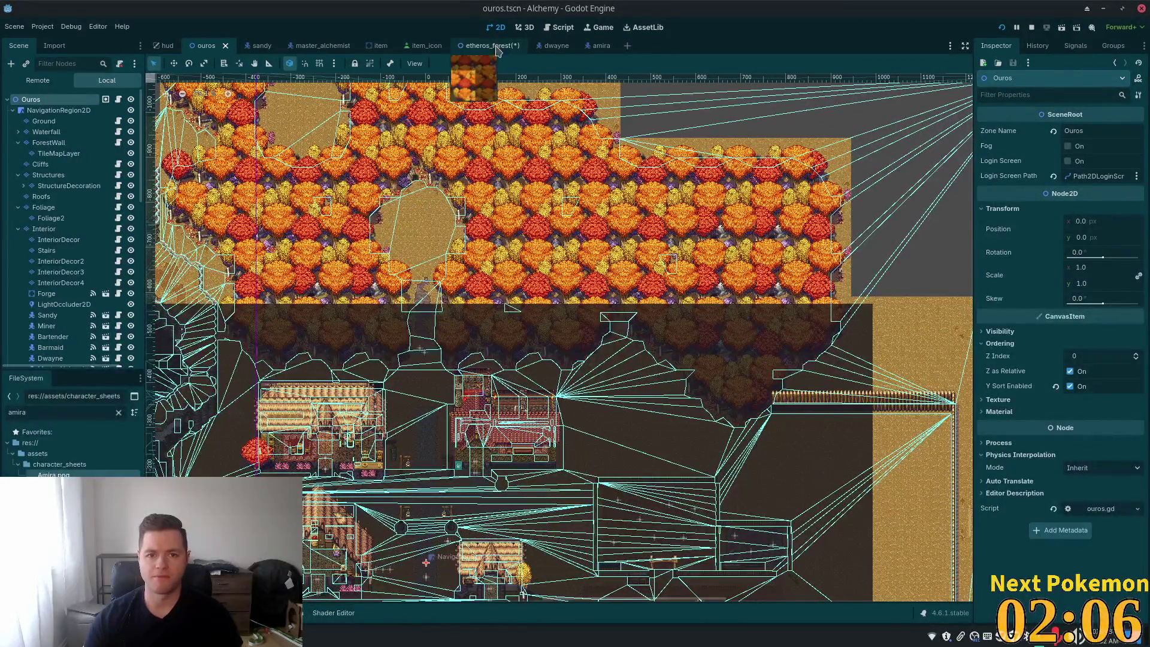
left_click(497, 47)
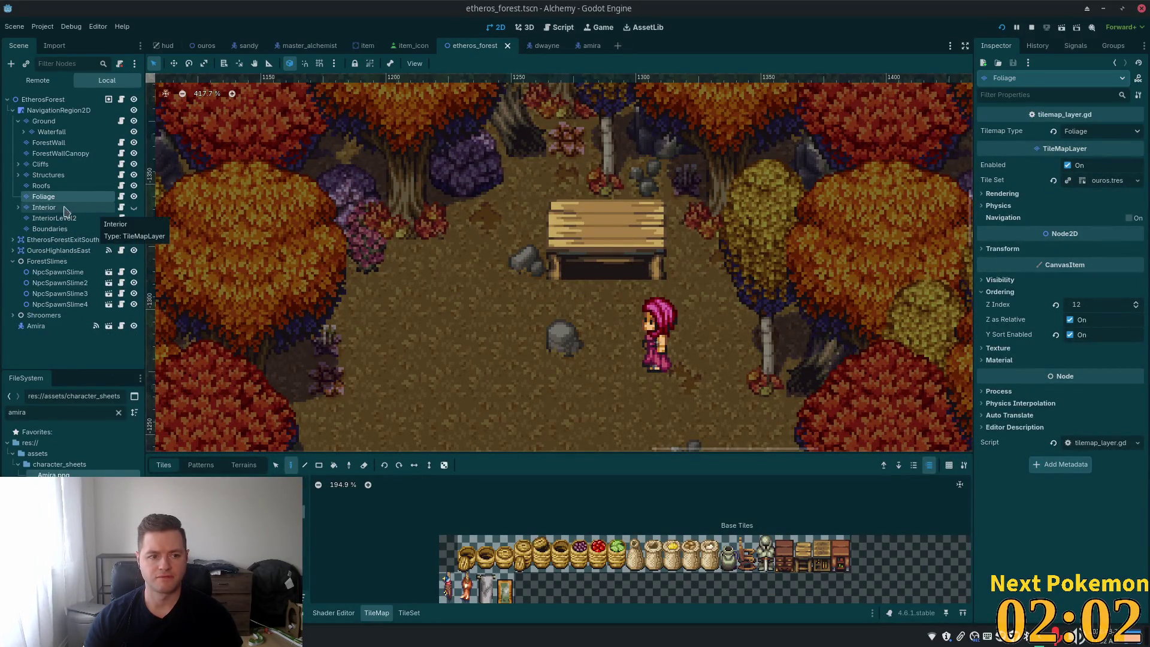
Step: Add a TileMapLayer child under Foliage and name it Foliage2
left_click(19, 208)
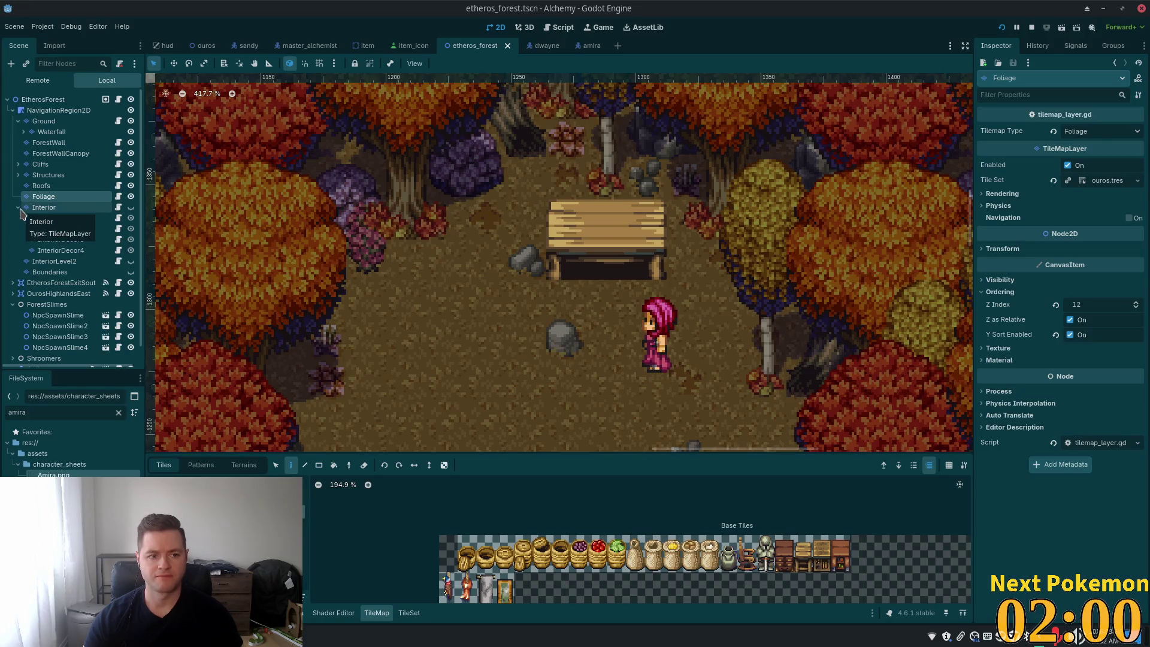
left_click(19, 208)
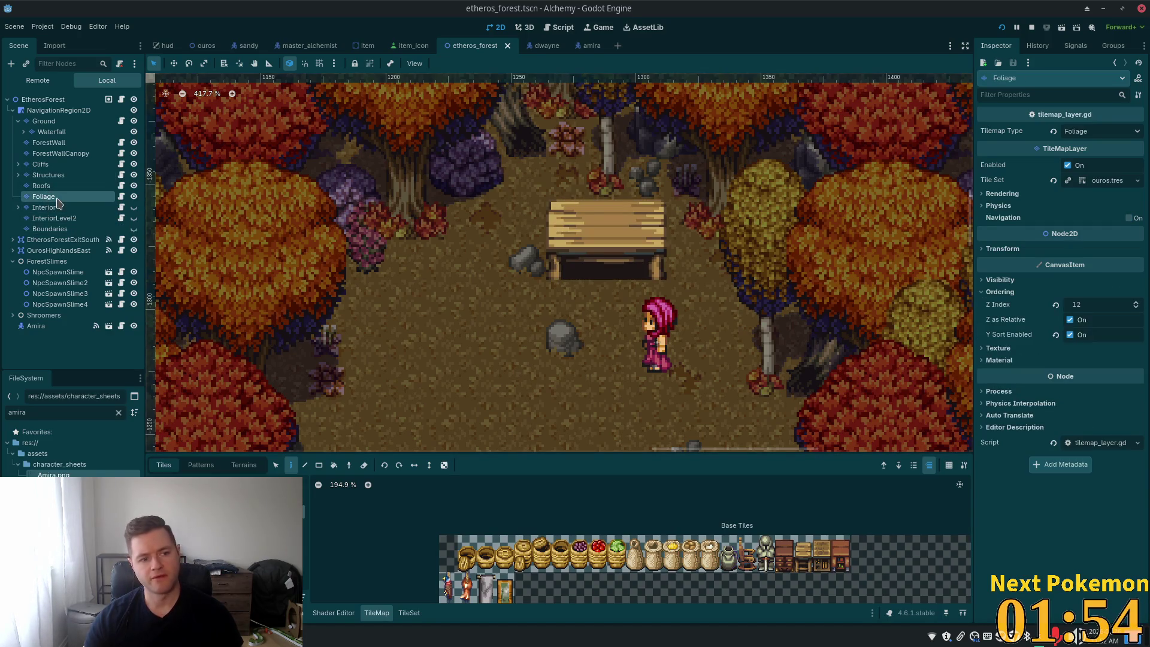
key("ctrl+a")
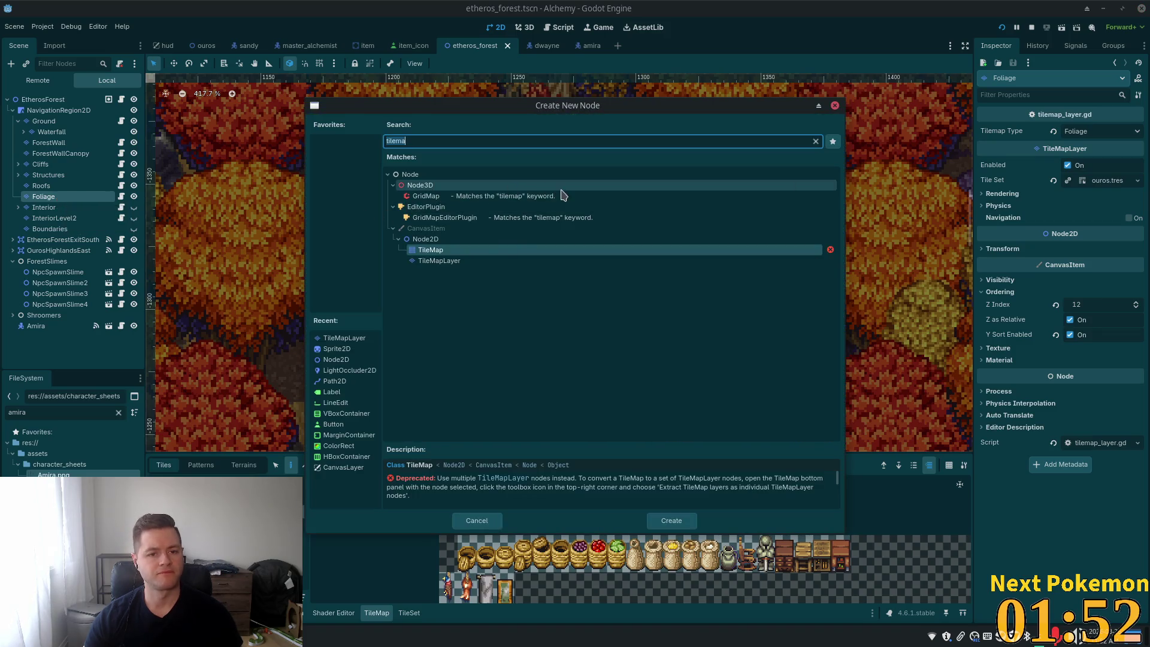
double_click(470, 261)
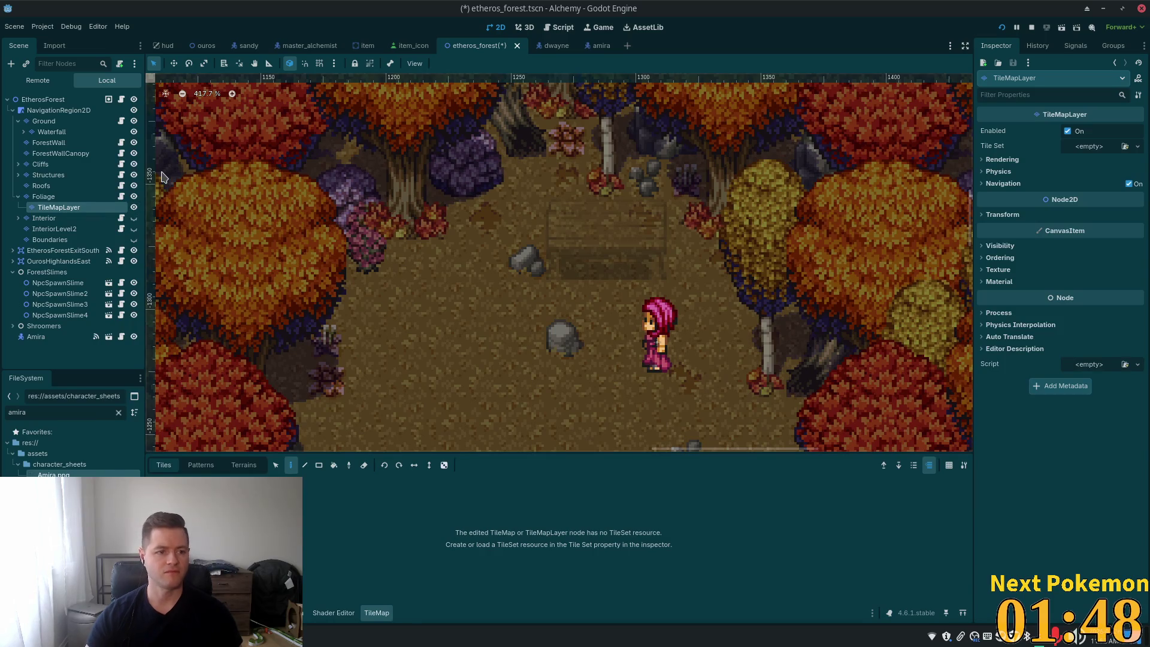
key("F2")
type("Folia")
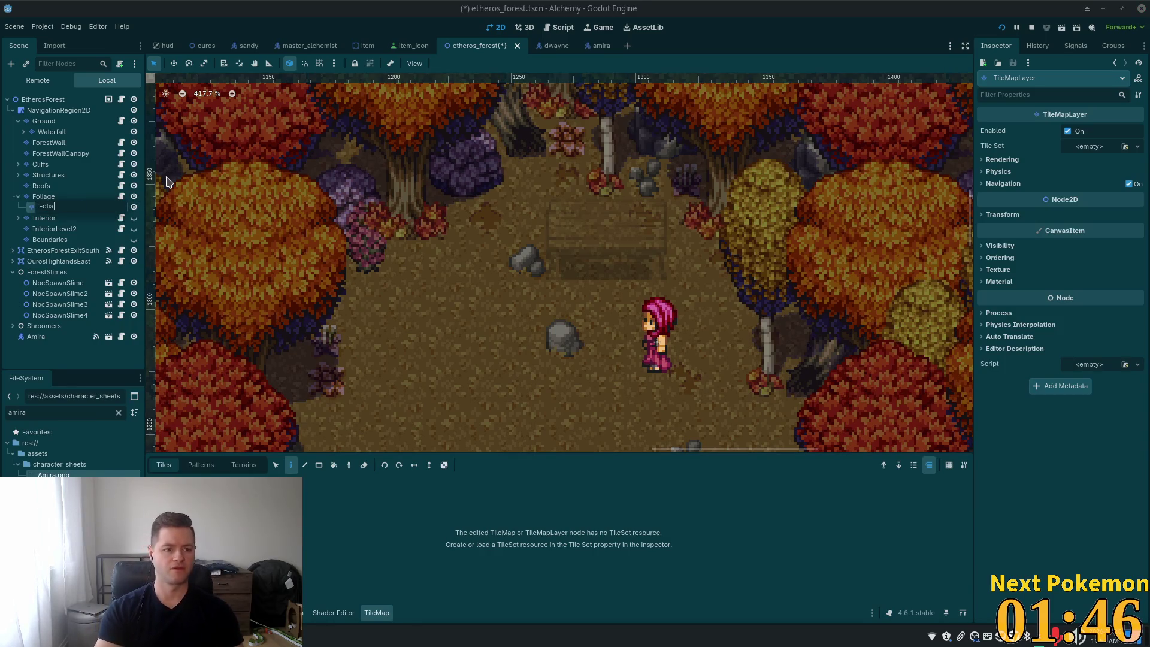
type("ge2")
key("Return")
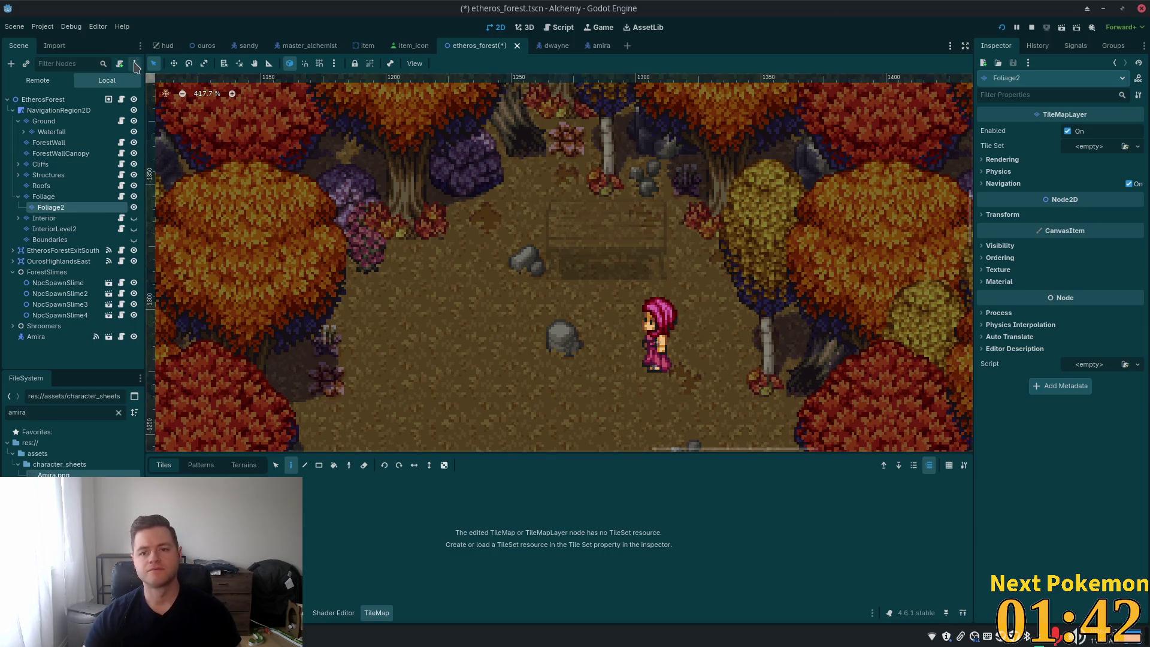
Step: Attach the existing objects/tilemap_layer.gd script to Foliage2
left_click(121, 64)
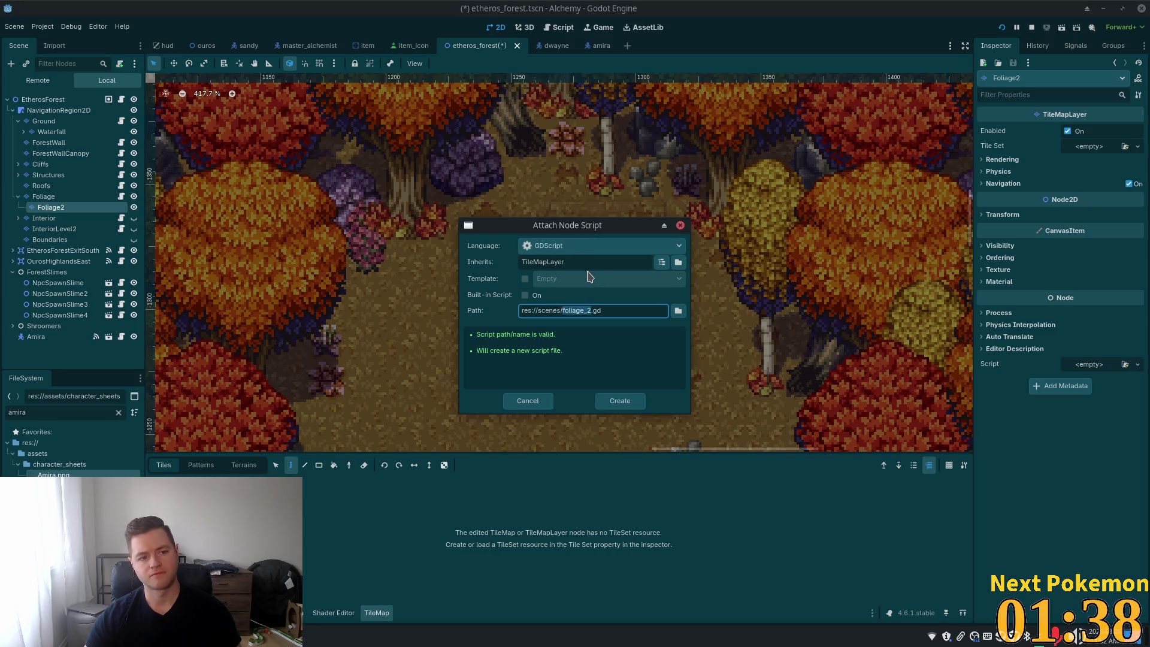
left_click(678, 310)
left_click(355, 166)
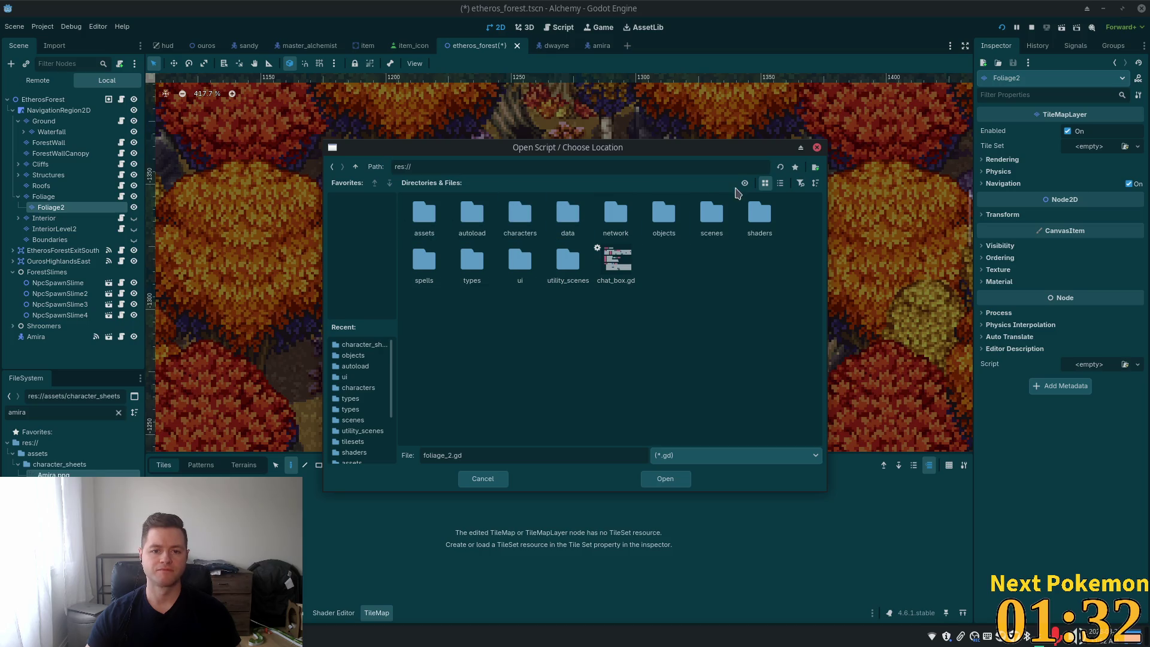
double_click(664, 213)
left_click(521, 263)
double_click(519, 263)
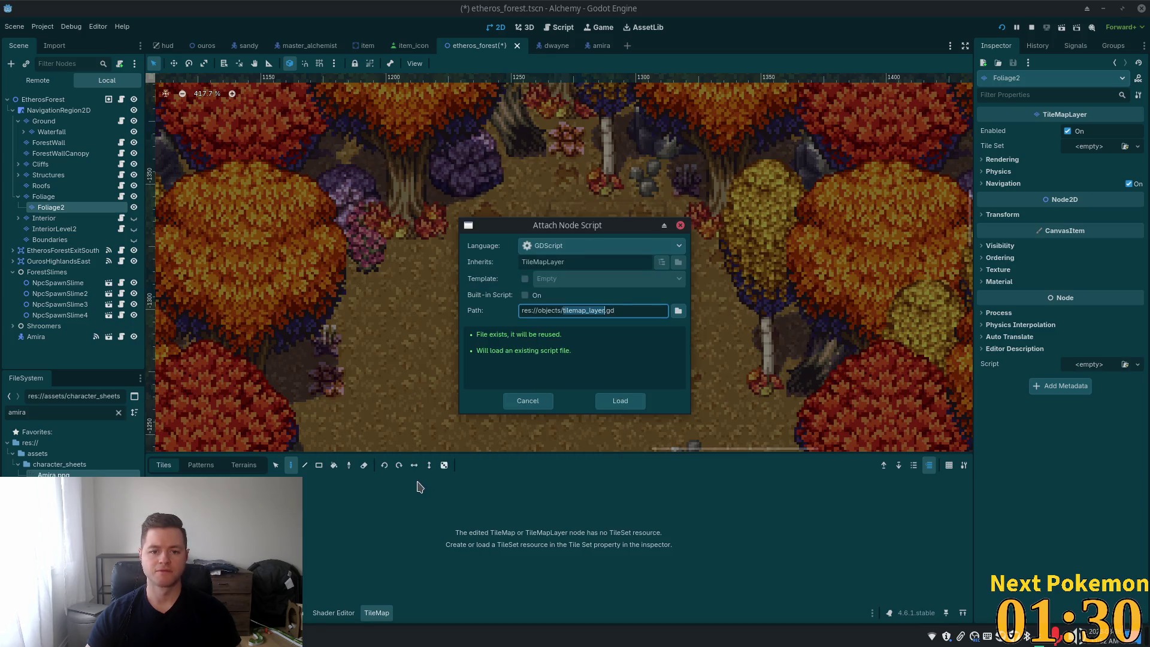
left_click(616, 400)
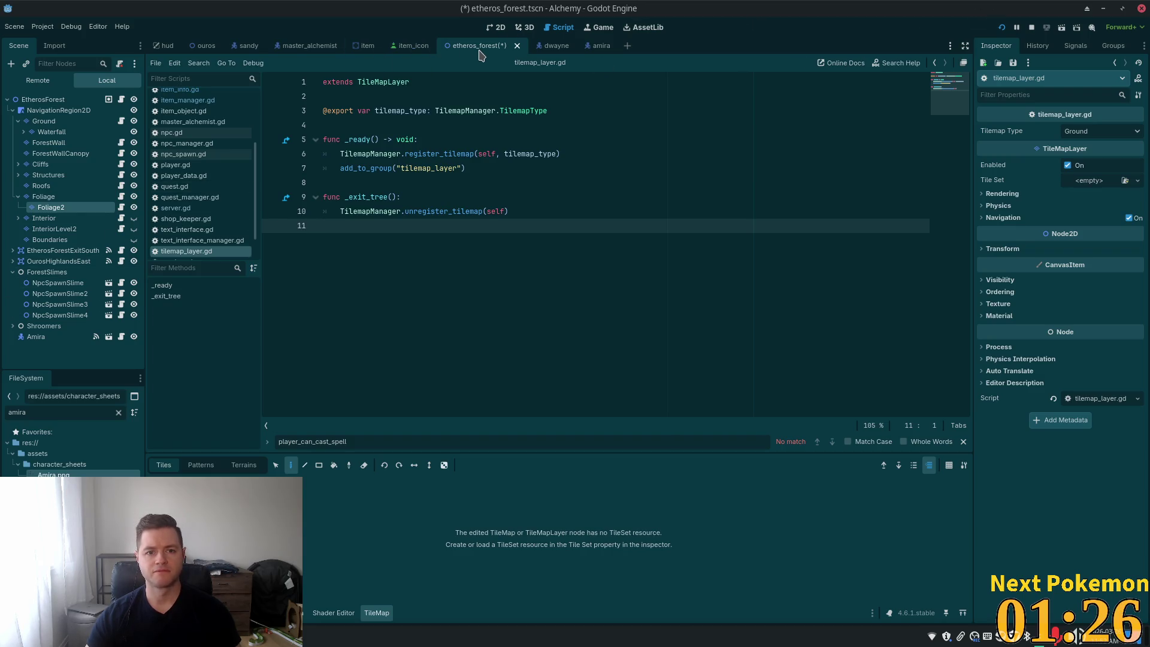
Step: Set Foliage2's Tilemap Type to Foliage and save the forest scene
left_click(495, 28)
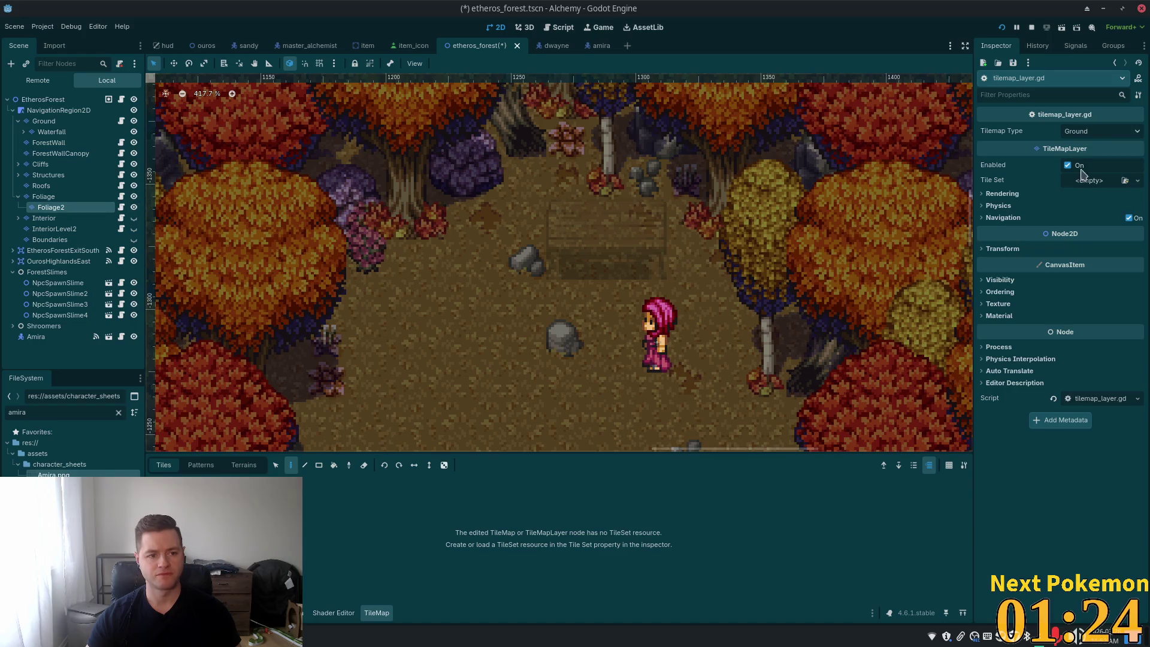
left_click(1087, 137)
left_click(1096, 192)
key("ctrl+s")
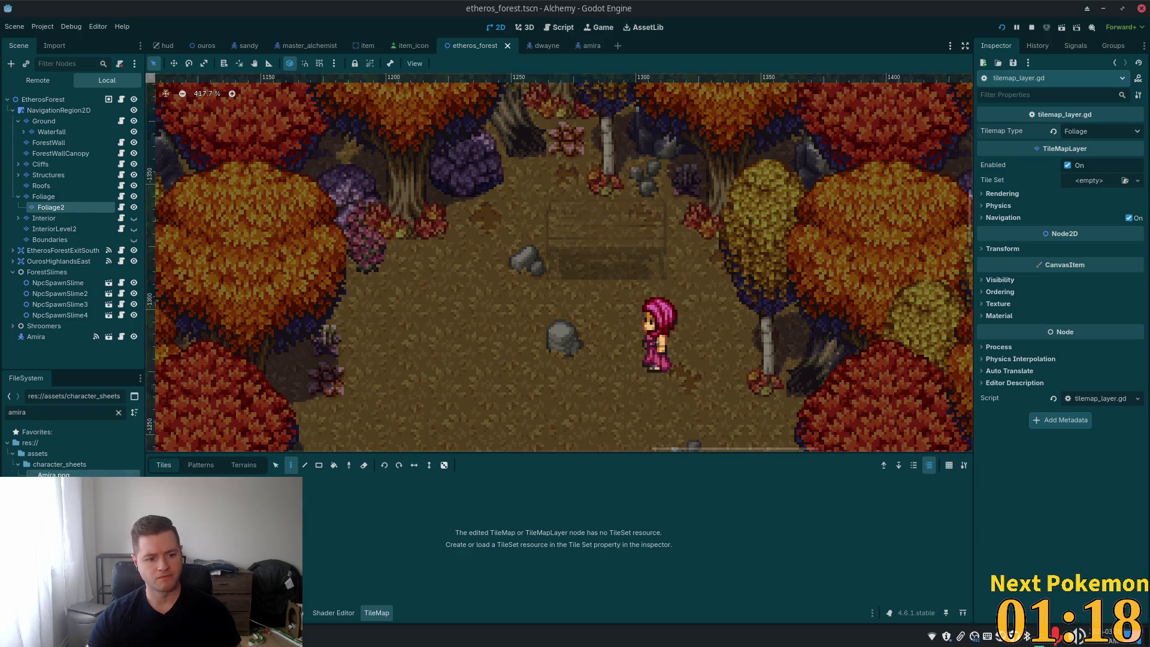
left_click(40, 164)
left_click(58, 197)
left_click(60, 206)
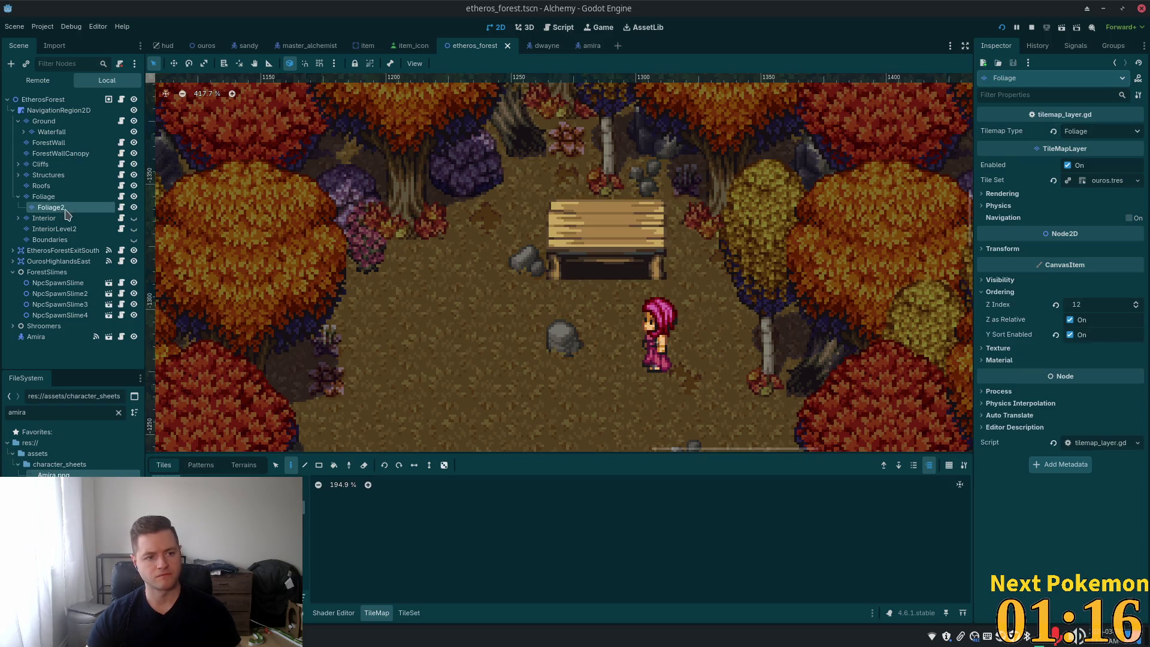
Step: Replace an accidentally created new tile set with ouros.tres, quick-loaded onto Foliage2
left_click(1089, 180)
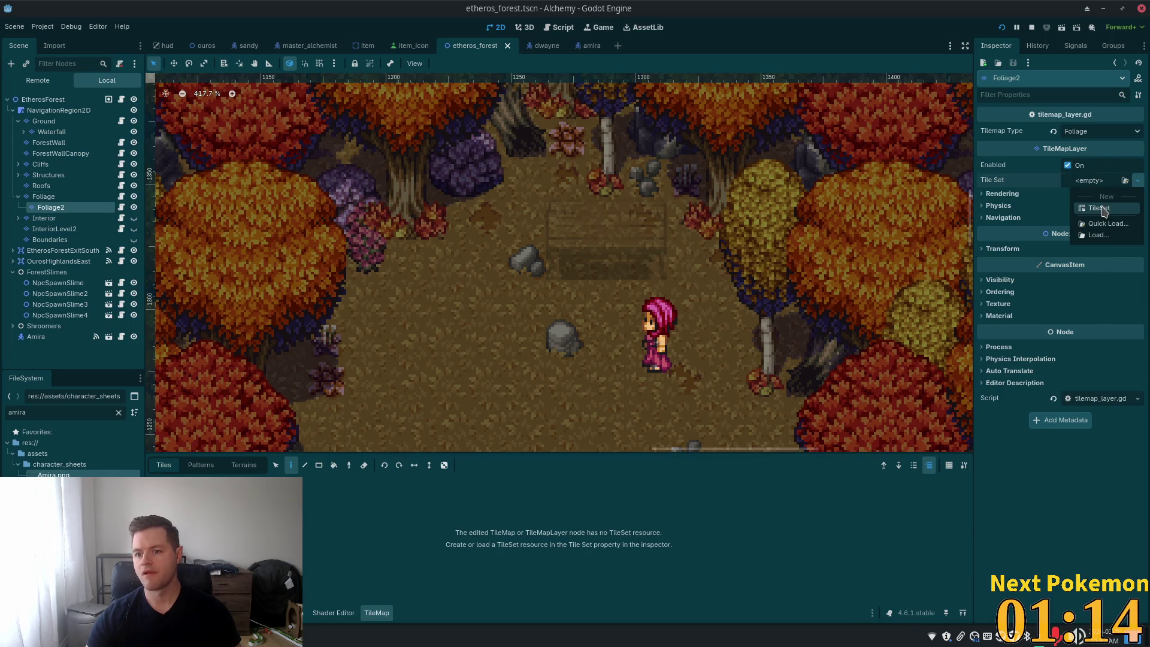
left_click(1096, 208)
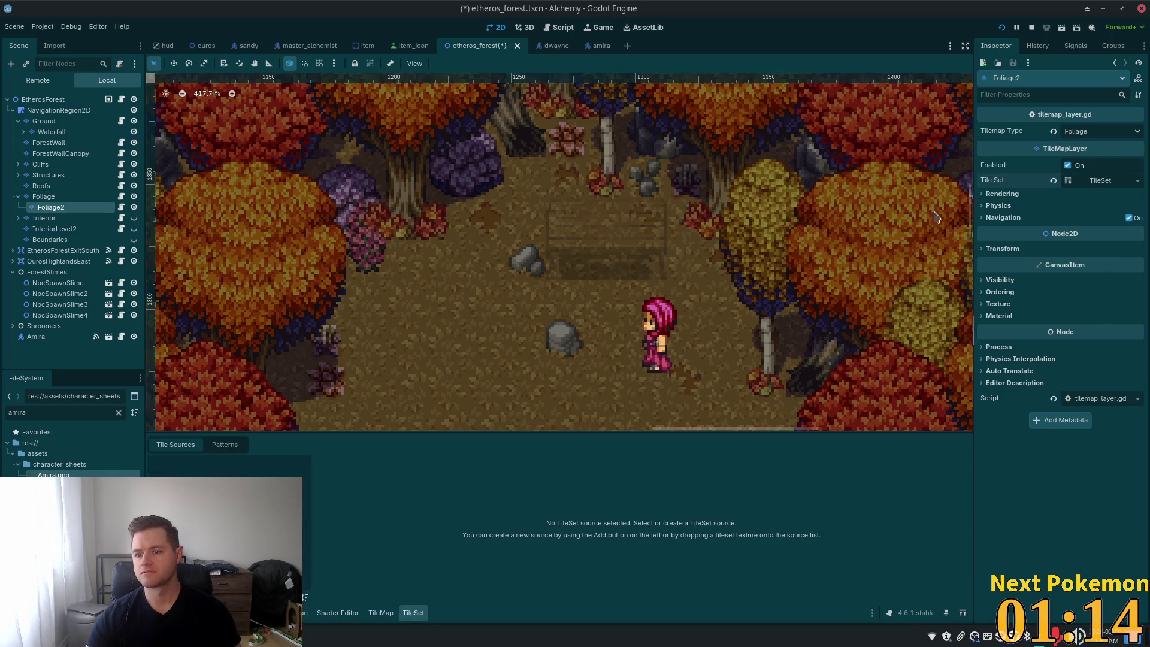
left_click(1100, 181)
left_click(1137, 181)
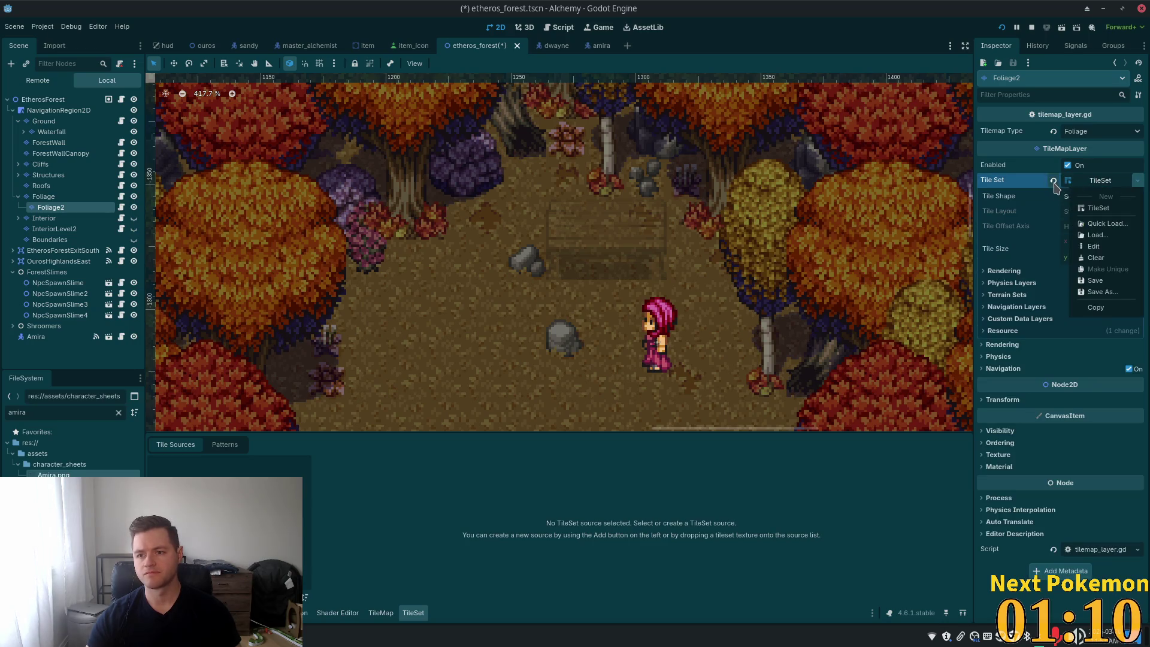
left_click(1095, 258)
left_click(1124, 180)
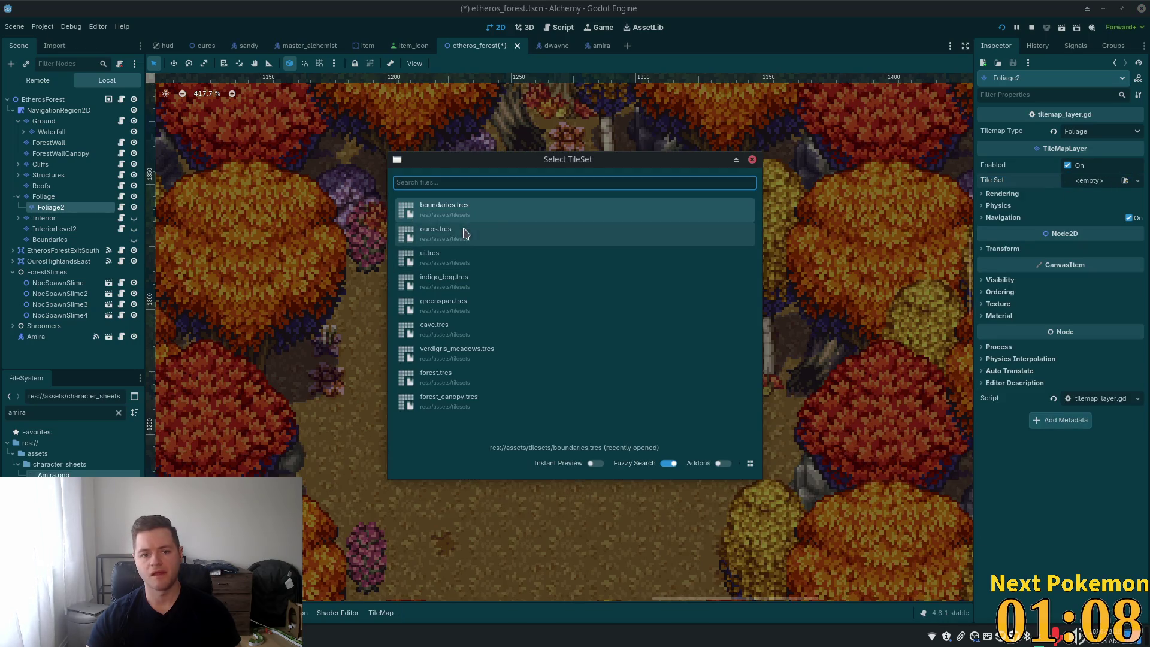
left_click(462, 234)
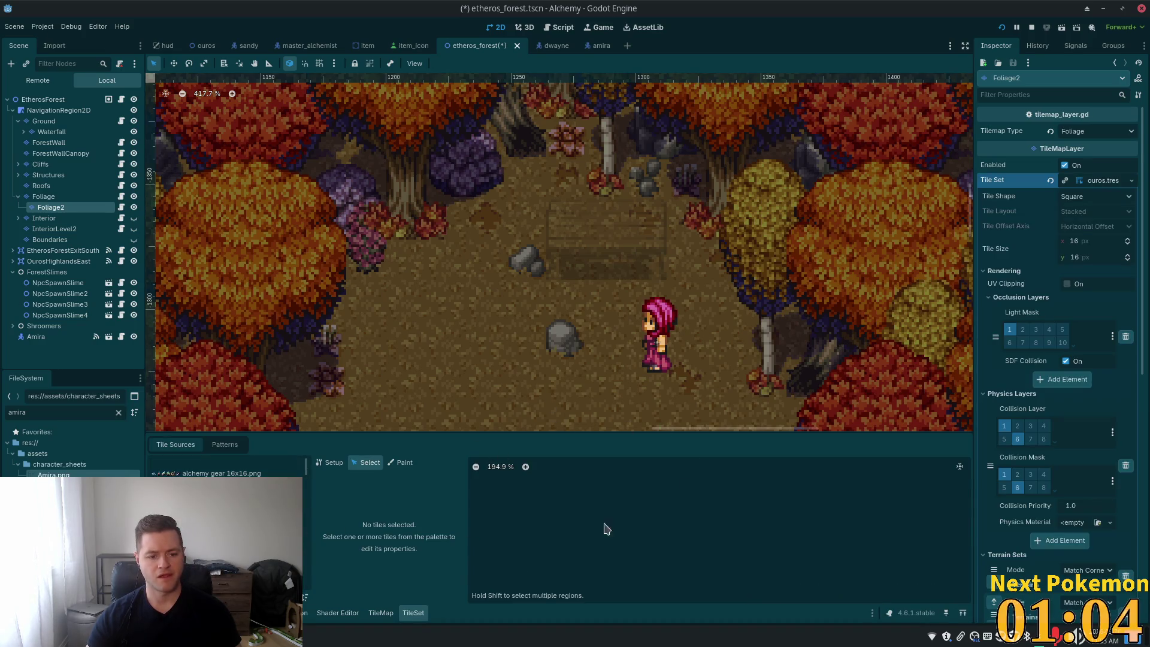
left_click(385, 614)
scroll(470, 554, "down", 1)
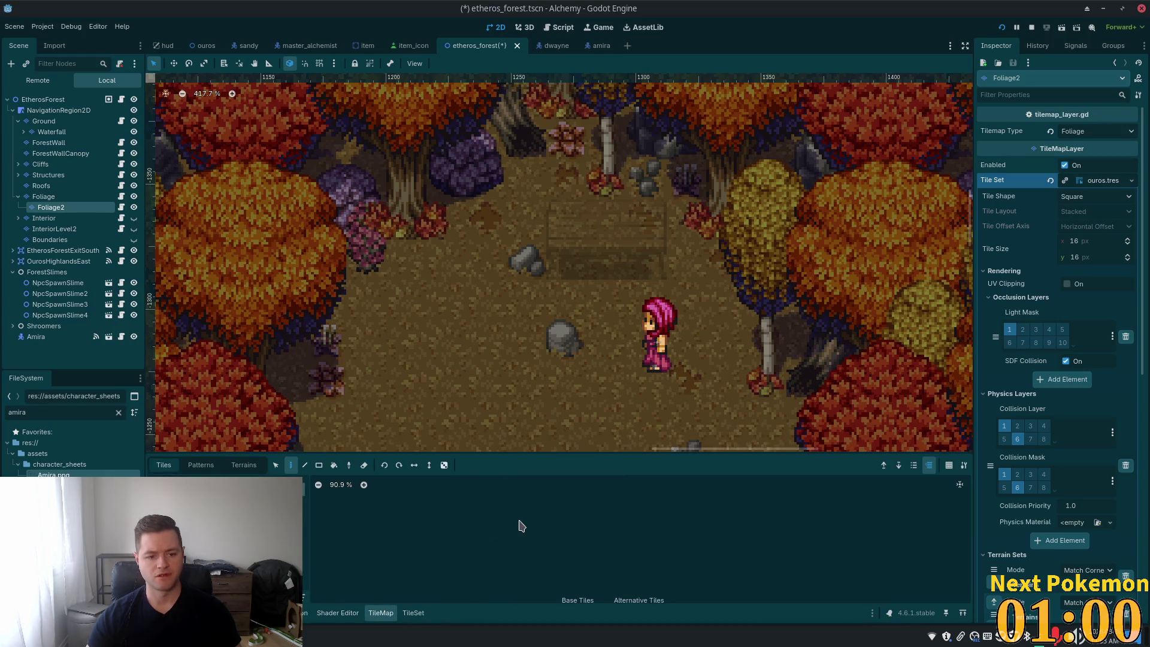
Step: Select the 2x2 alchemy table tiles and paint them on Foliage left of the bench
scroll(509, 532, "down", 1)
scroll(531, 555, "up", 11)
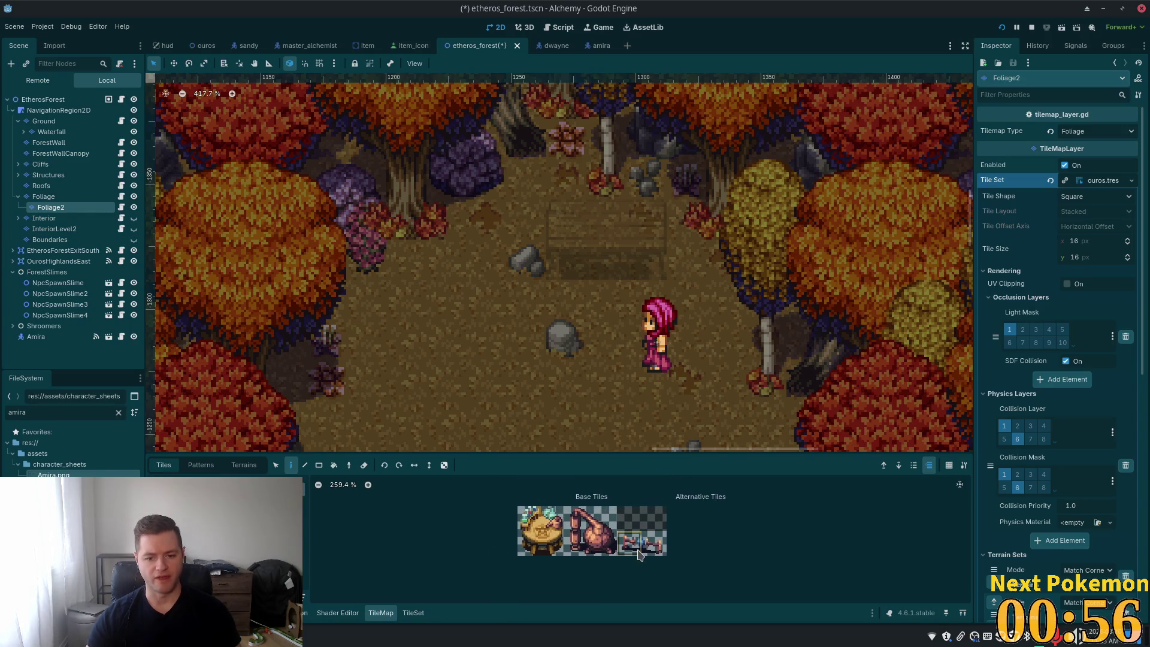
left_click(537, 526)
left_click_drag(537, 528, 554, 546)
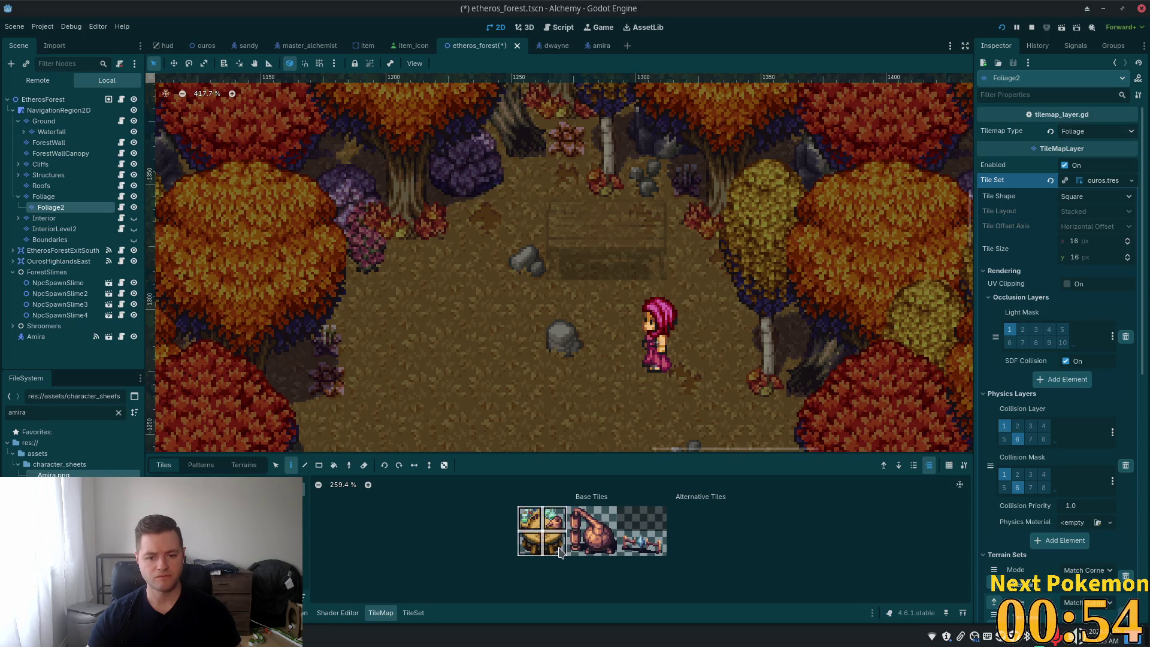
left_click(60, 196)
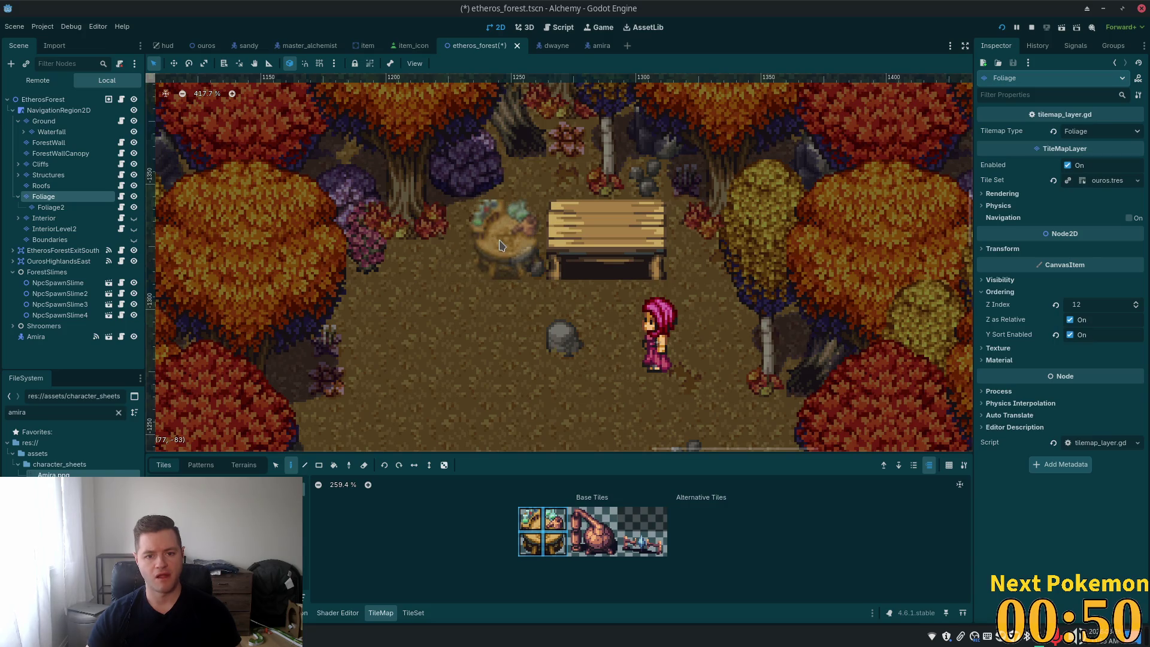
left_click(500, 244)
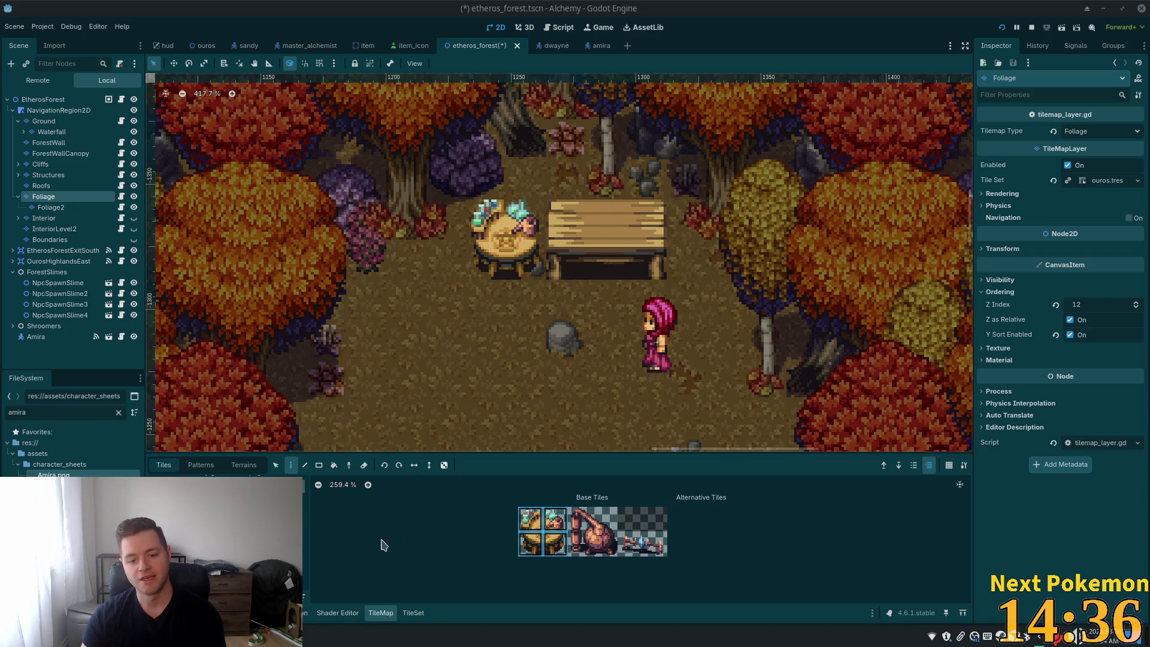
Step: Browse the item tiles, try the green orb and mortar tiles, then undo the mortar
key("Down")
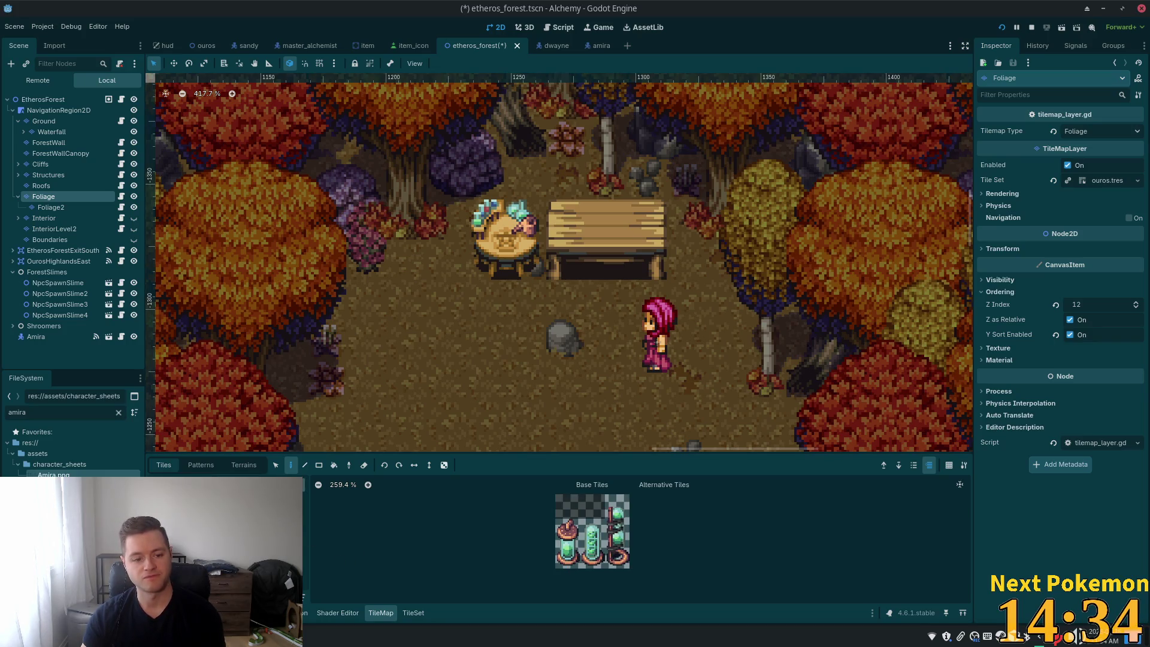
key("Down")
left_click(604, 531)
left_click(626, 534)
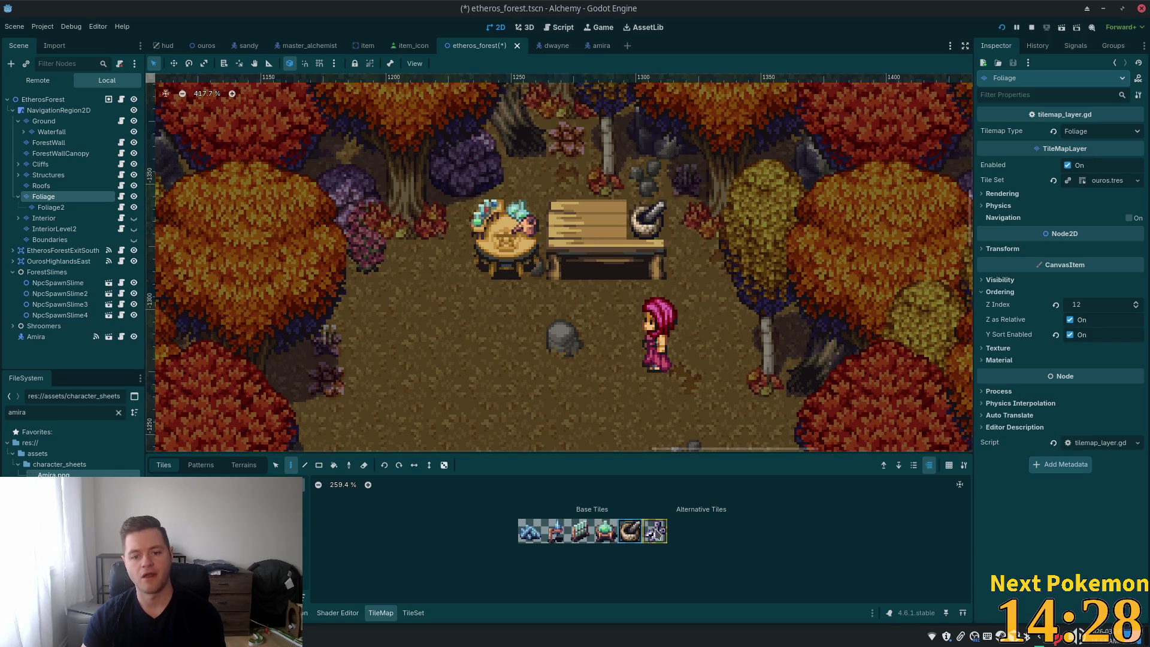
key("ctrl+z")
Step: Paint the scissors tile onto the table on Foliage2 and save the forest scene
left_click(71, 208)
left_click(657, 534)
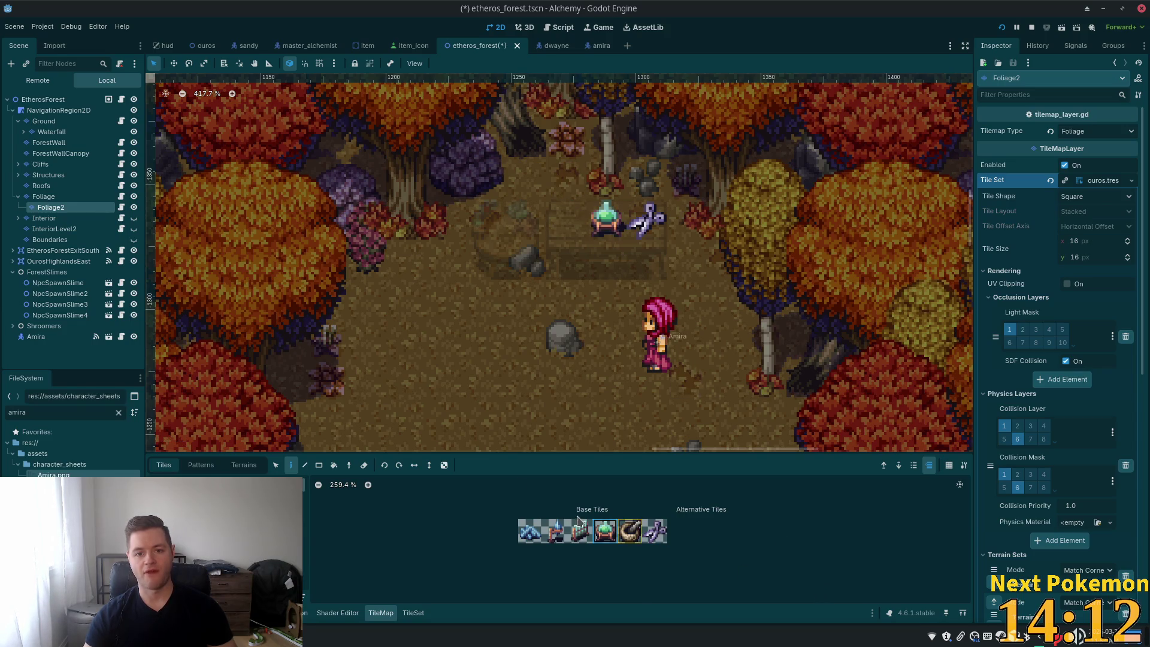
left_click(52, 103)
key("ctrl+s")
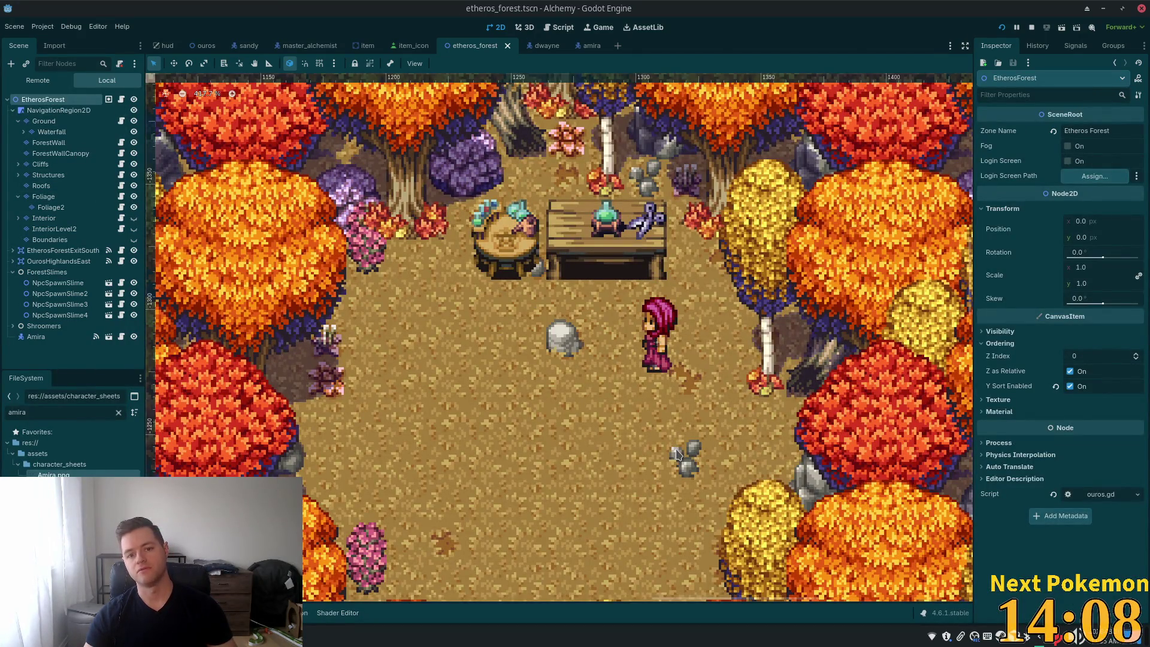
Step: Launch the game and walk the character north into the clearing, then east
left_click(1001, 27)
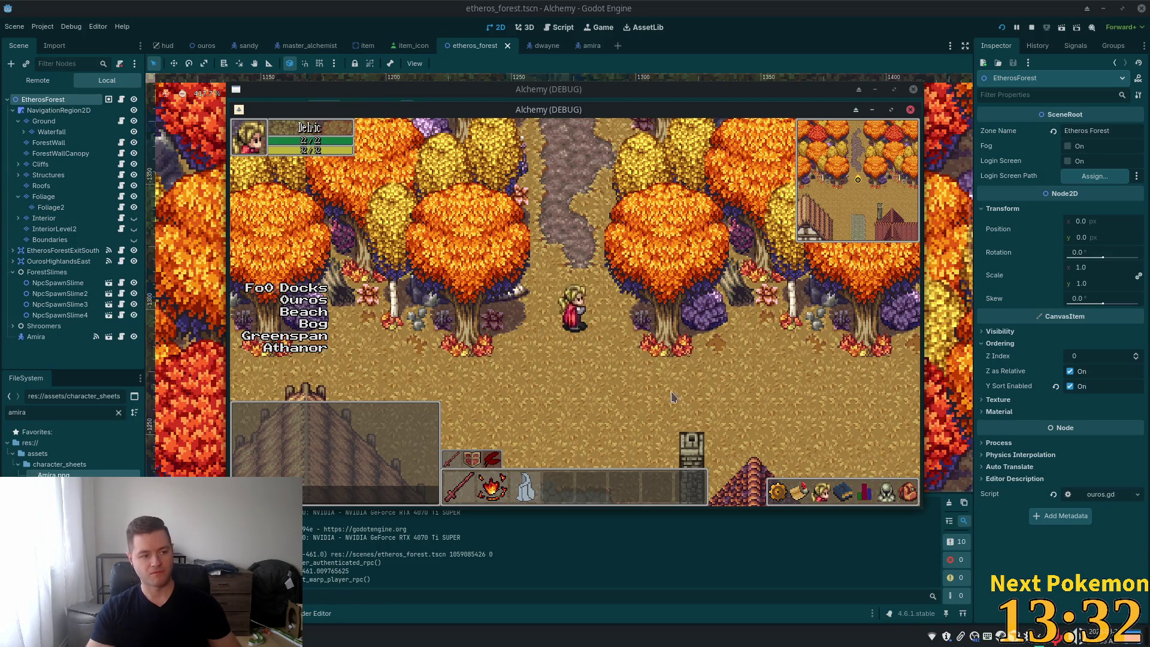
key("w")
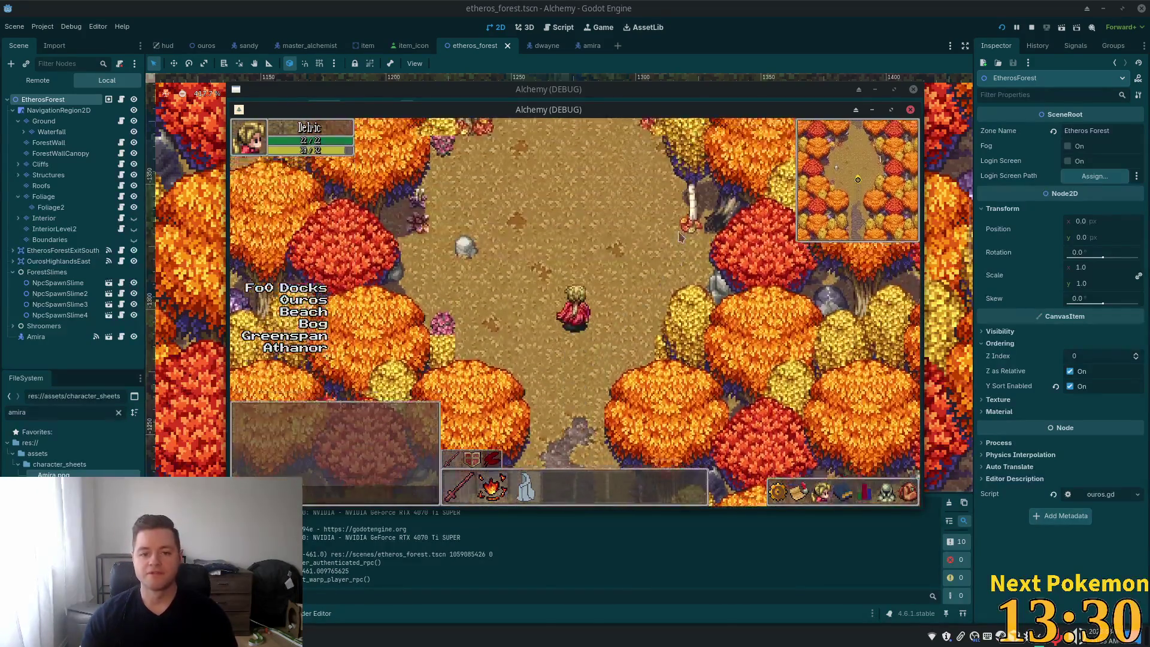
key("w")
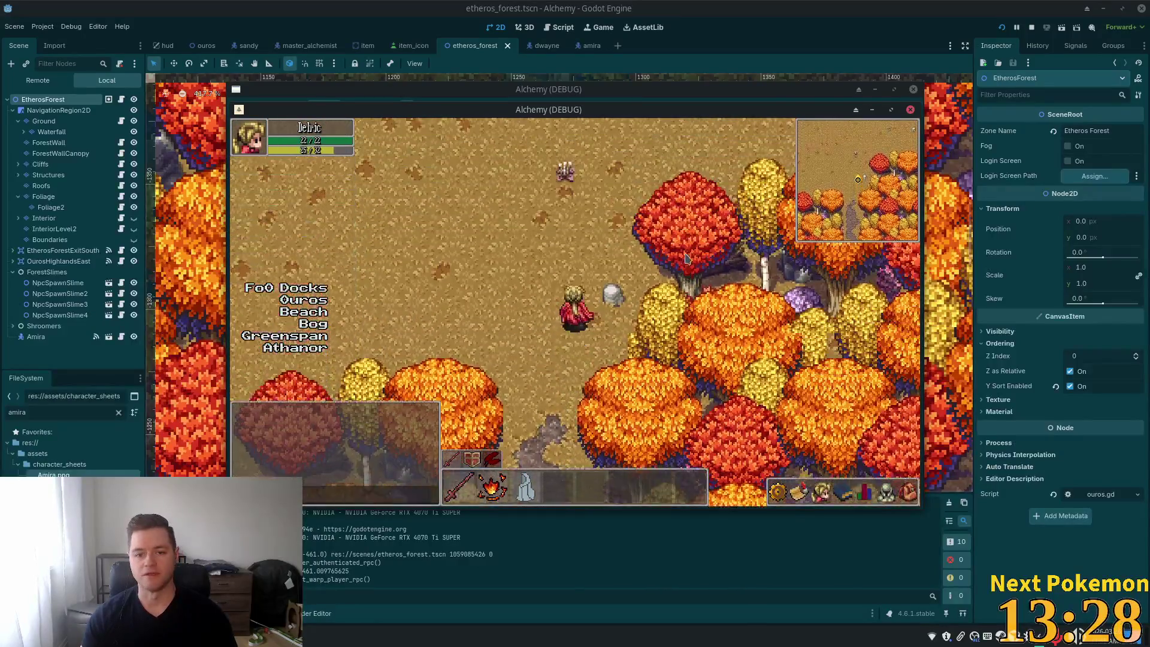
key("d")
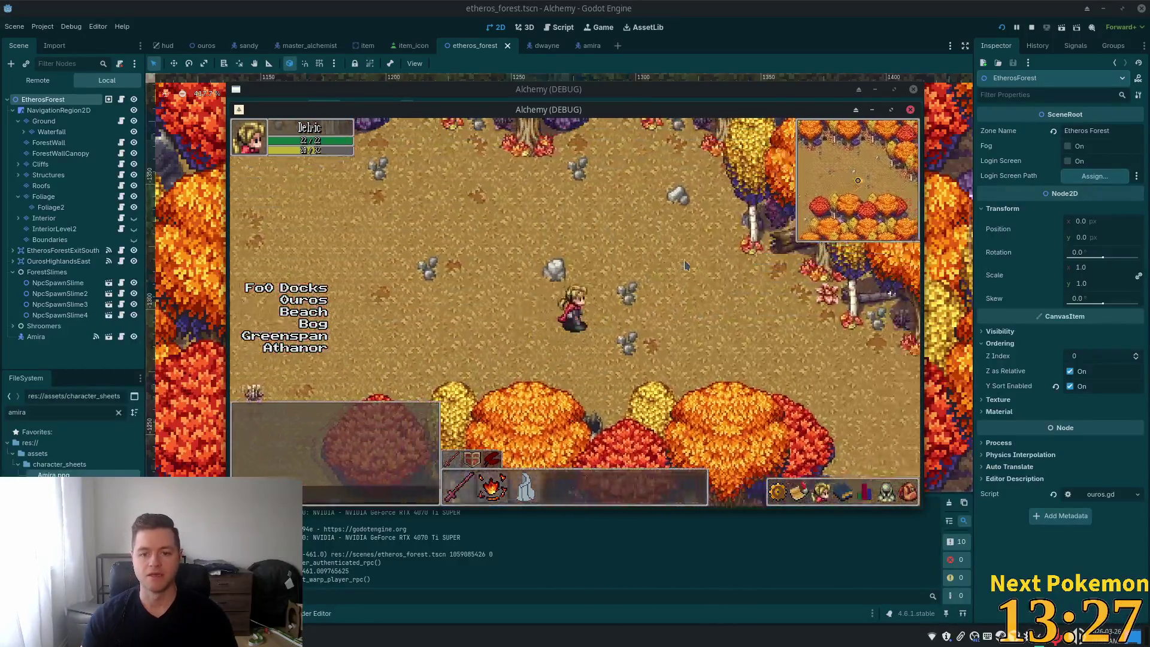
key("d")
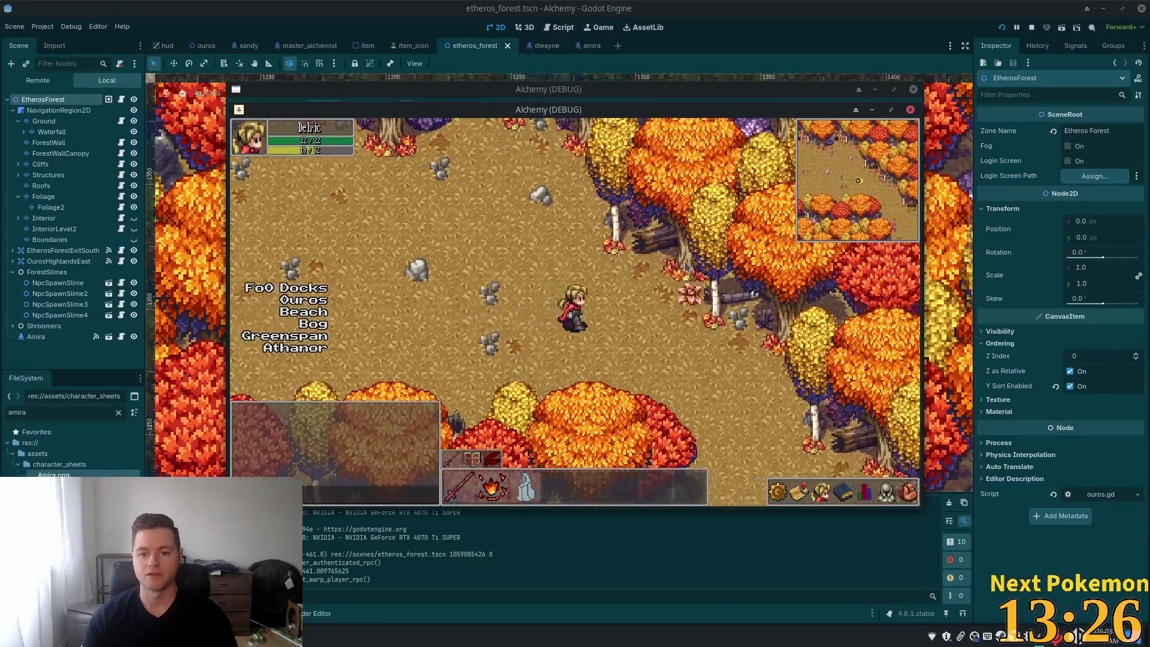
key("s")
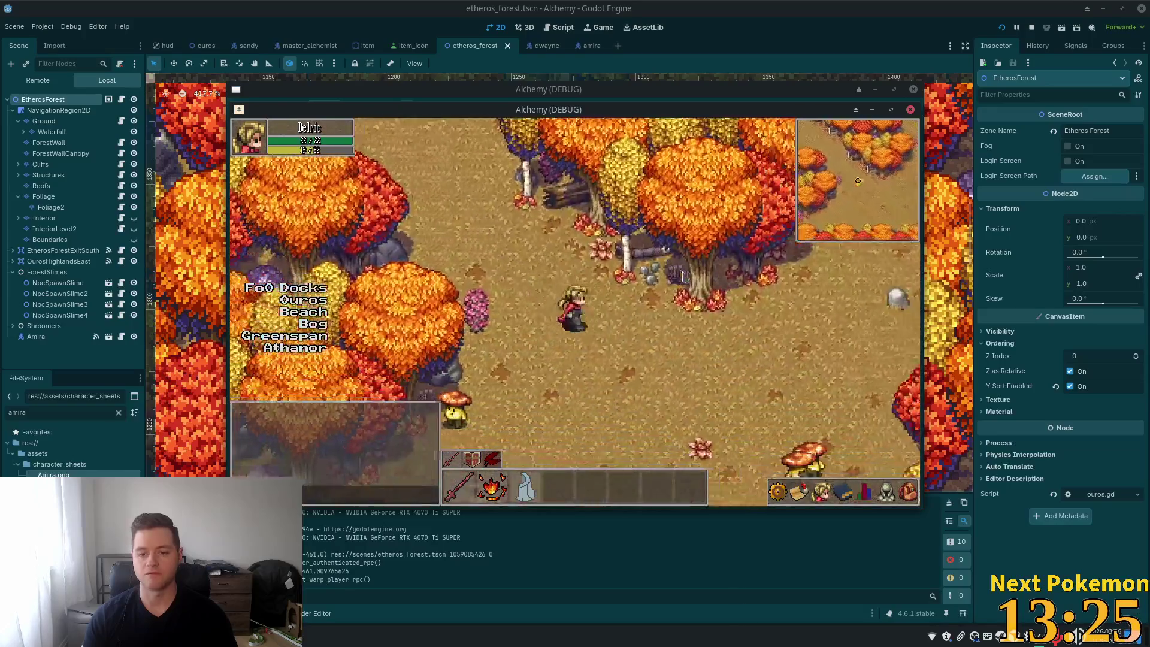
key("d")
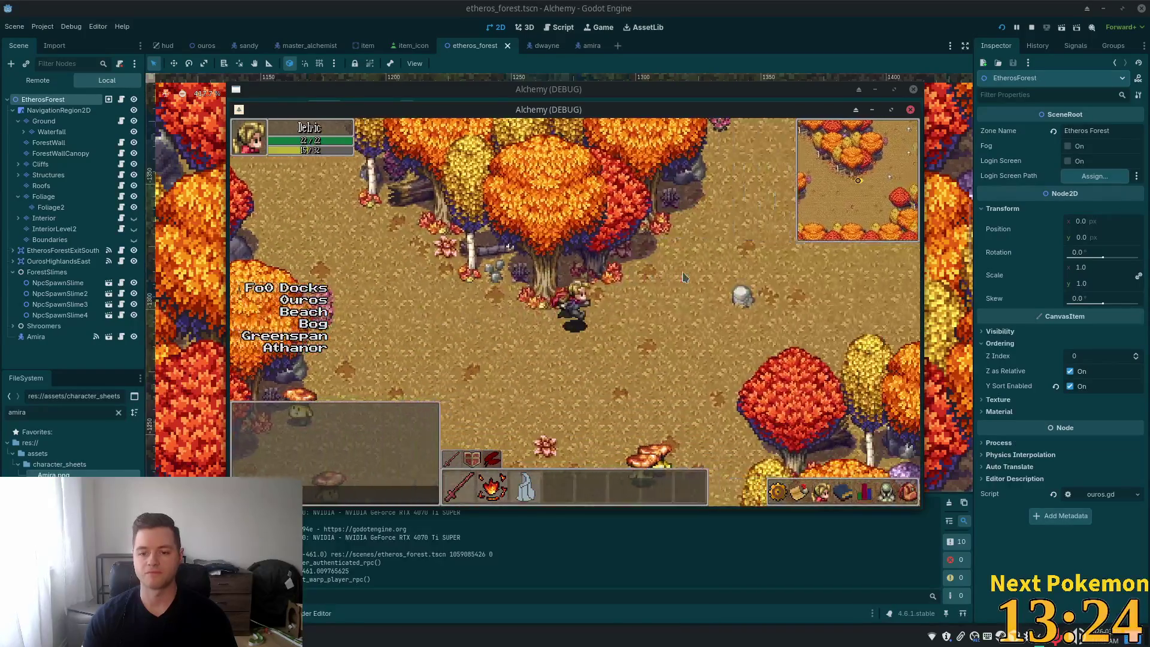
Step: Walk east through the forest to the alchemy table, then return to the editor
key("w")
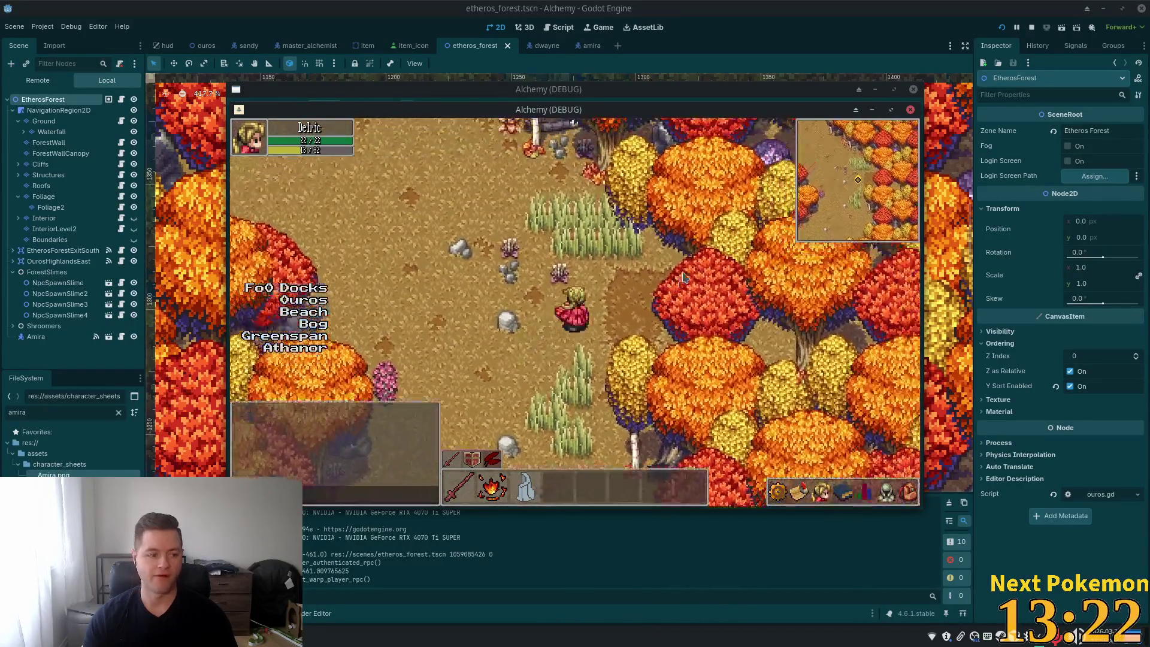
key("d")
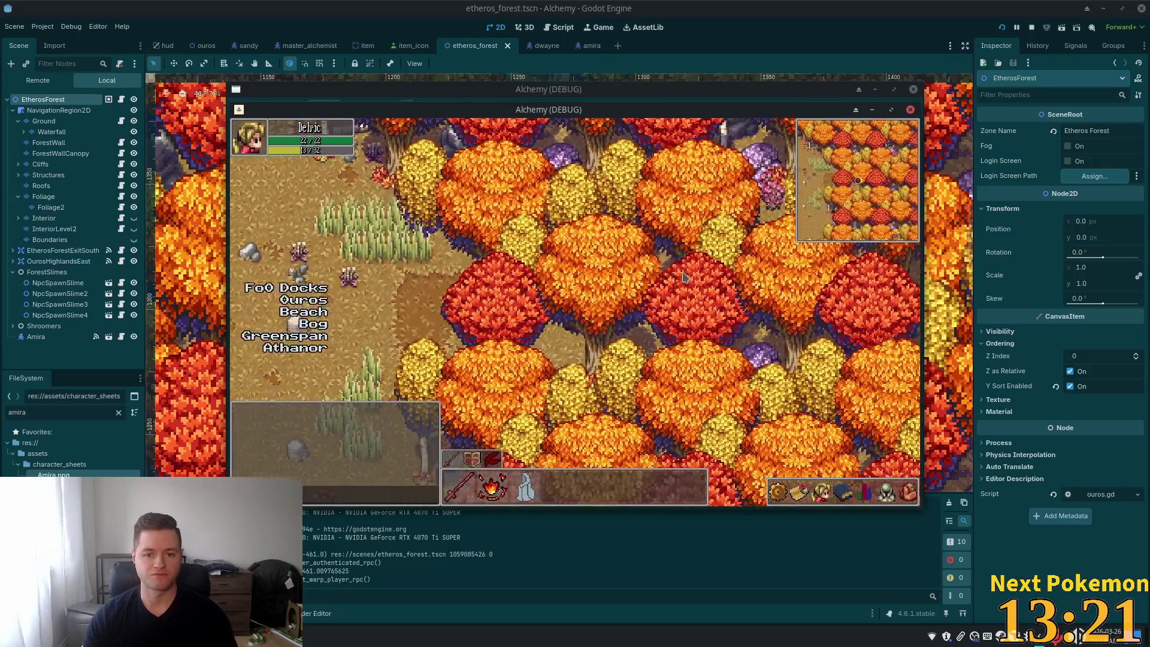
key("d")
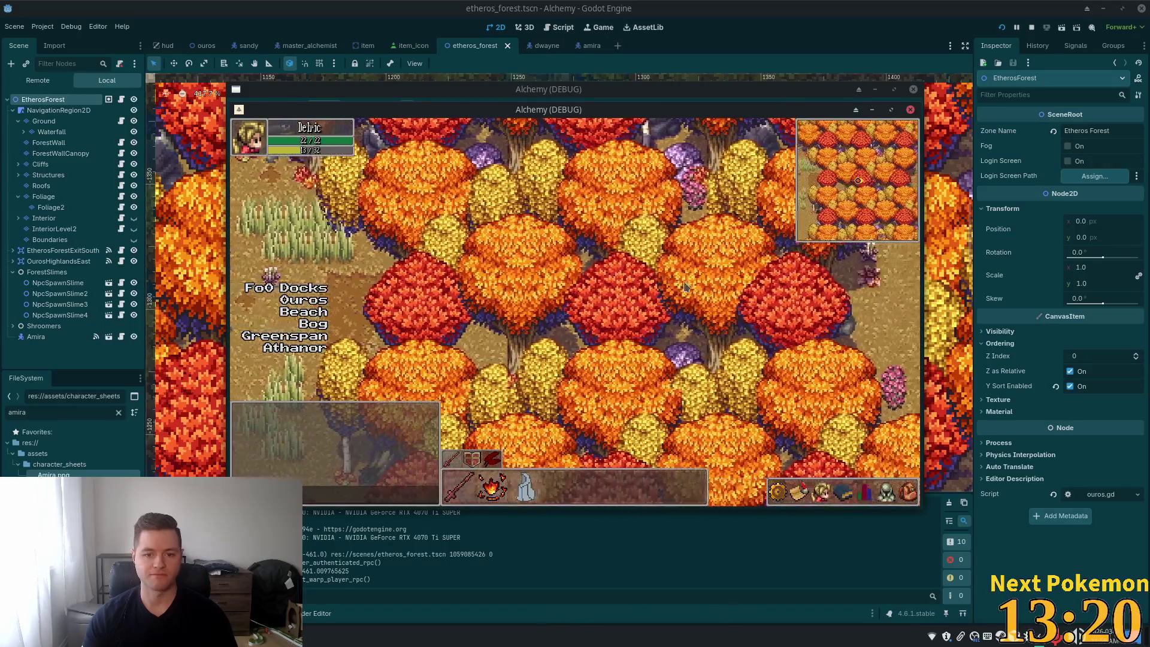
key("d")
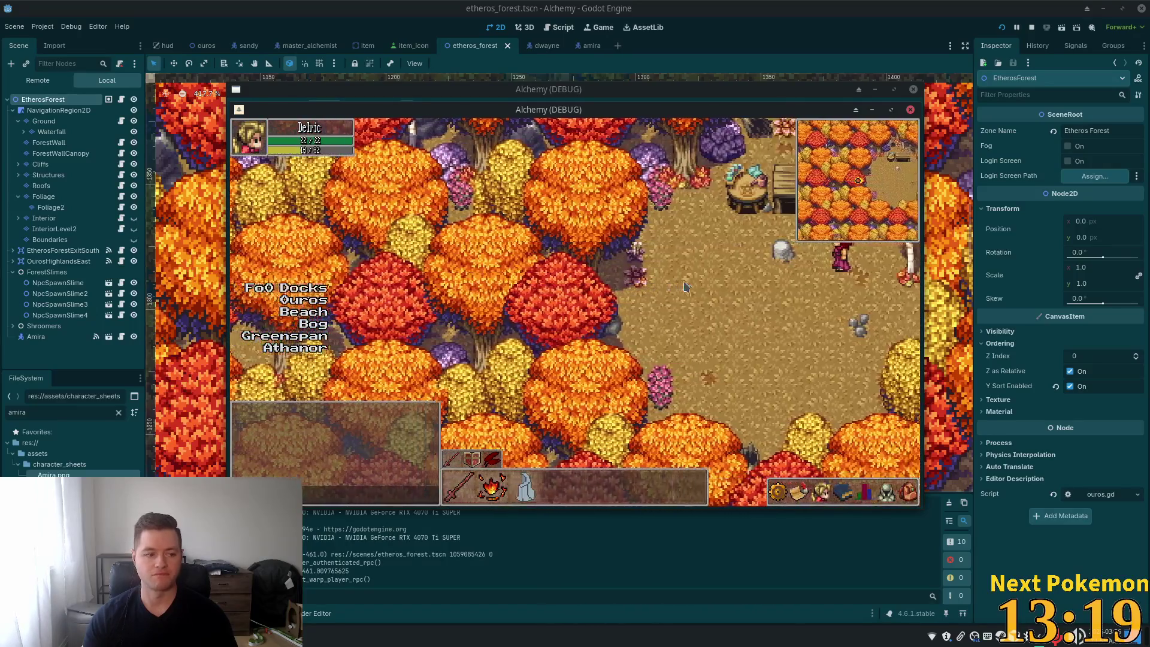
key("d")
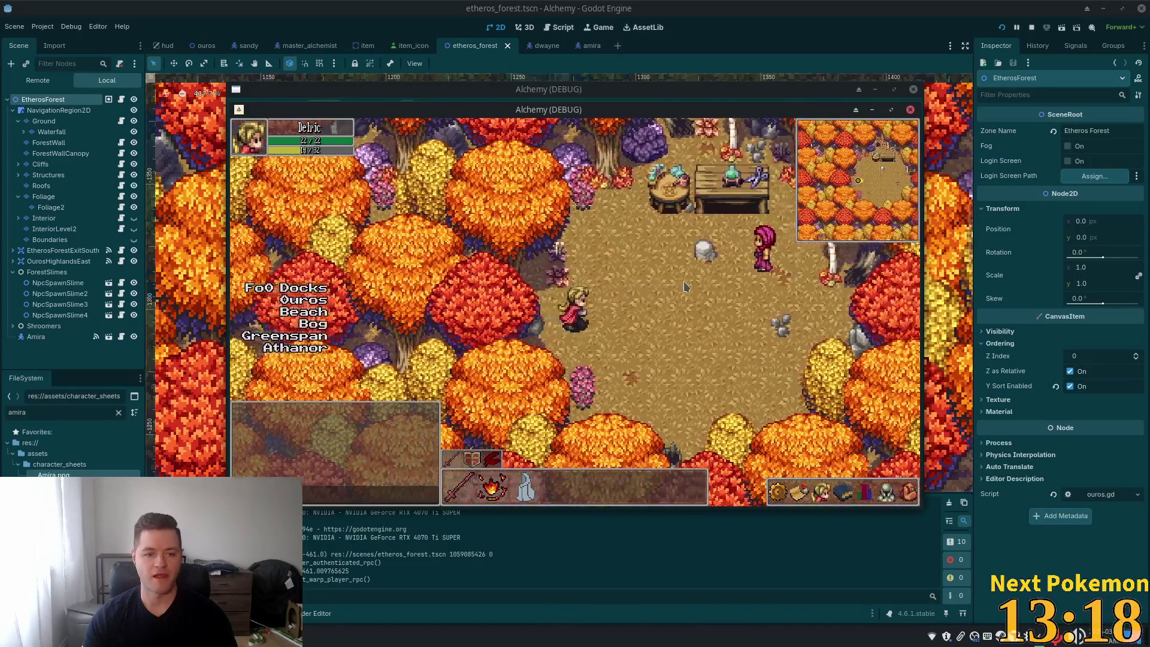
key("w")
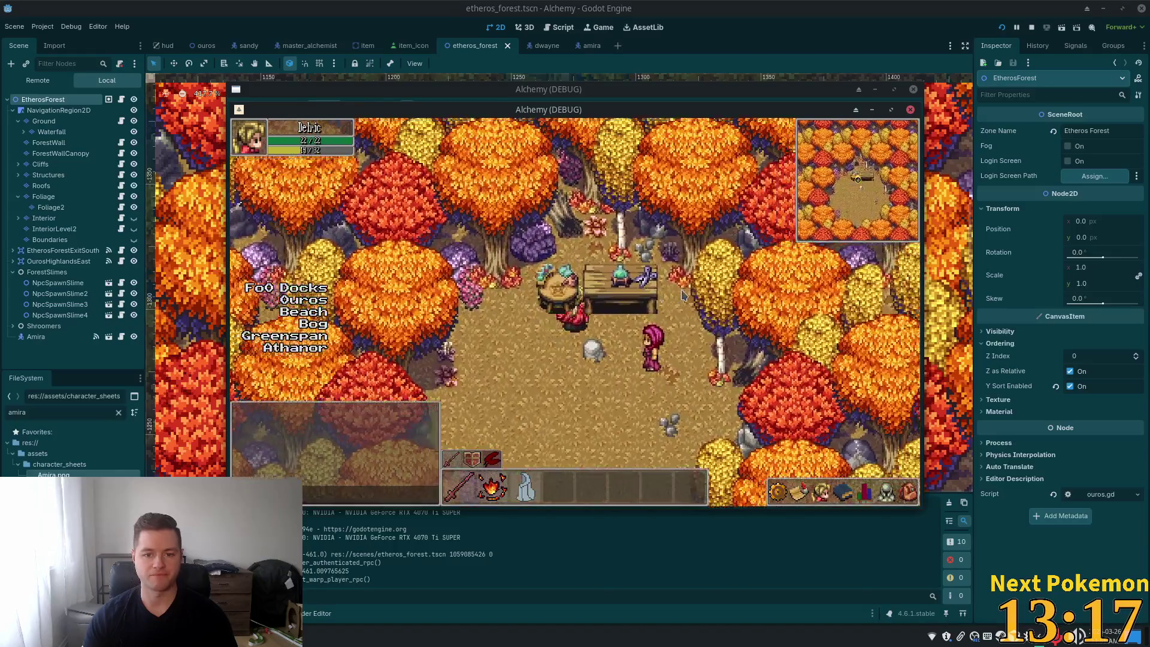
key("d")
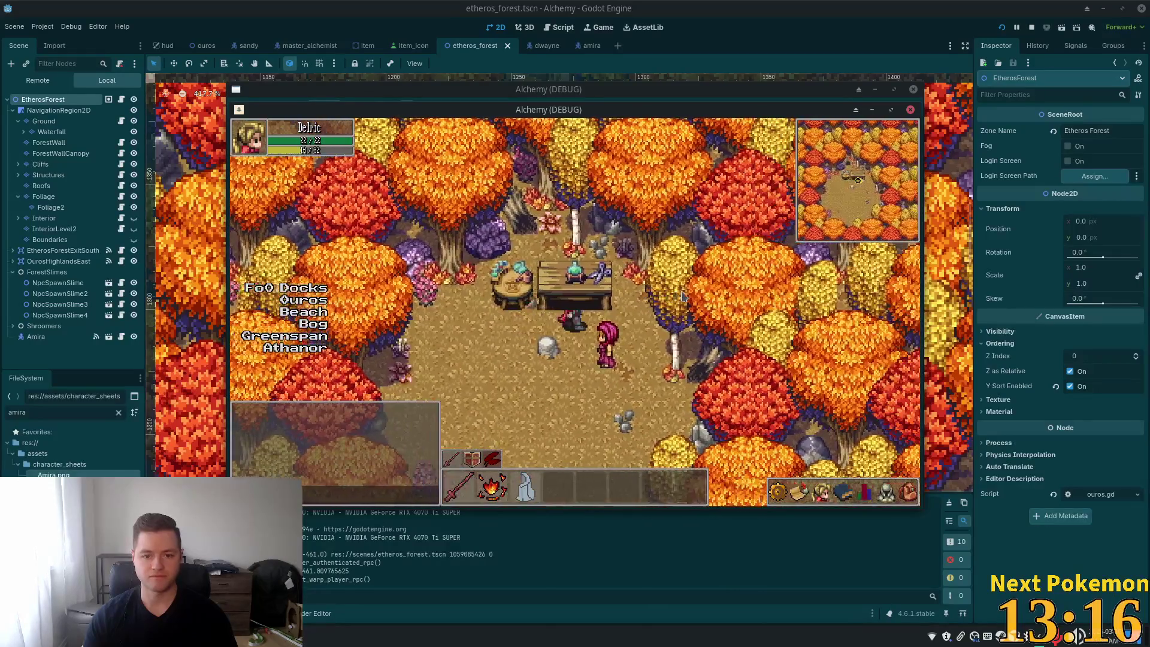
key("a")
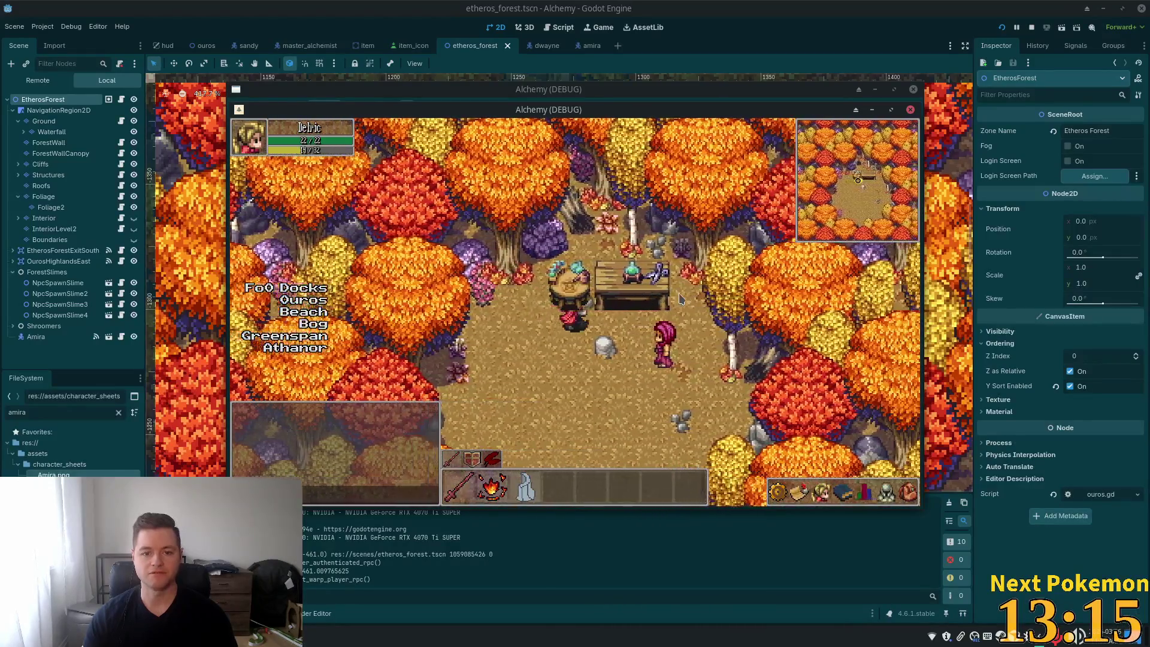
key("d")
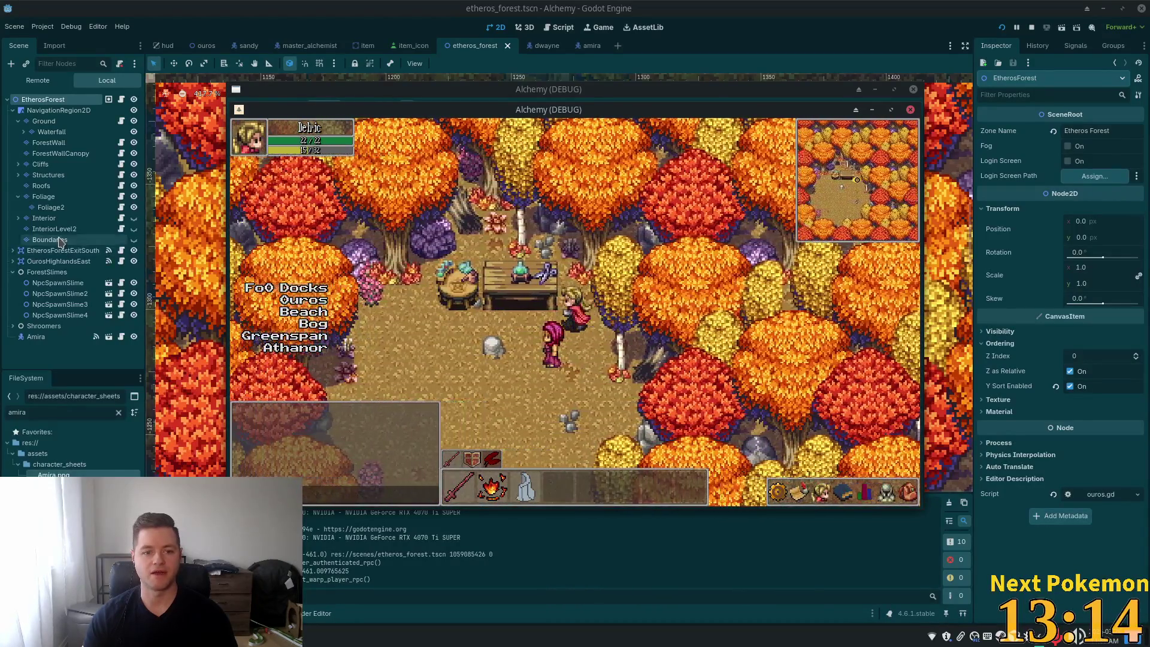
key("a")
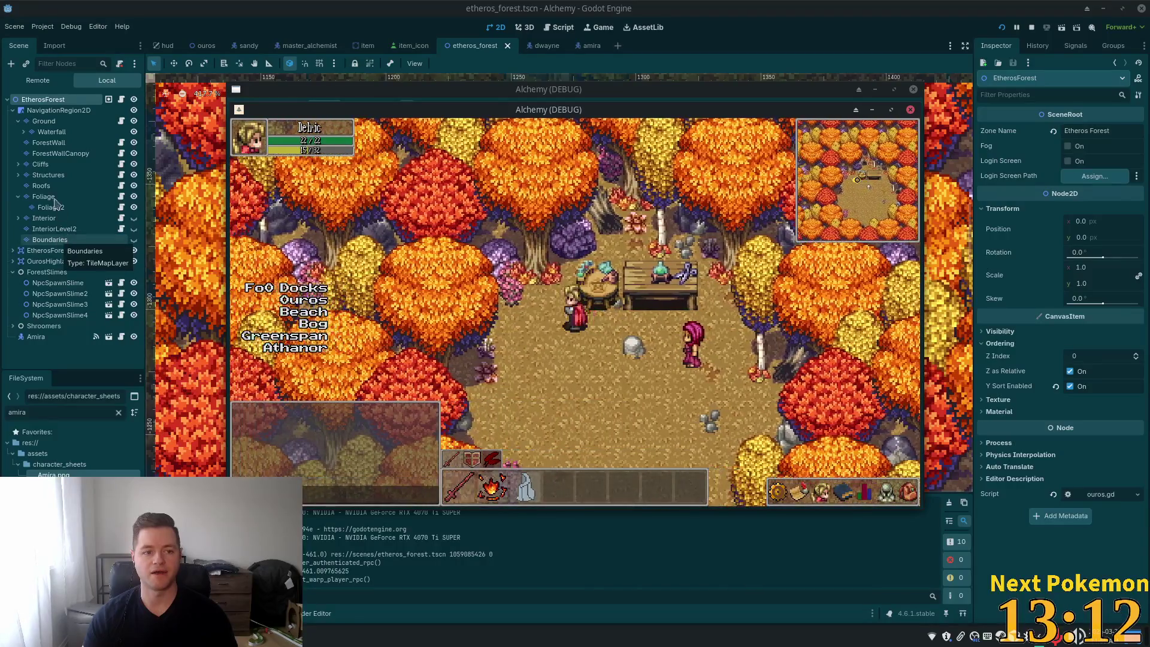
left_click(53, 207)
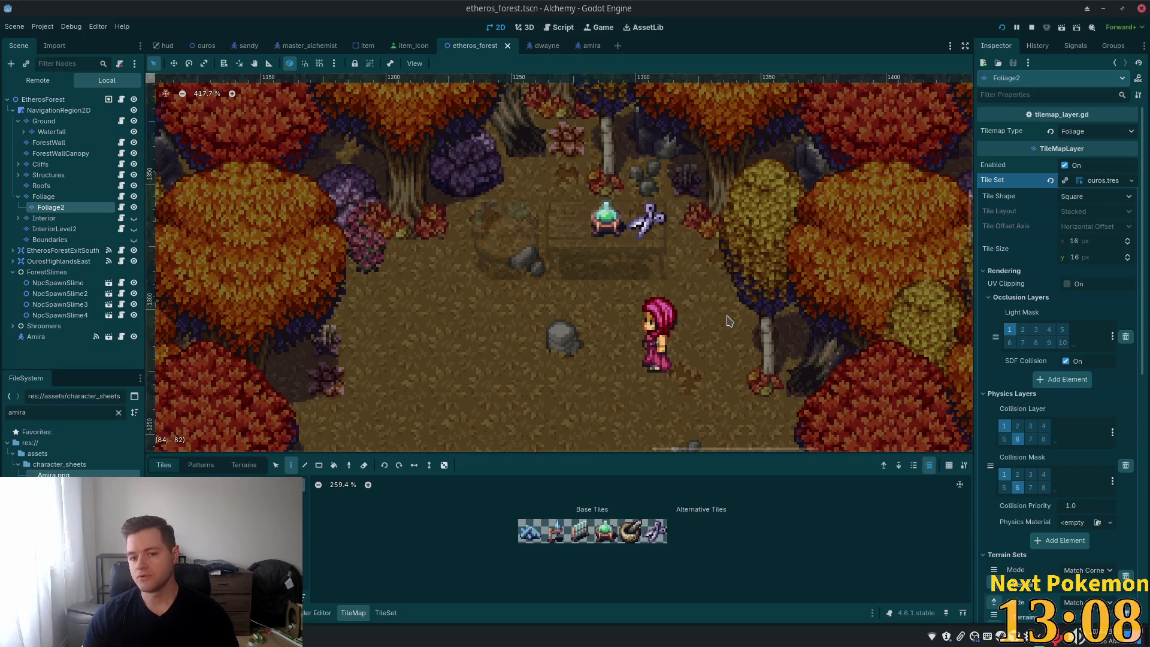
Step: Copy the table tiles from Foliage, try stamping them twice on Structures, and undo both
left_click(44, 197)
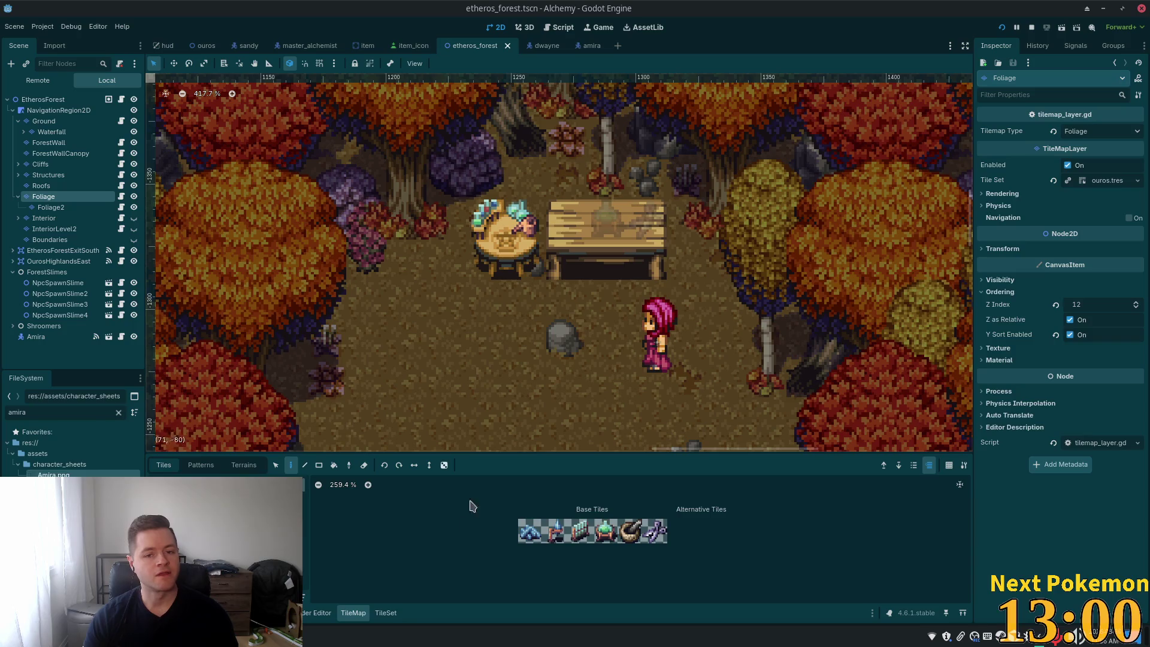
left_click(275, 465)
left_click_drag(389, 122, 825, 358)
key("d")
left_click(48, 175)
left_click(547, 244)
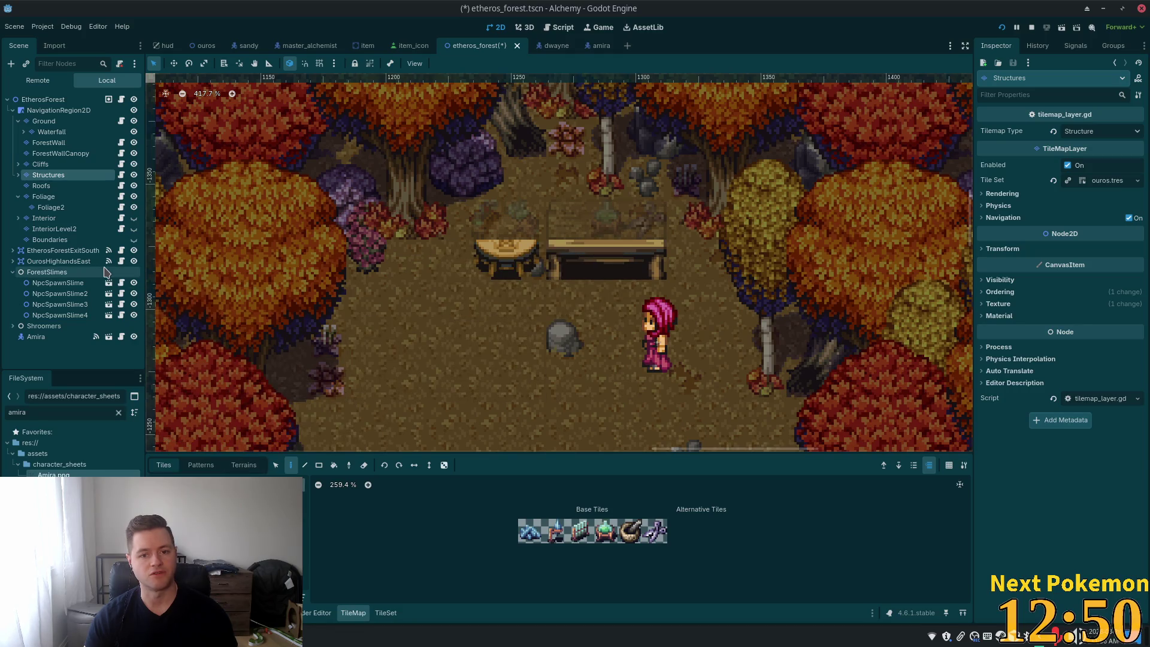
key("ctrl+z")
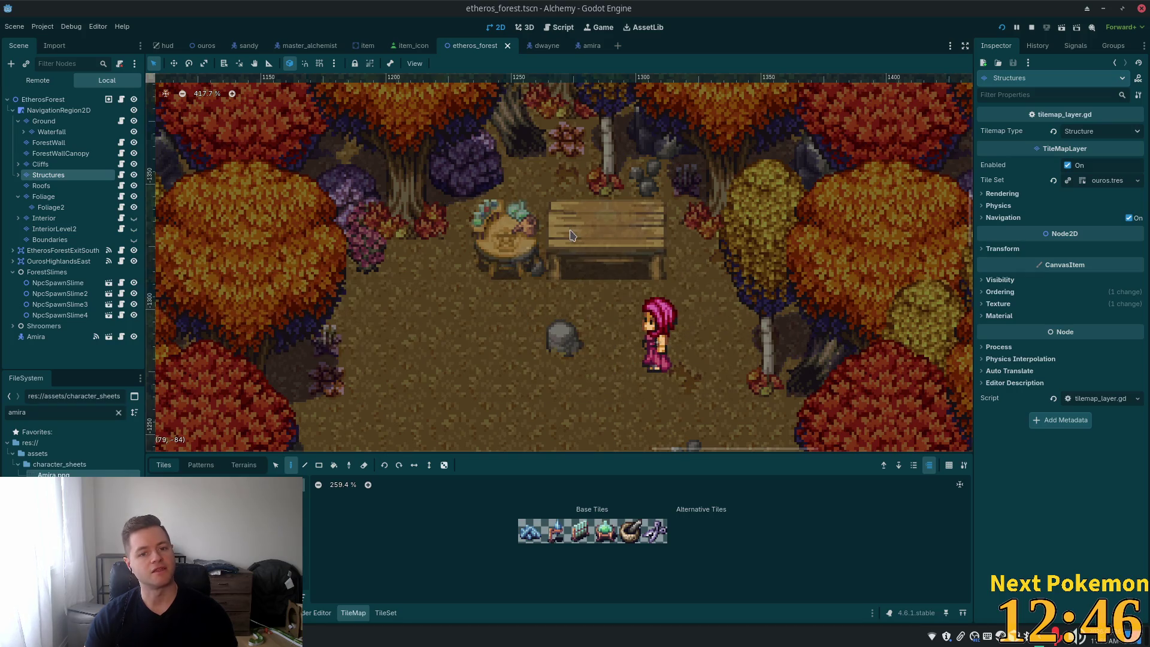
left_click(593, 270)
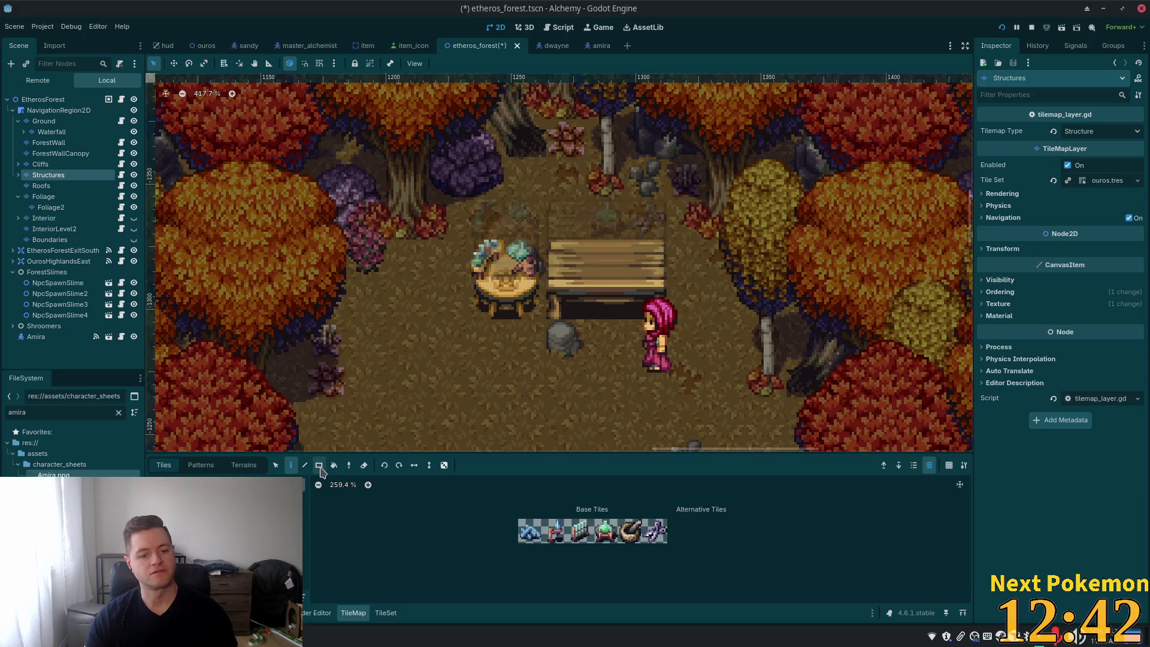
key("ctrl+z")
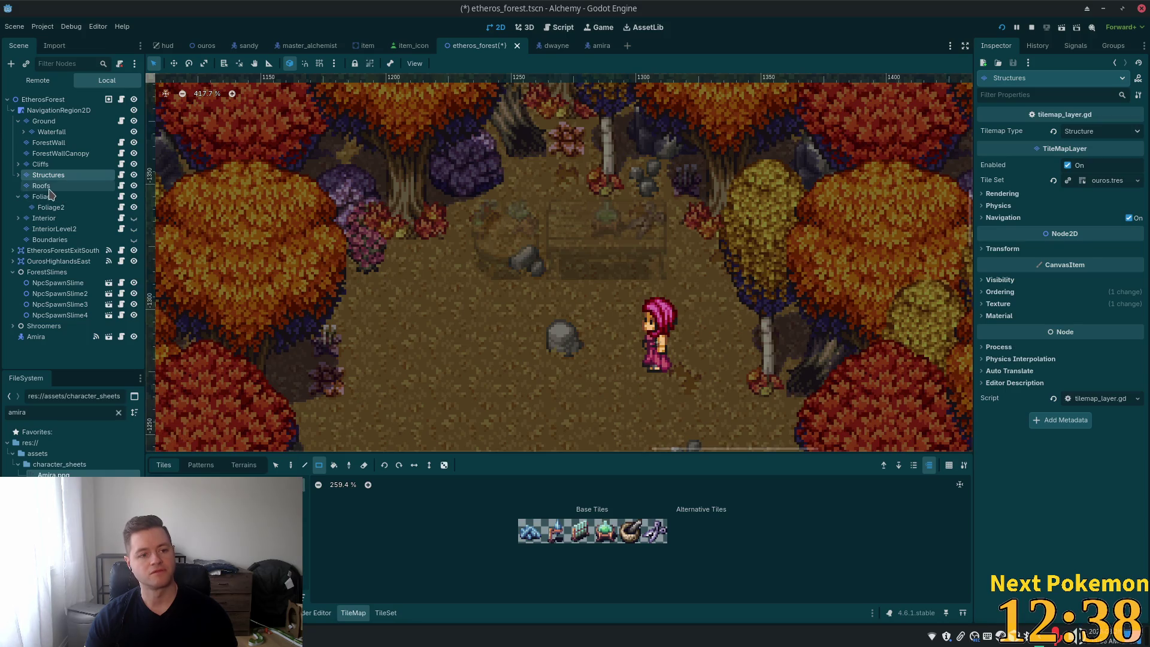
Step: Paint the table and bench over the existing table and cycle through the Foliage layers
left_click(290, 464)
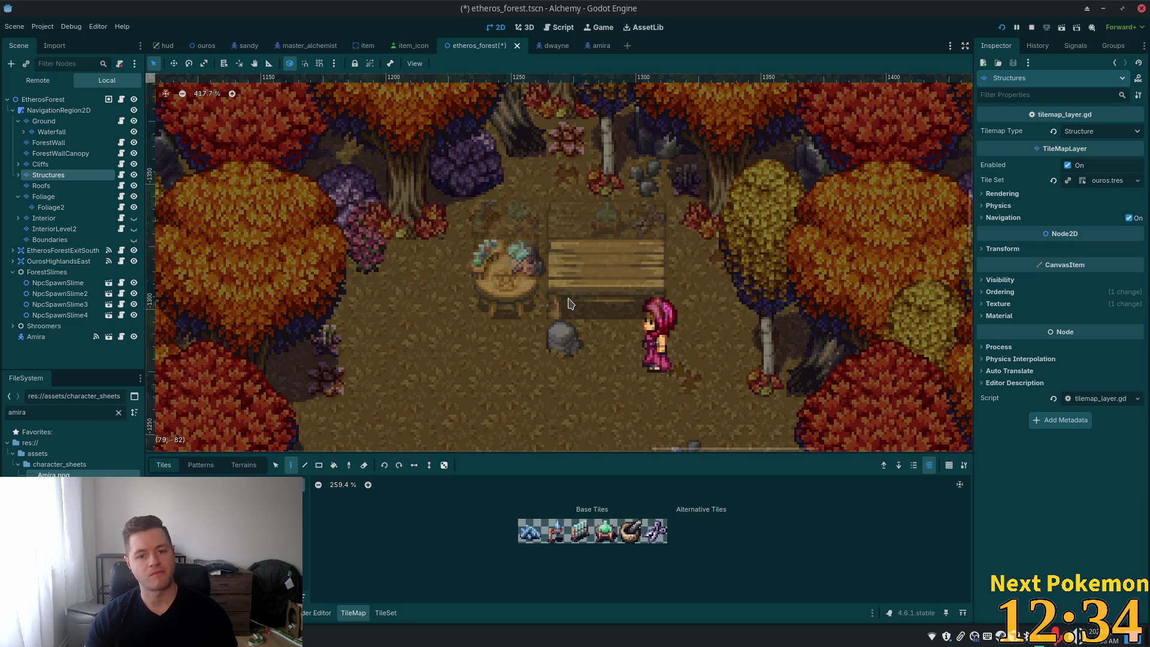
left_click(556, 299)
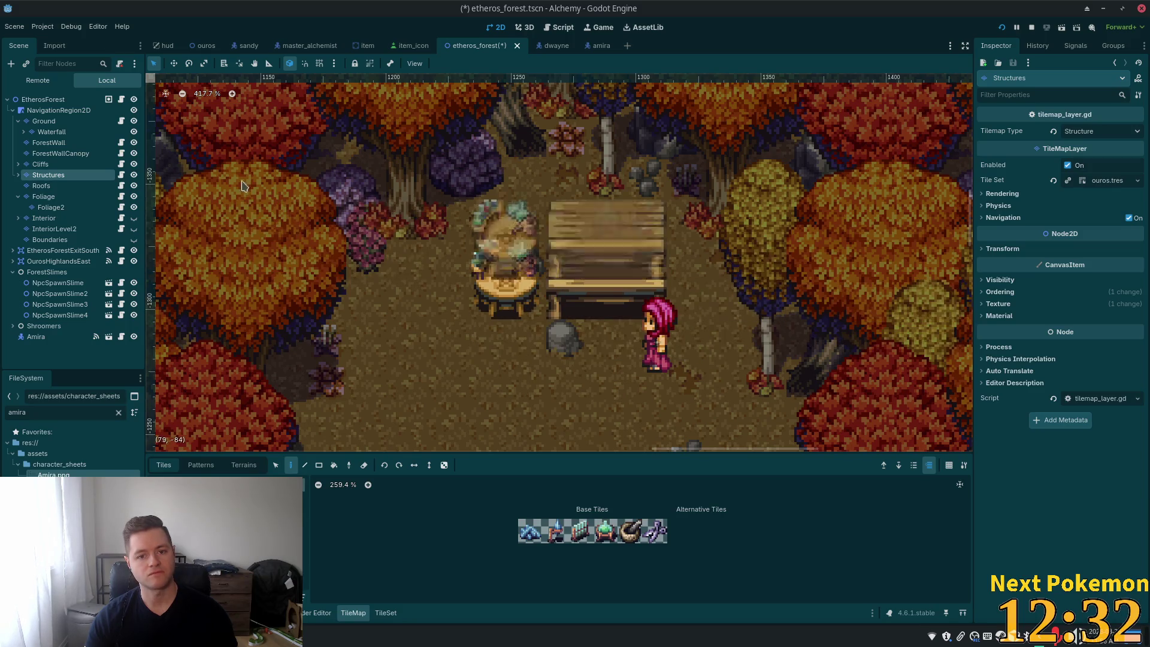
left_click(44, 198)
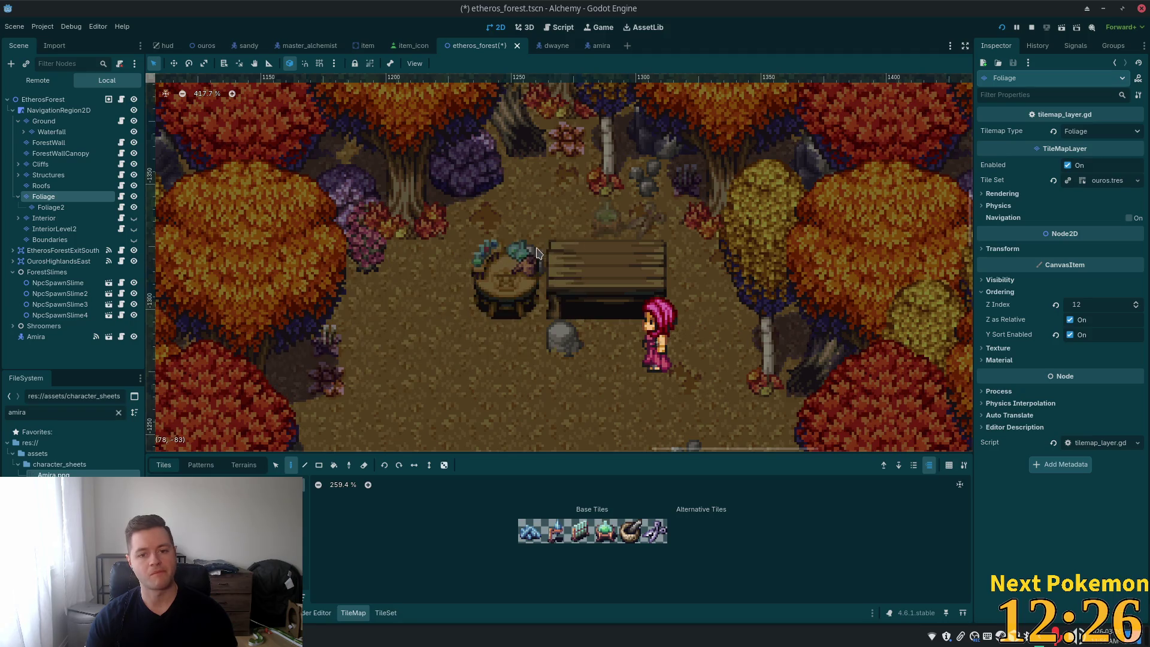
key("s")
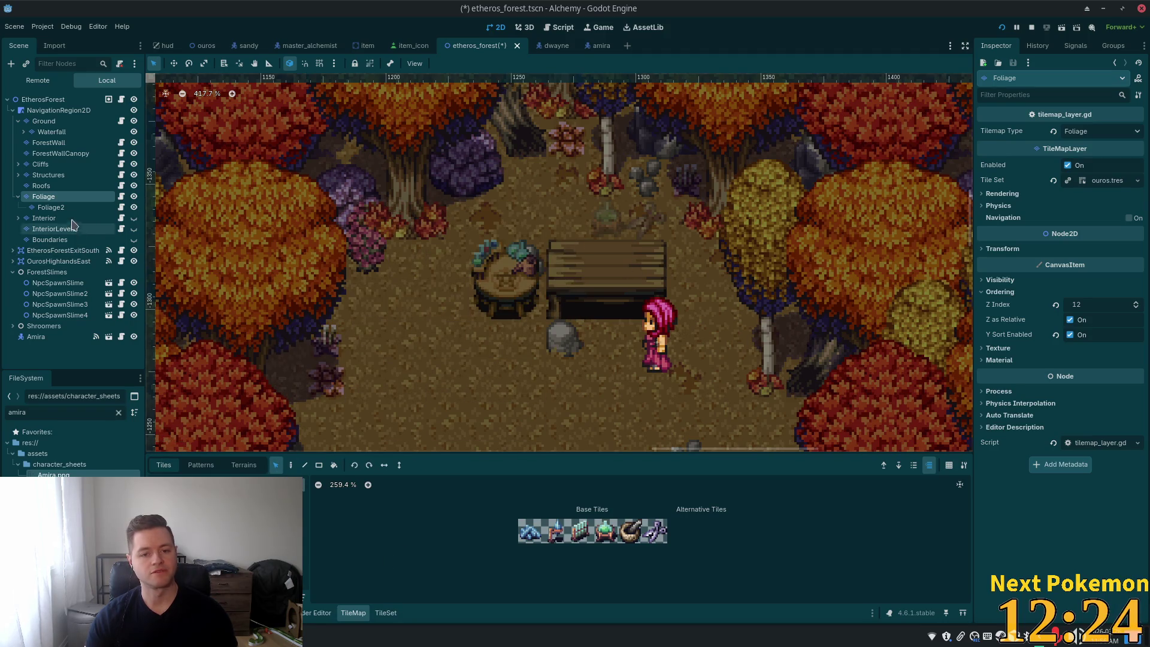
left_click(51, 207)
left_click(290, 465)
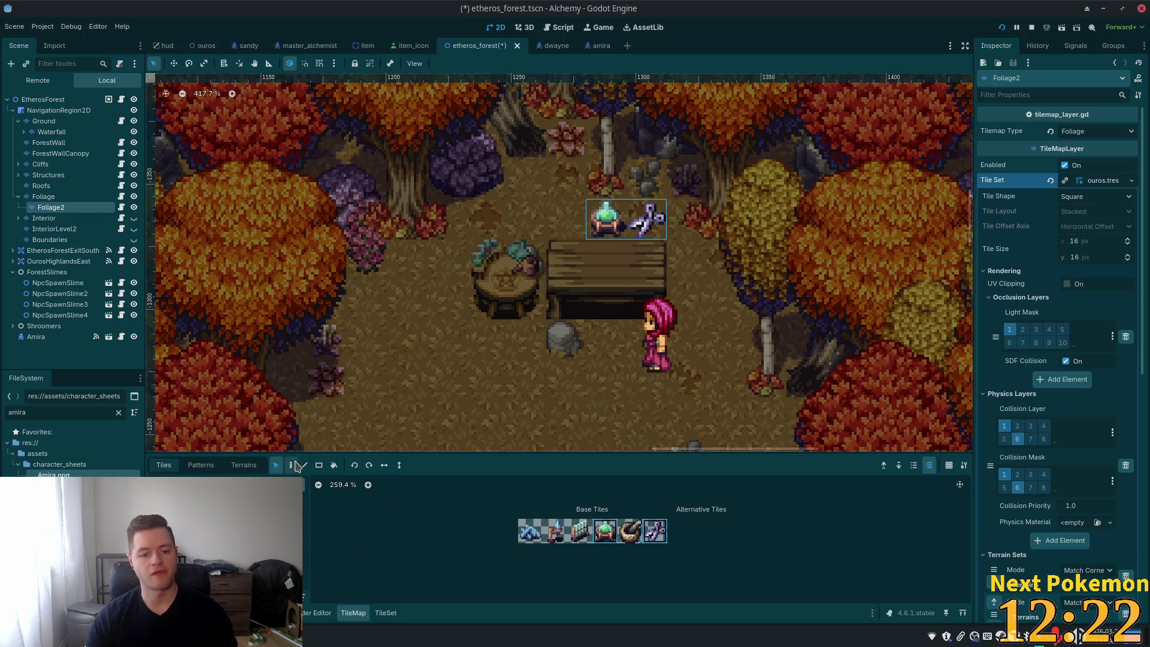
left_click(48, 175)
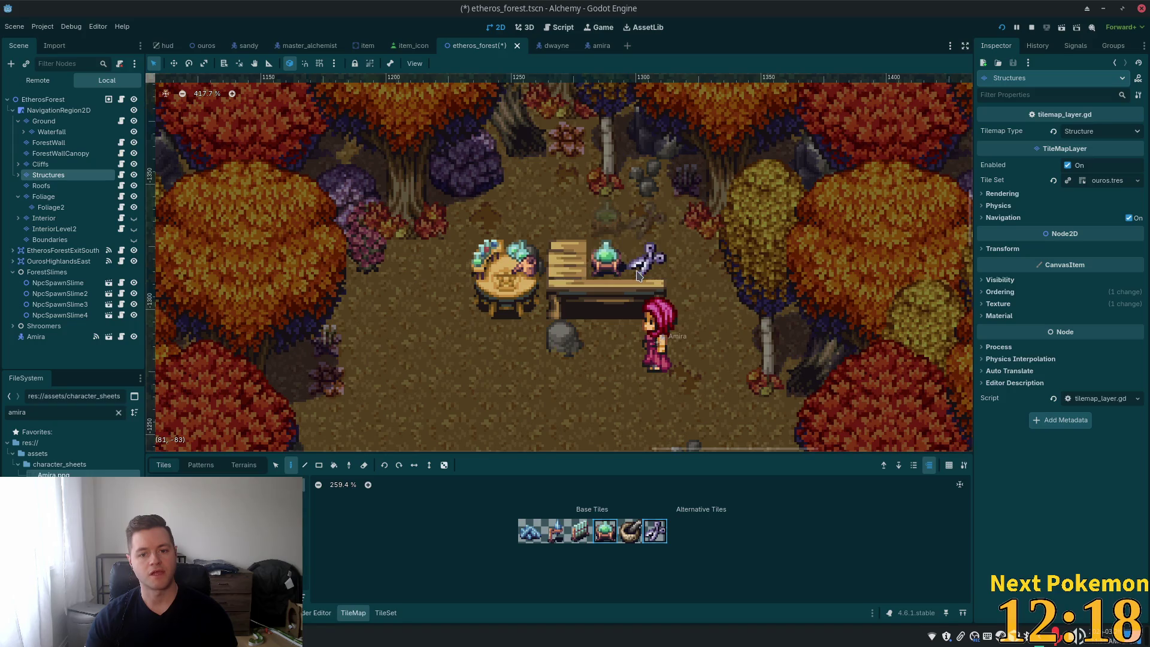
Step: Select StructureDecoration under Structures, then save and run the game with F5
left_click(19, 175)
left_click(69, 186)
key("F5")
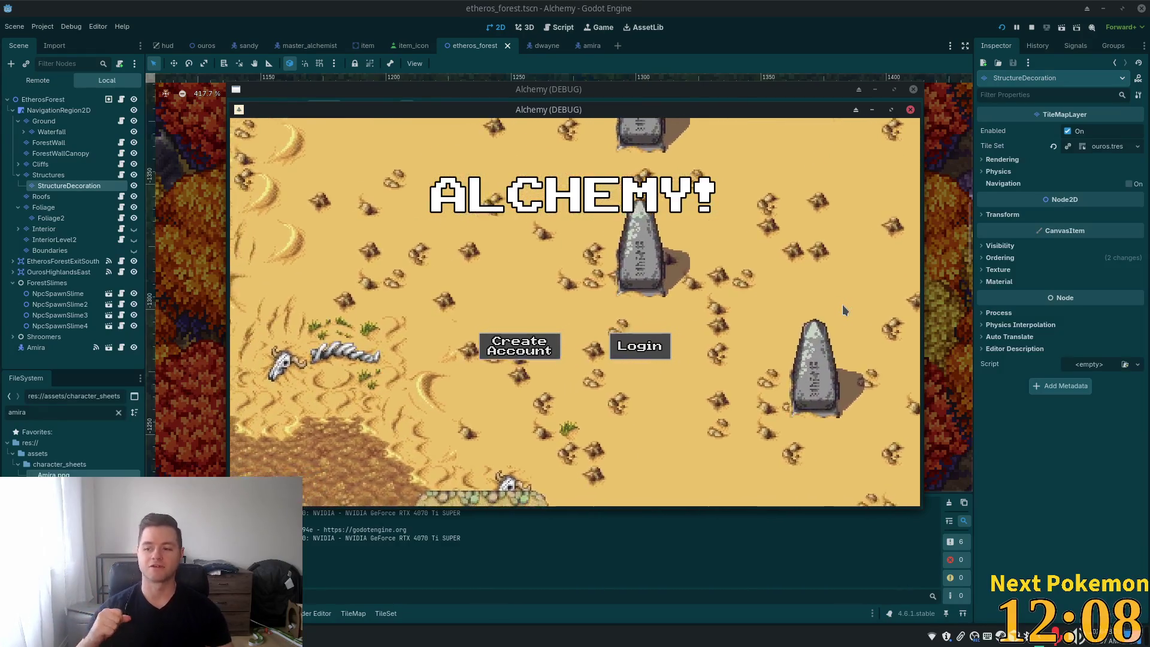
Step: Walk the player north, south, then east to stand beside the alchemy table, then select Foliage2
key("w")
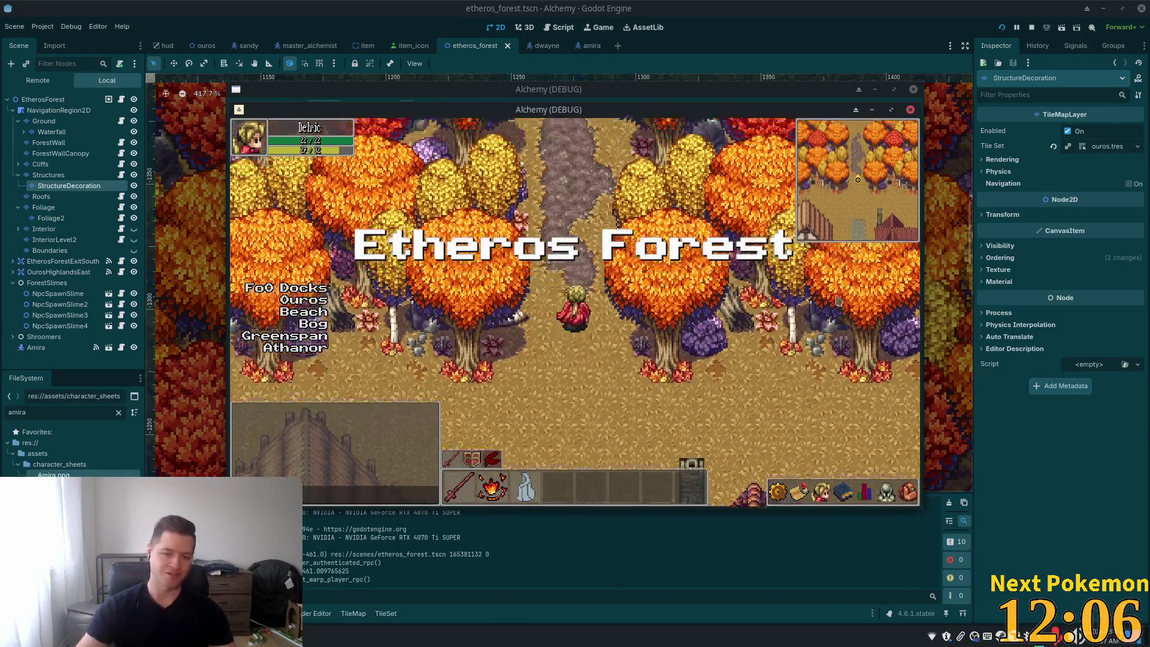
key("w")
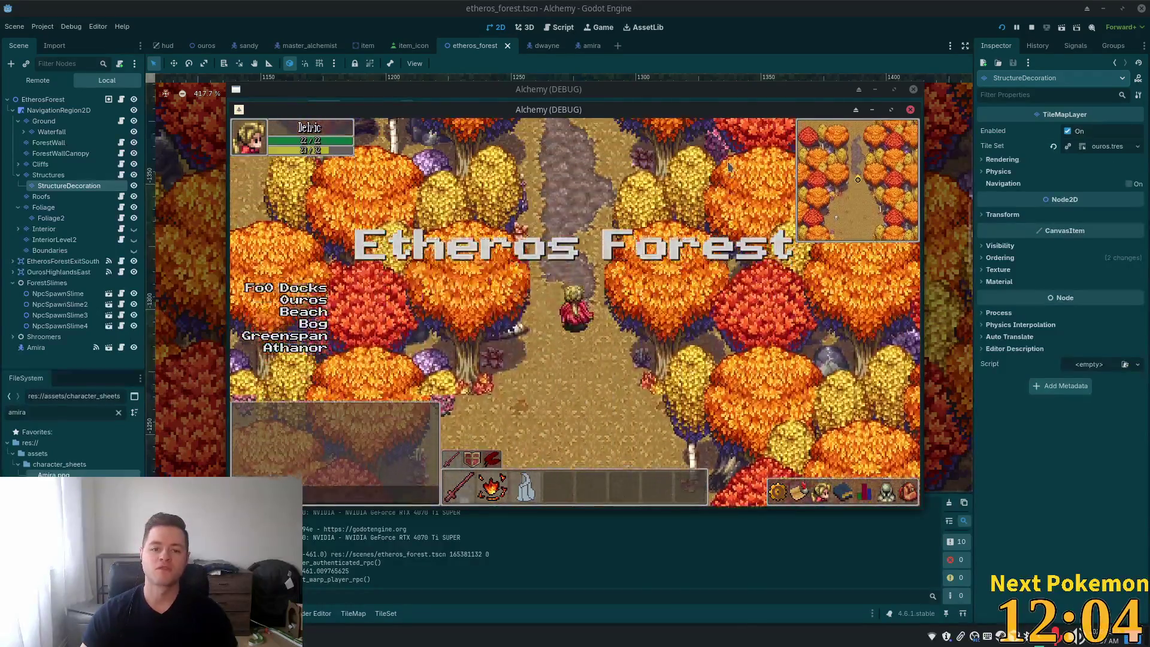
key("s")
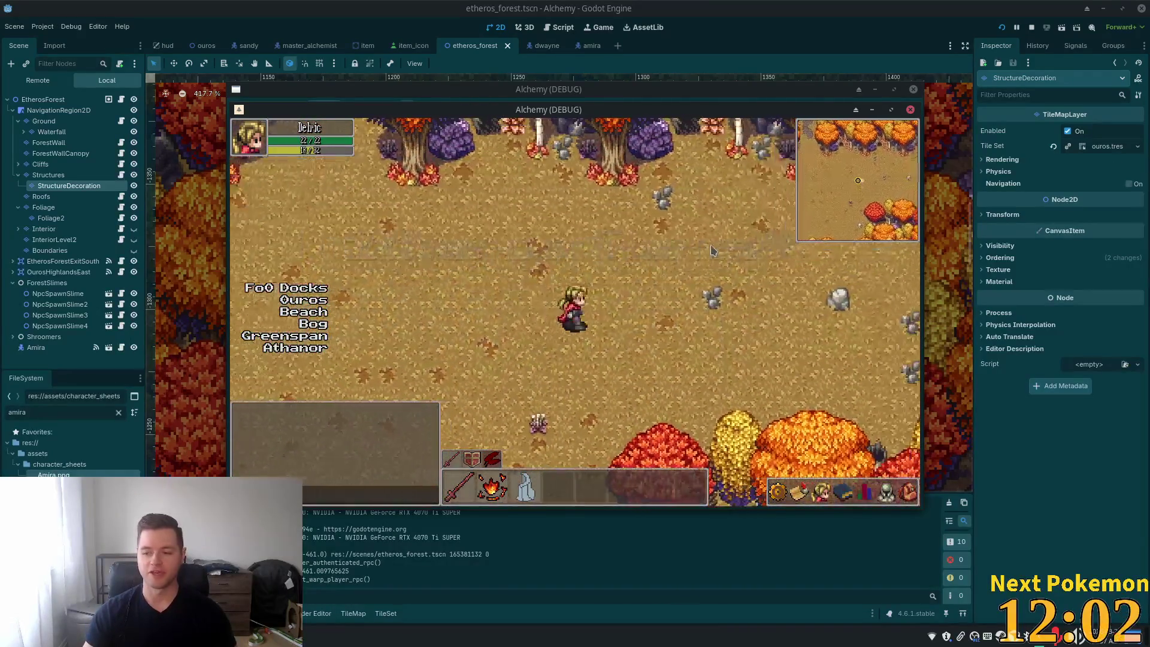
key("s")
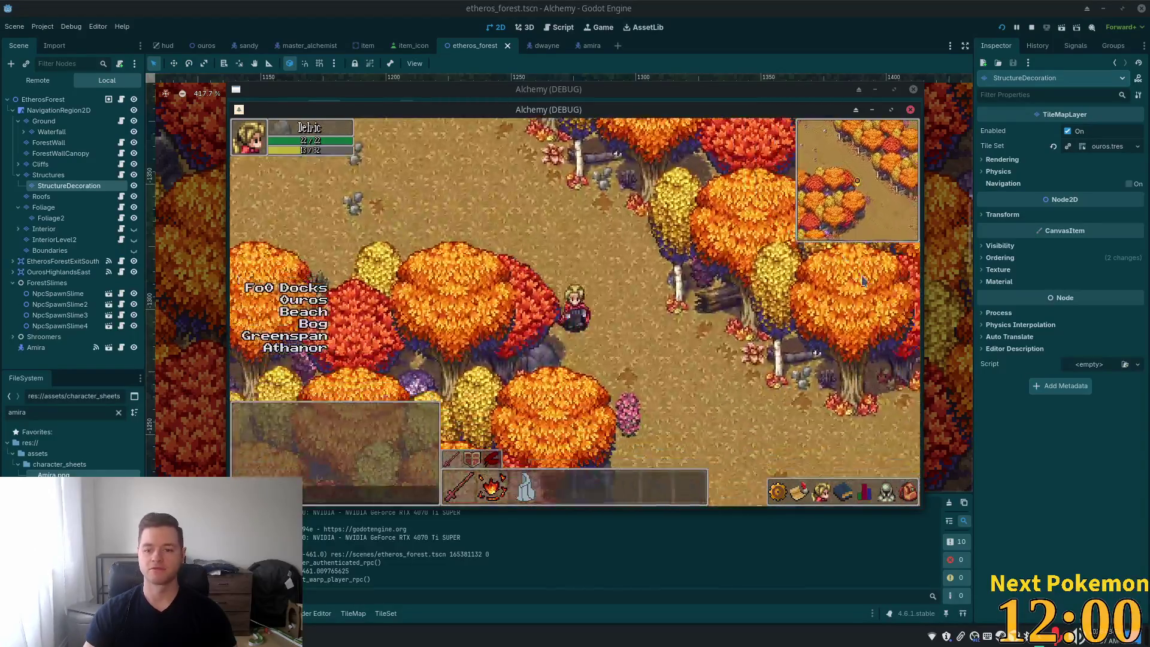
key("d")
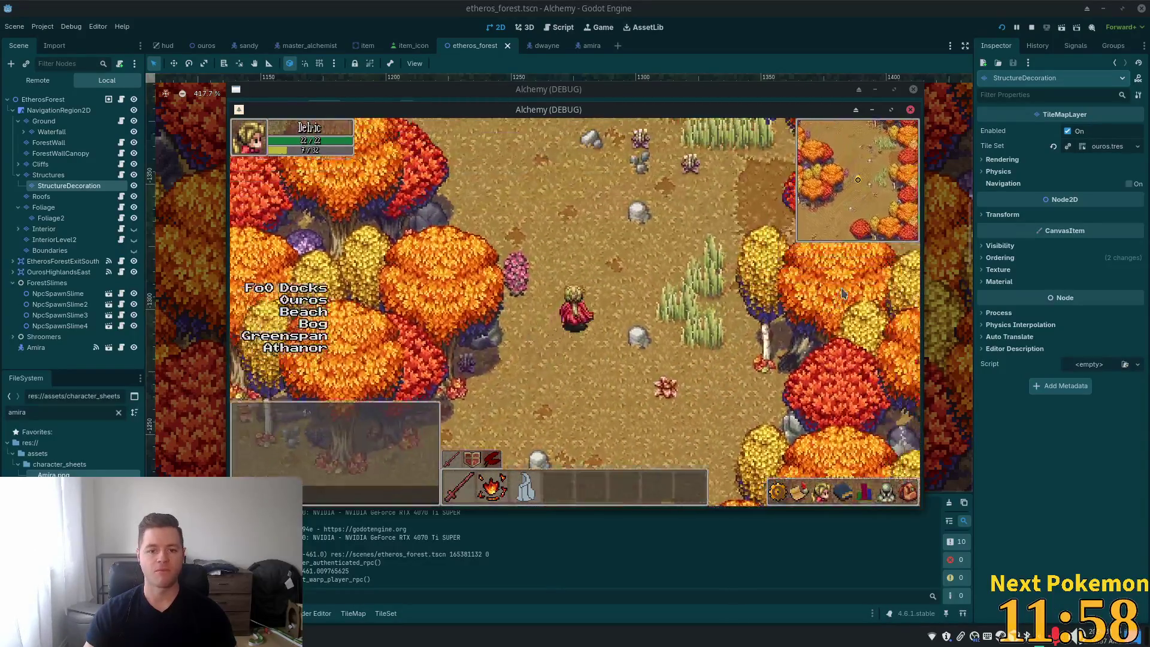
key("d")
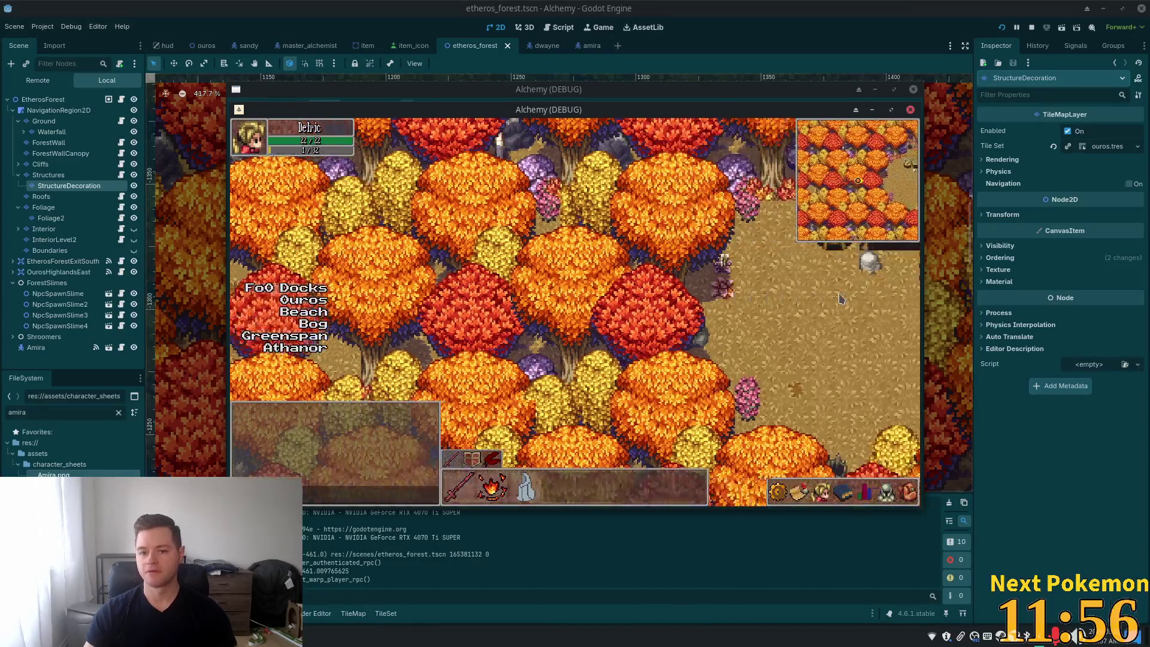
key("a")
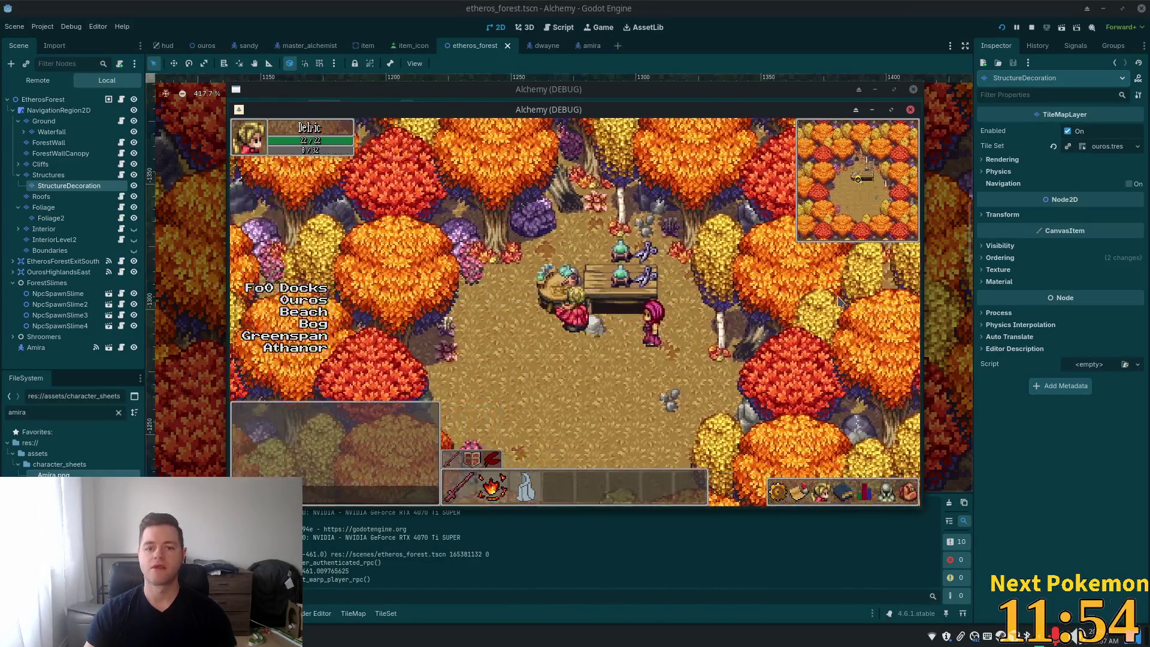
left_click(88, 219)
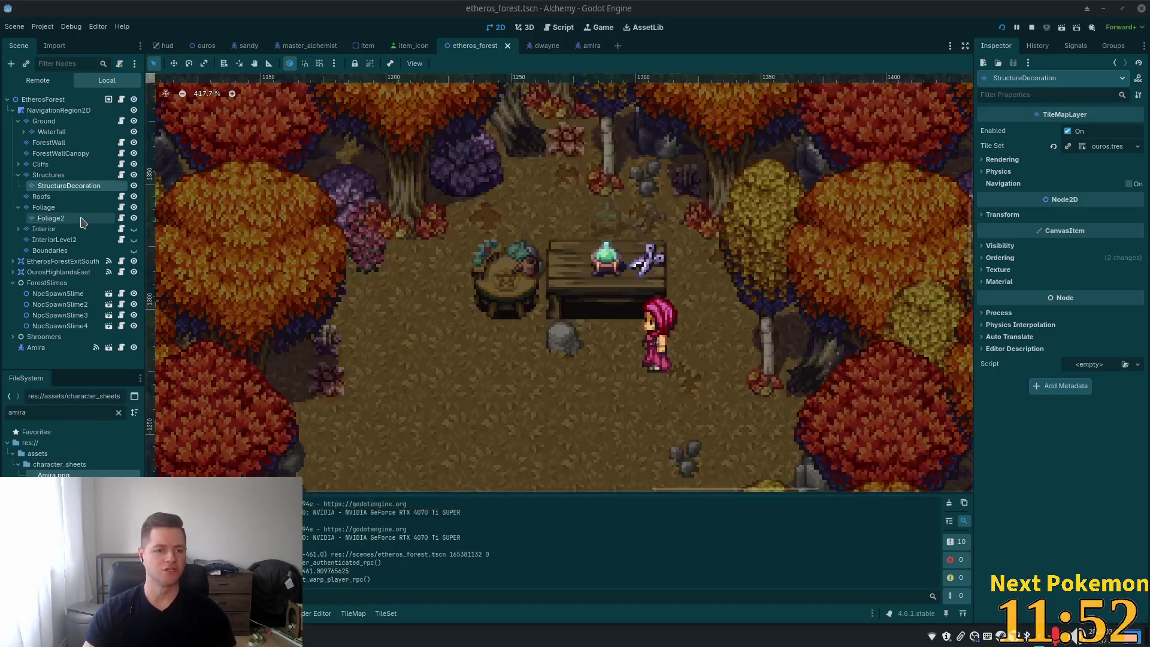
Step: Select the Foliage2 layer to show its alchemy table tiles and save etheros_forest.tscn
left_click(611, 217)
key("ctrl+s")
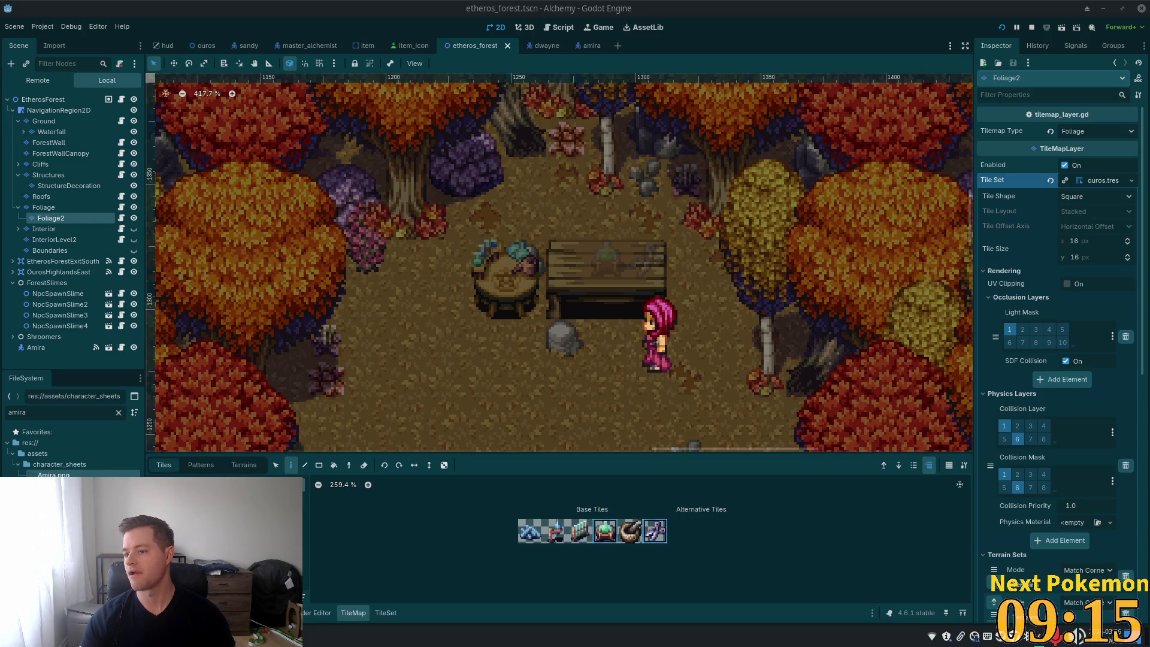
Step: Zoom out, walk the player up to the alchemy table, and pace left and right along it
scroll(629, 401, "down", 6)
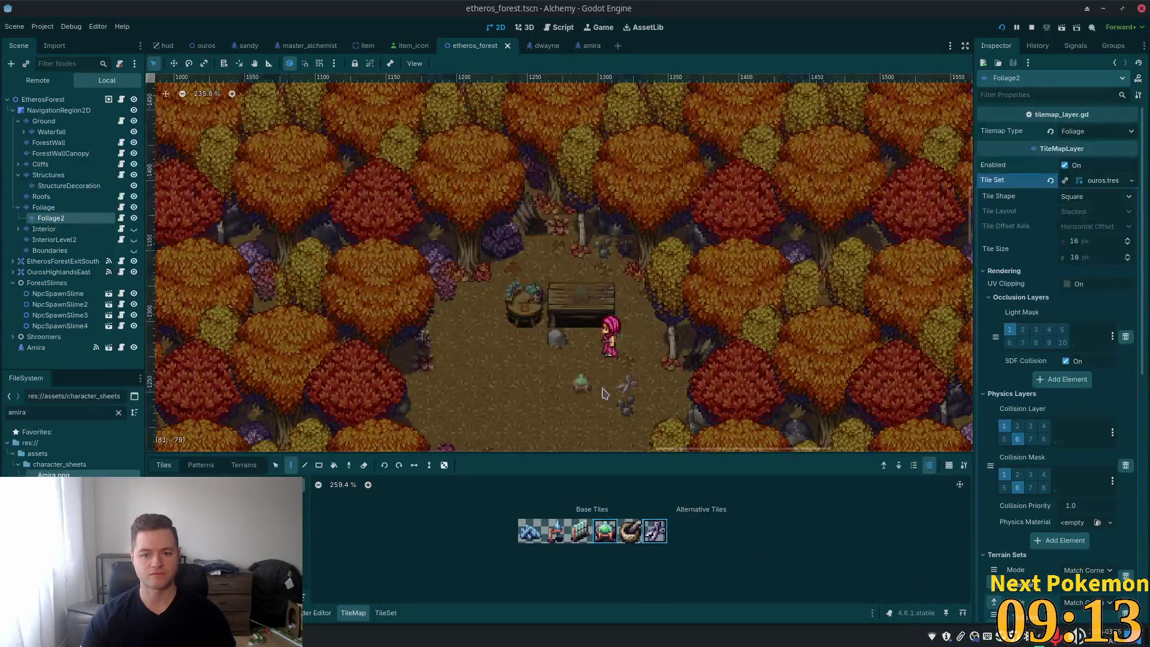
scroll(604, 393, "down", 2)
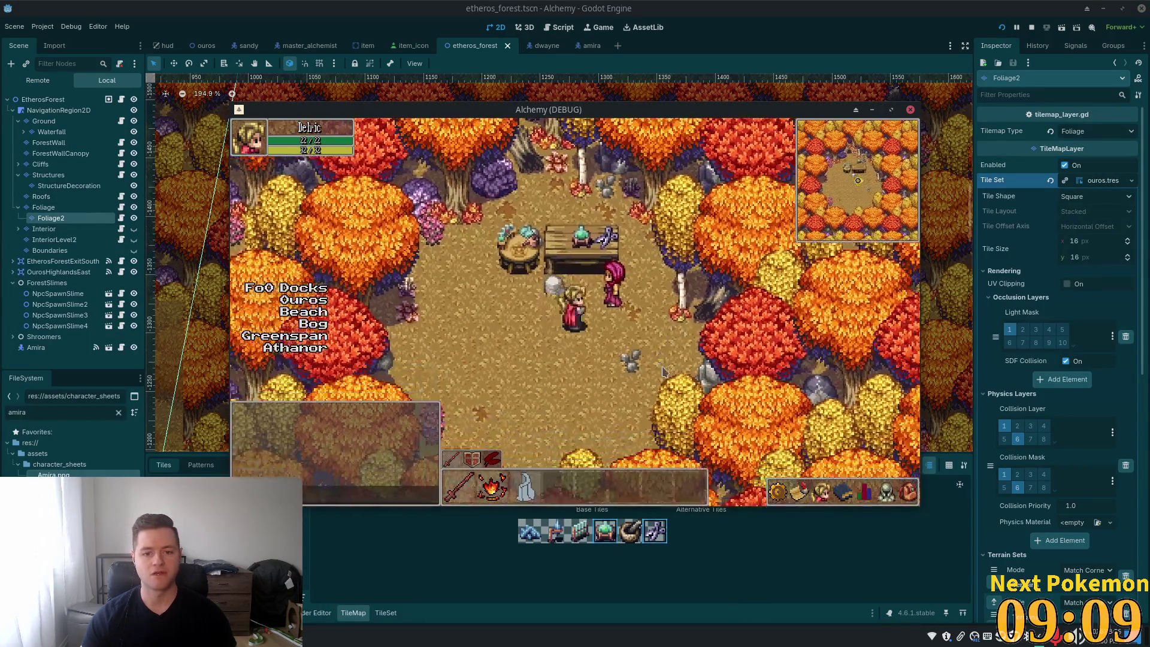
key("Up")
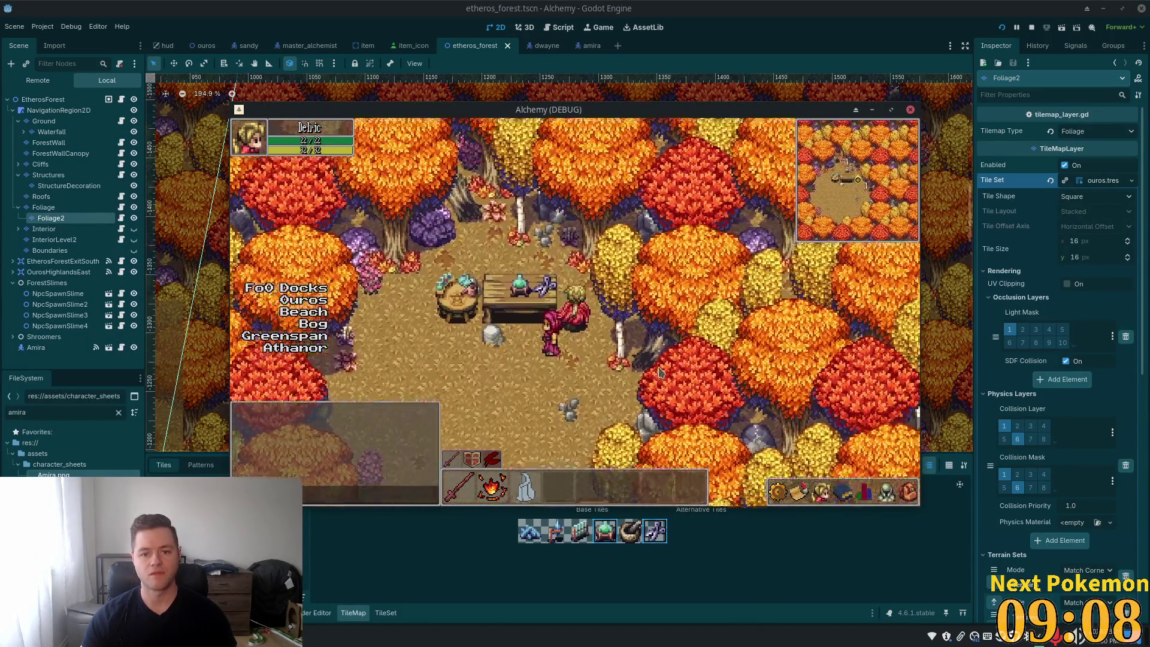
key("Up")
key("Left")
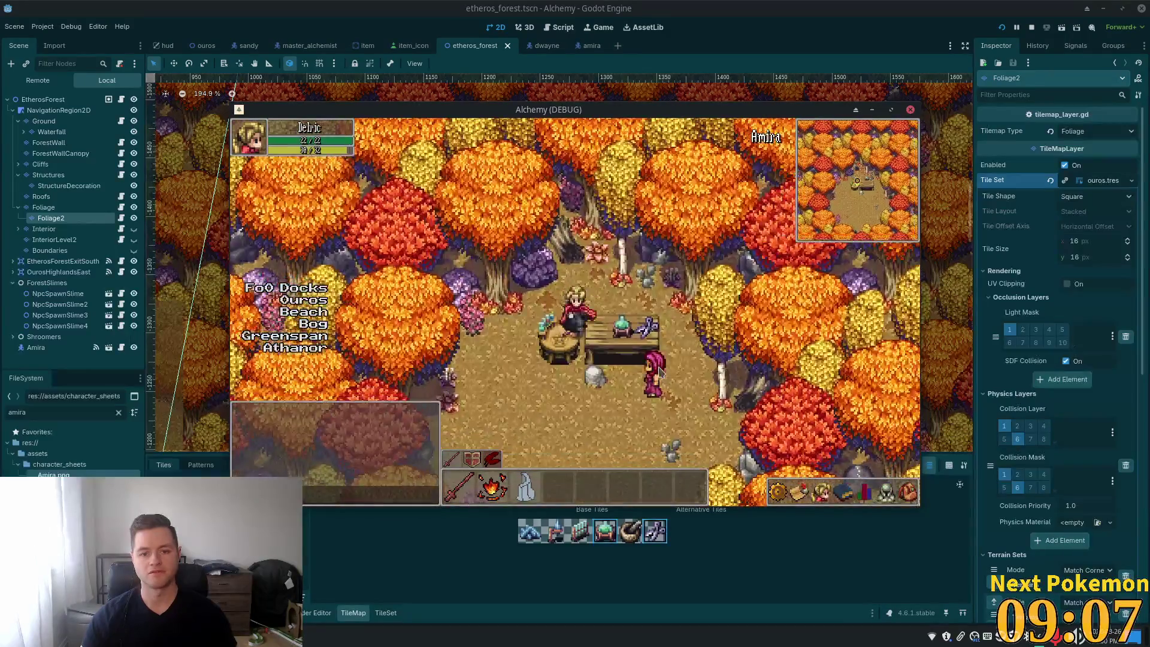
key("Up")
key("Right")
key("Left")
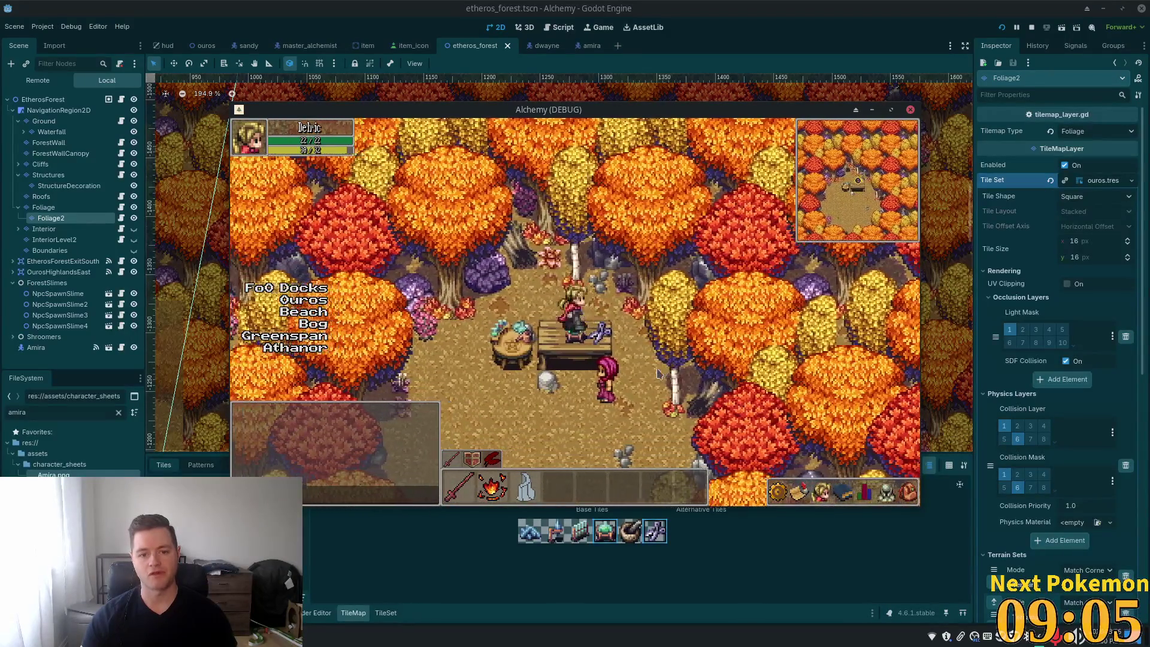
key("Right")
key("Left")
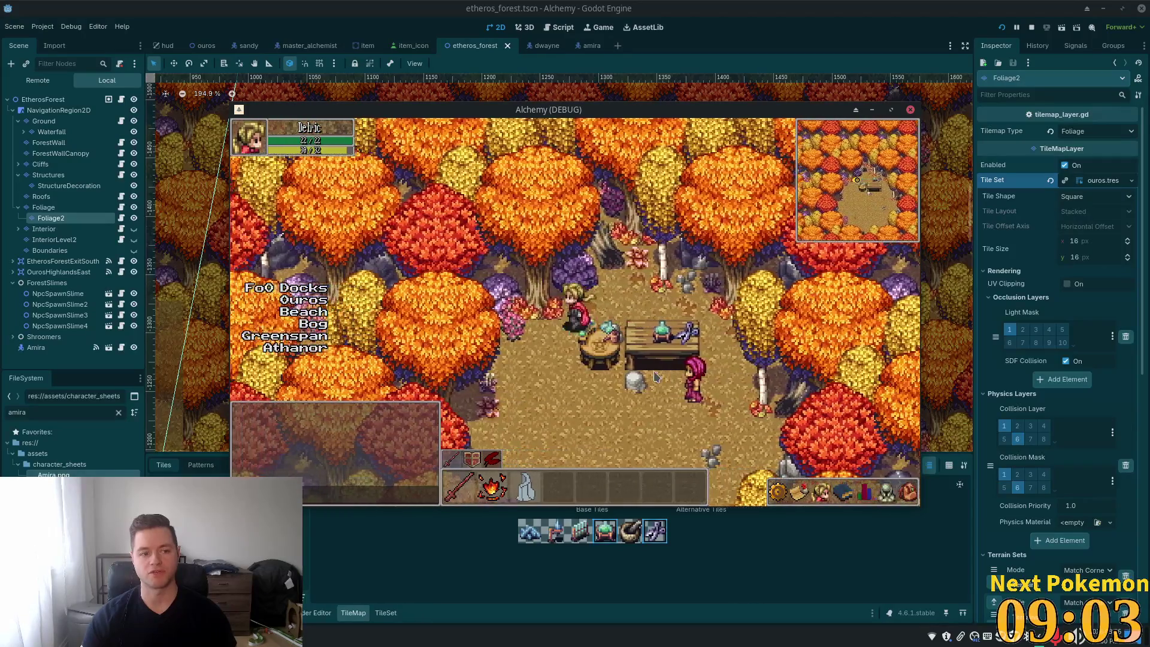
key("Right")
Step: Walk behind, below and around the table to check the potion, then stop the game with F8
key("Left")
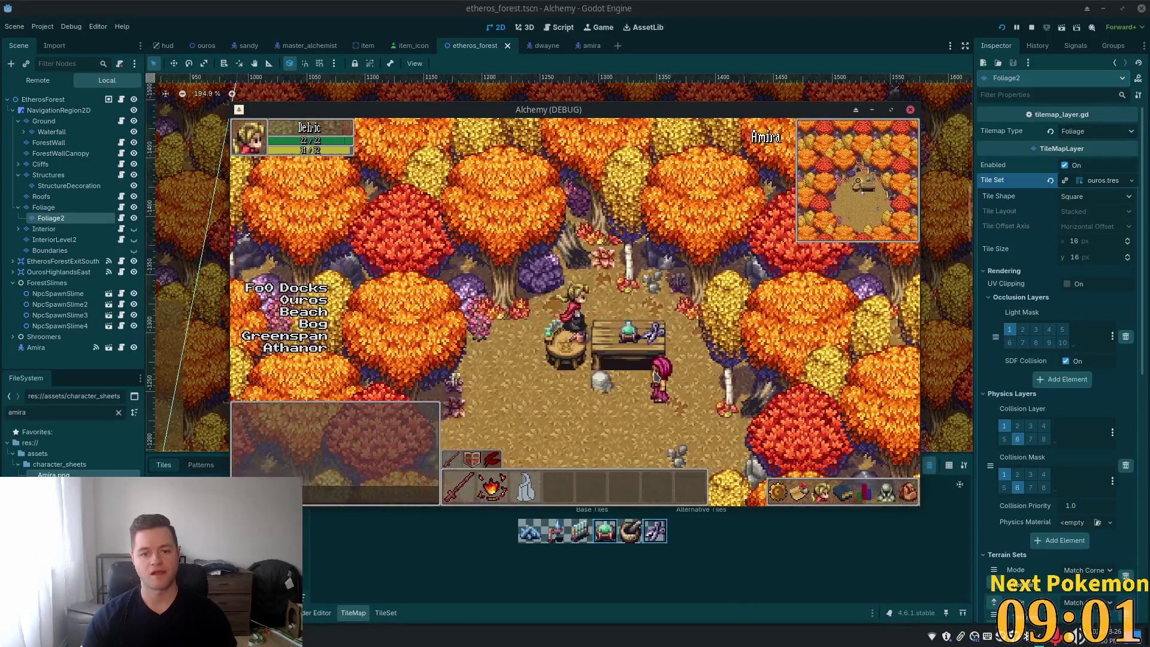
key("Right")
key("Left")
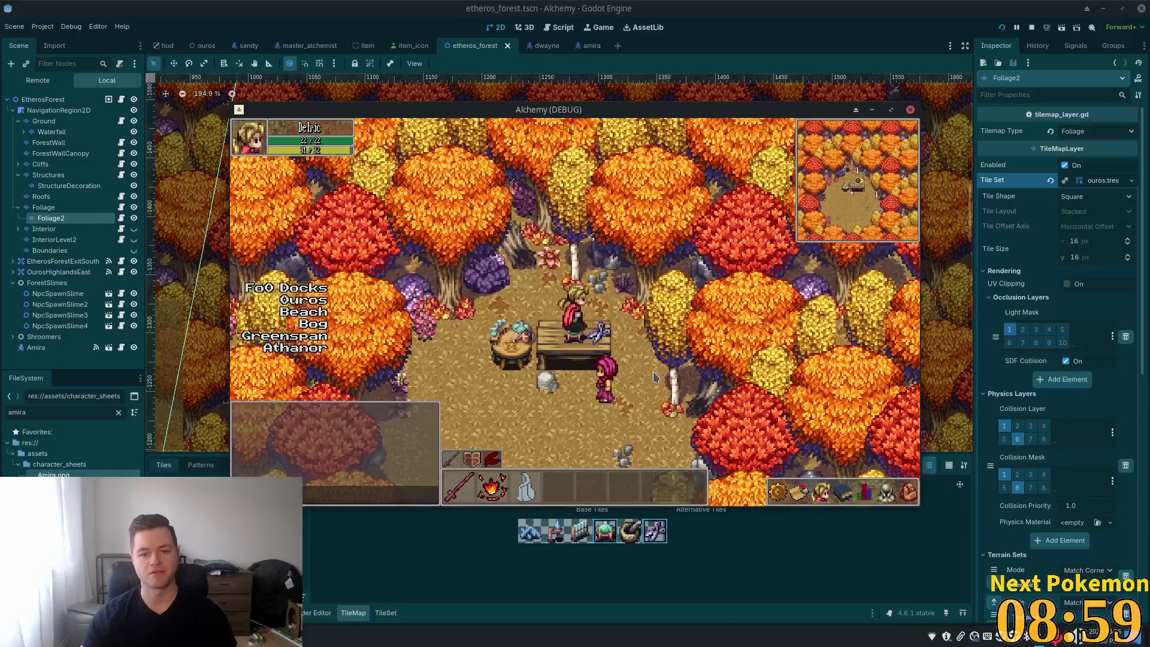
key("Left")
key("Left")
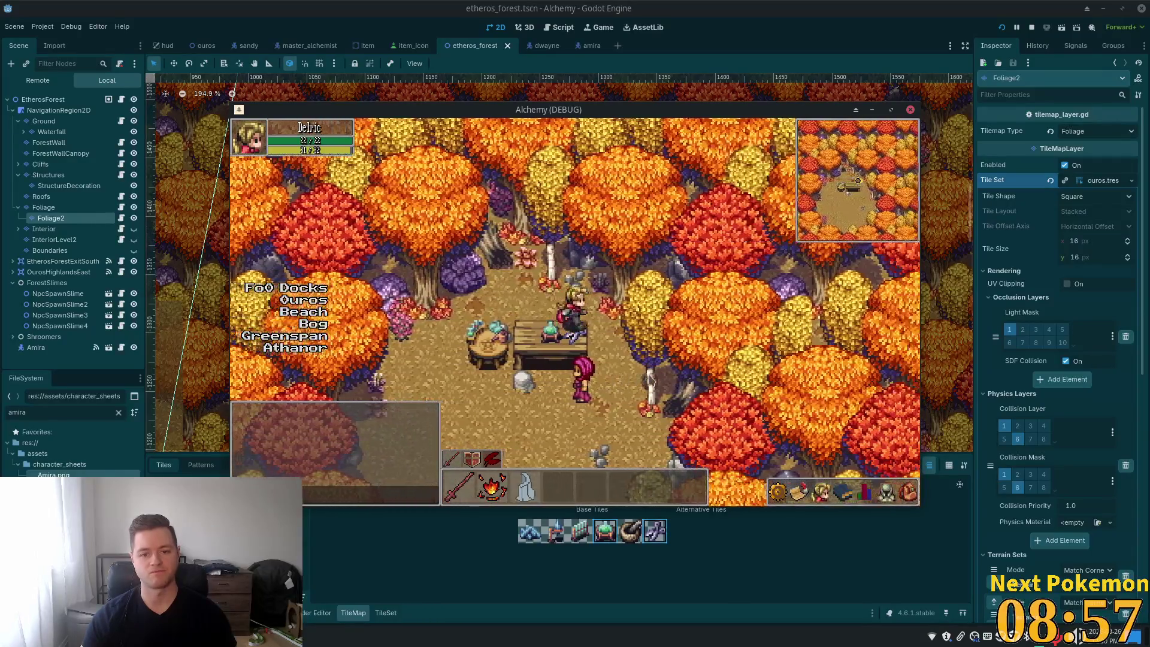
key("Left")
key("Down")
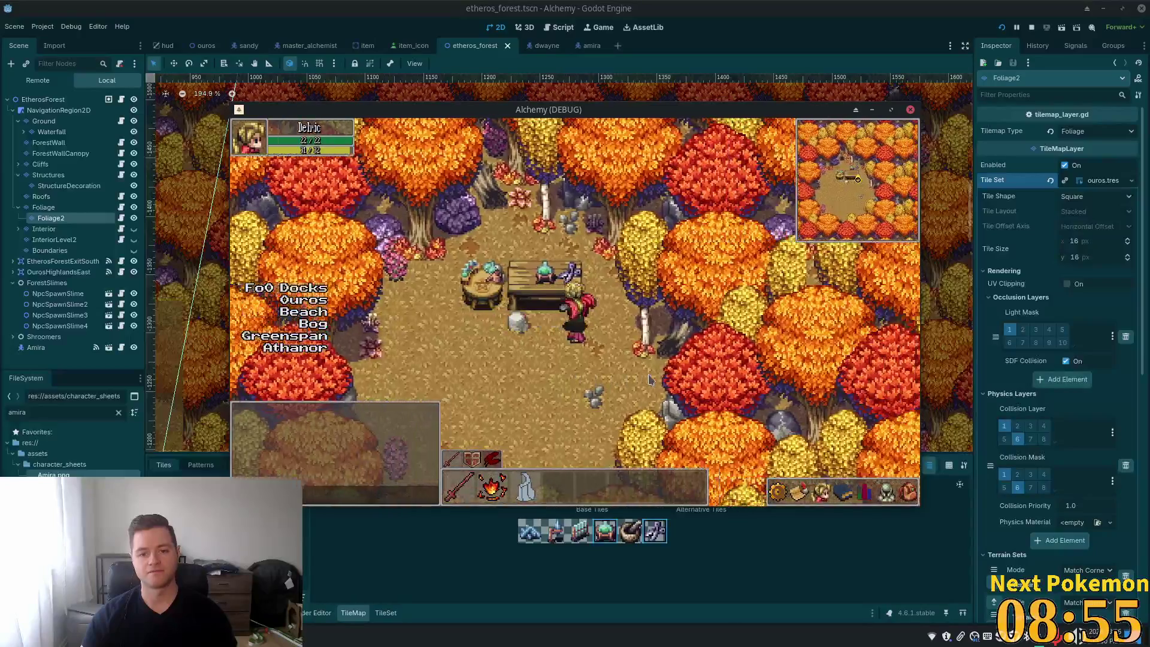
key("Up")
key("Left")
key("Up")
key("Right")
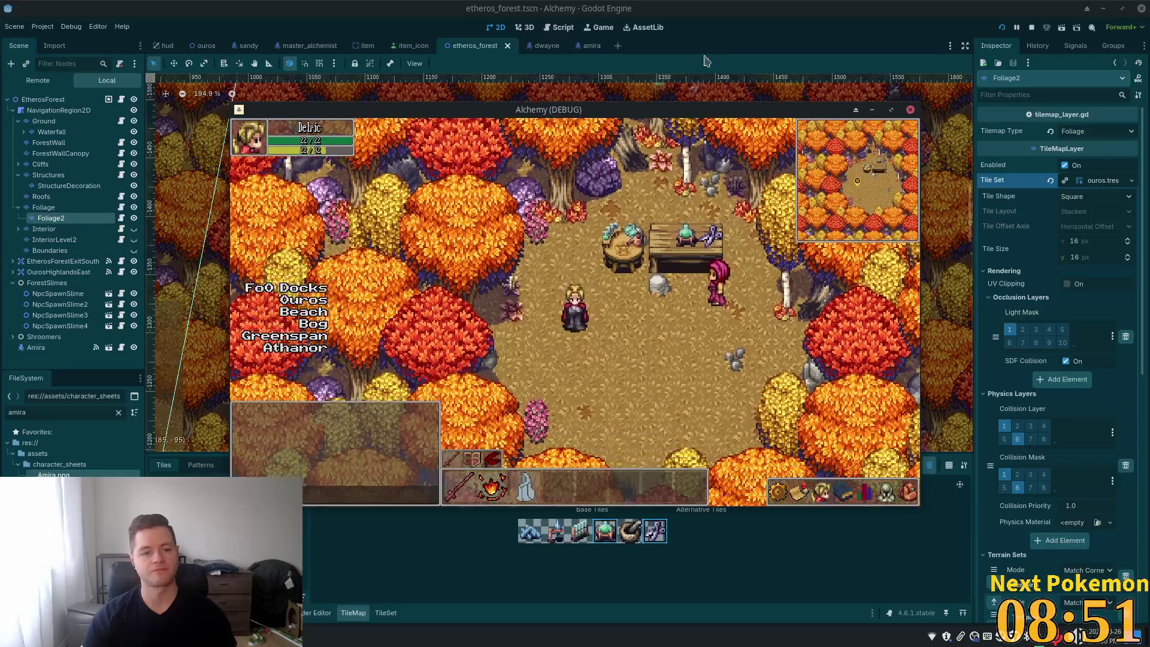
key("F8")
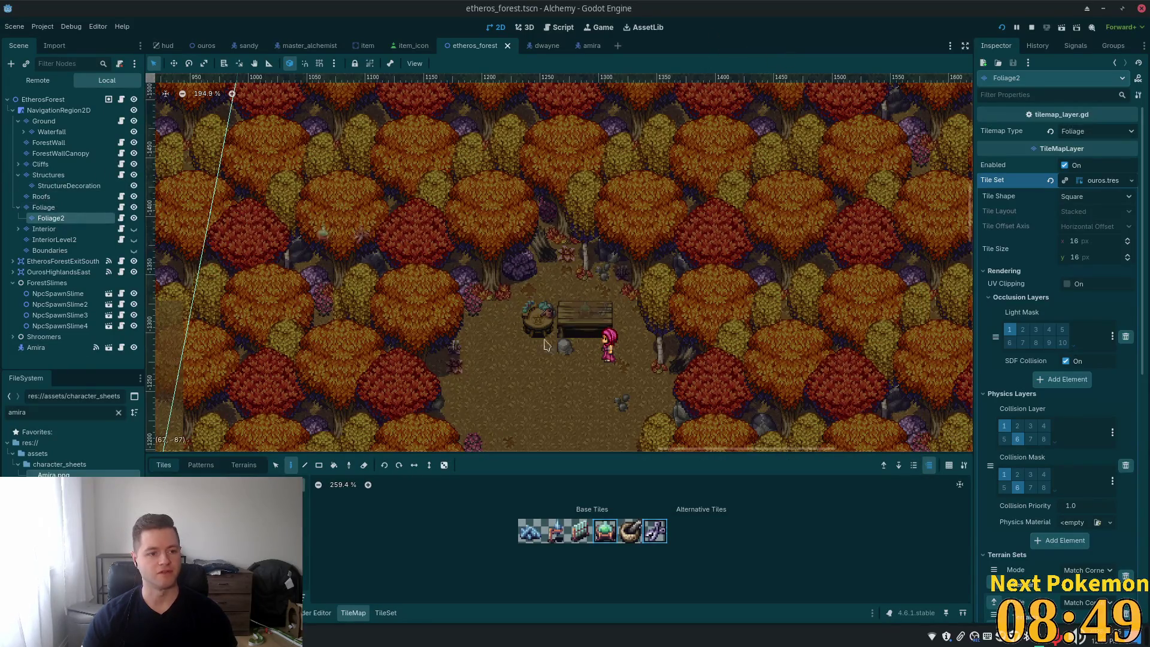
Step: Fold the Structures, Foliage and Ground groups and select NavigationRegion2D as the parent
left_click(18, 175)
left_click(18, 197)
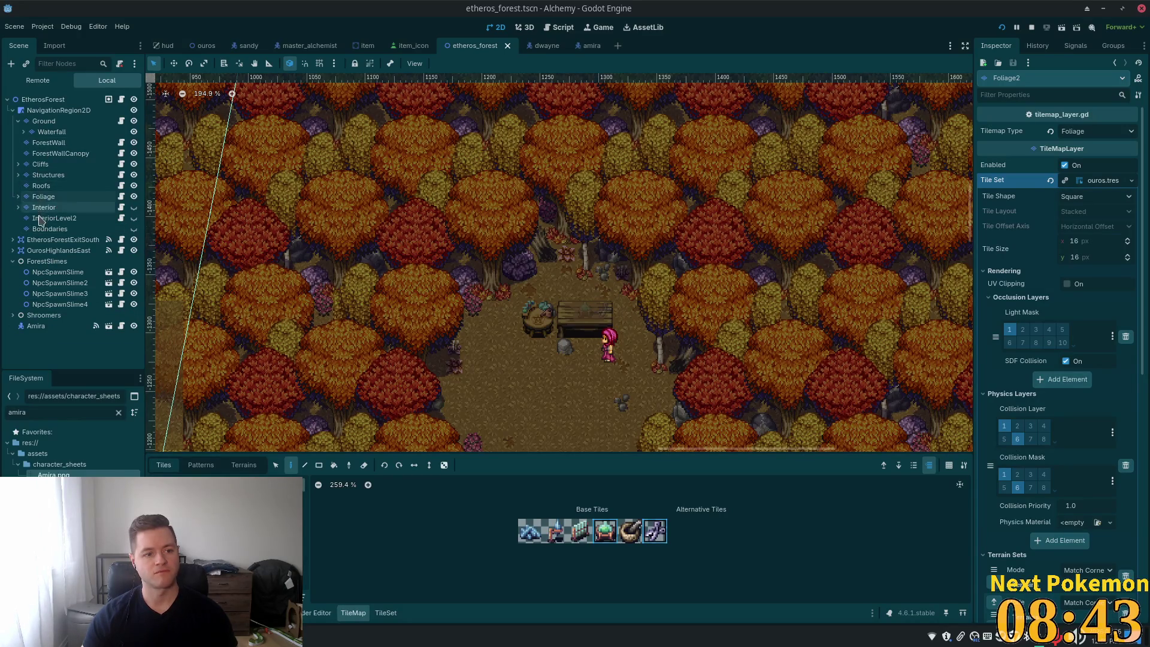
left_click(18, 121)
left_click(44, 121)
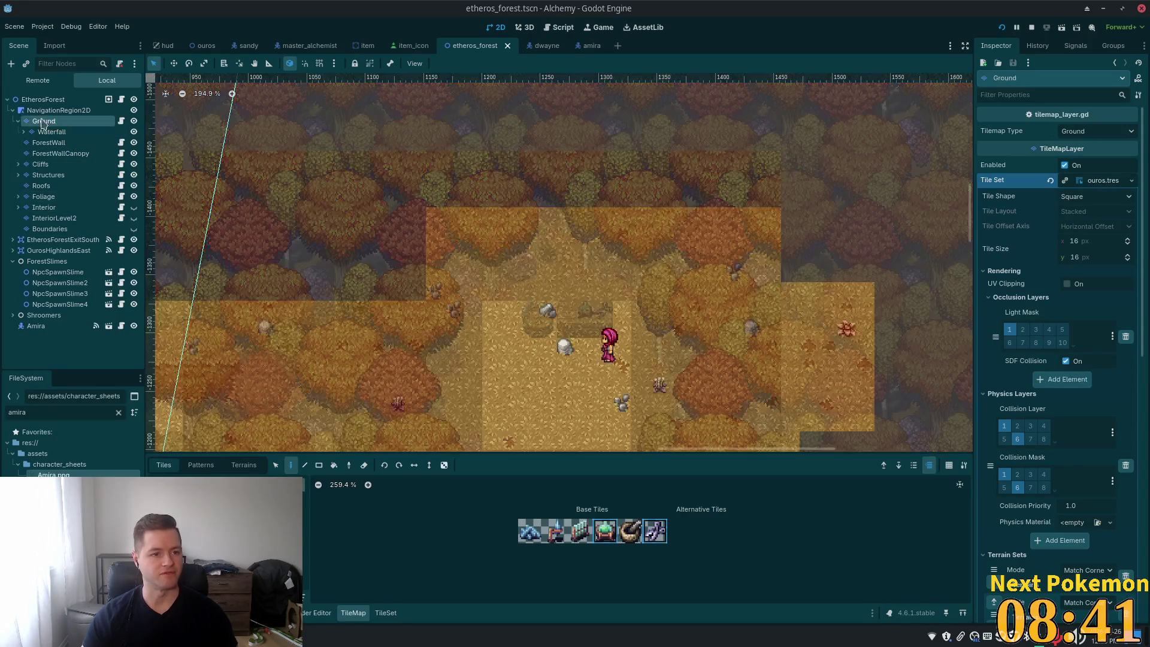
left_click(58, 110)
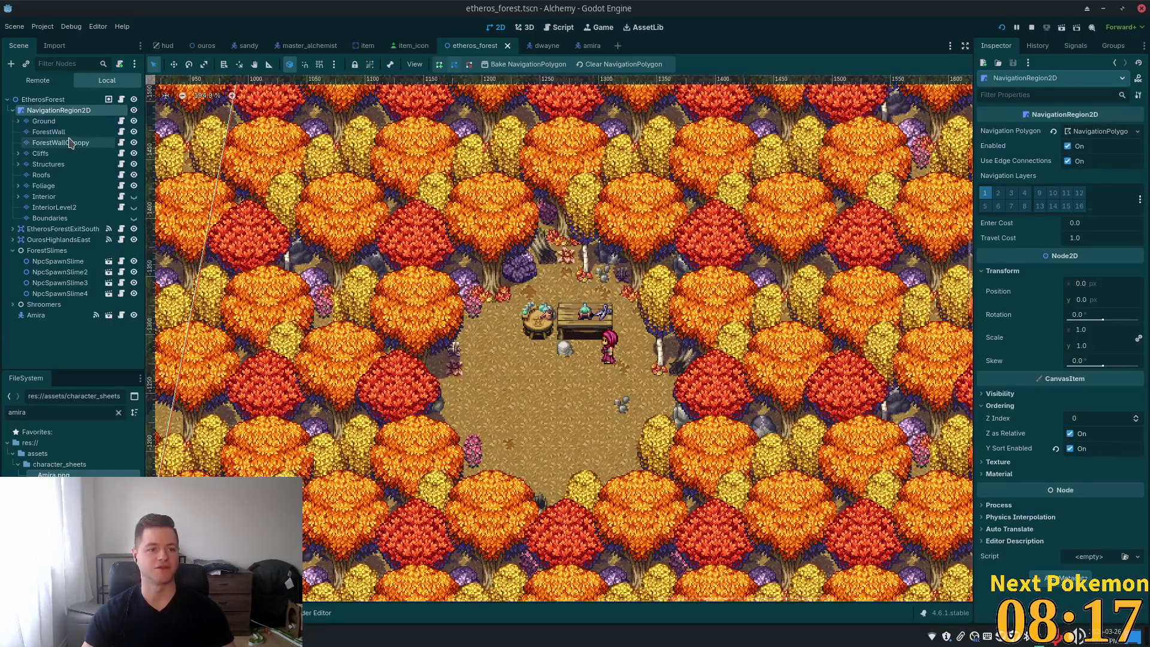
left_click(40, 153)
left_click(32, 110)
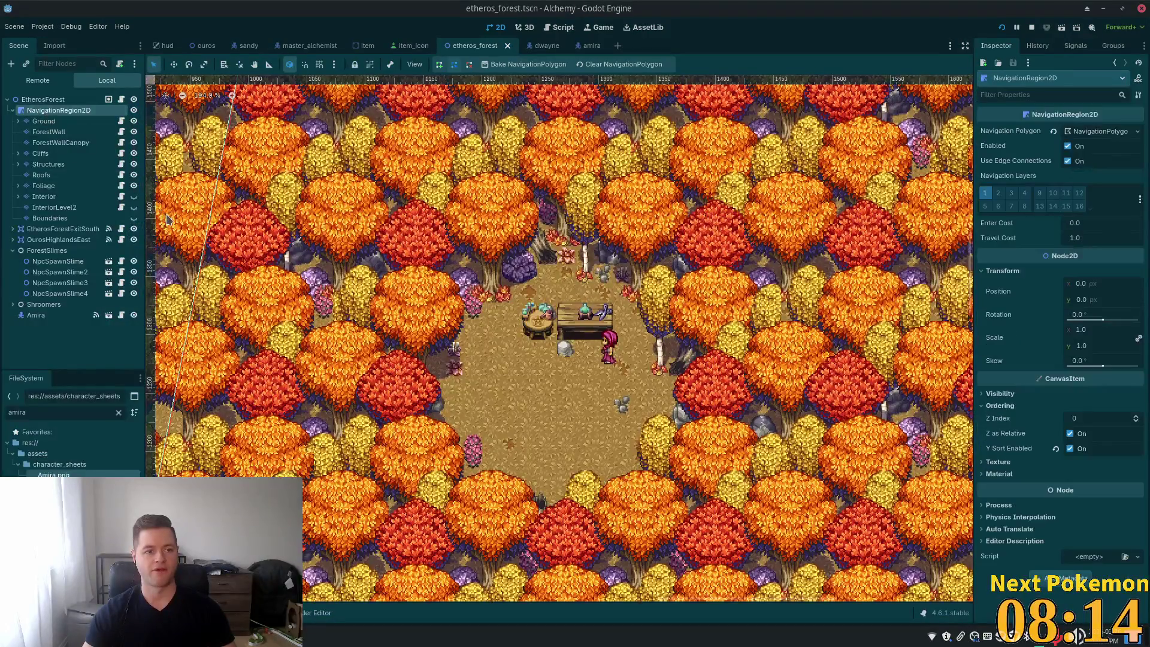
Step: Add a TileMapLayer child to NavigationRegion2D
key("ctrl+a")
type("tilema")
key("Down")
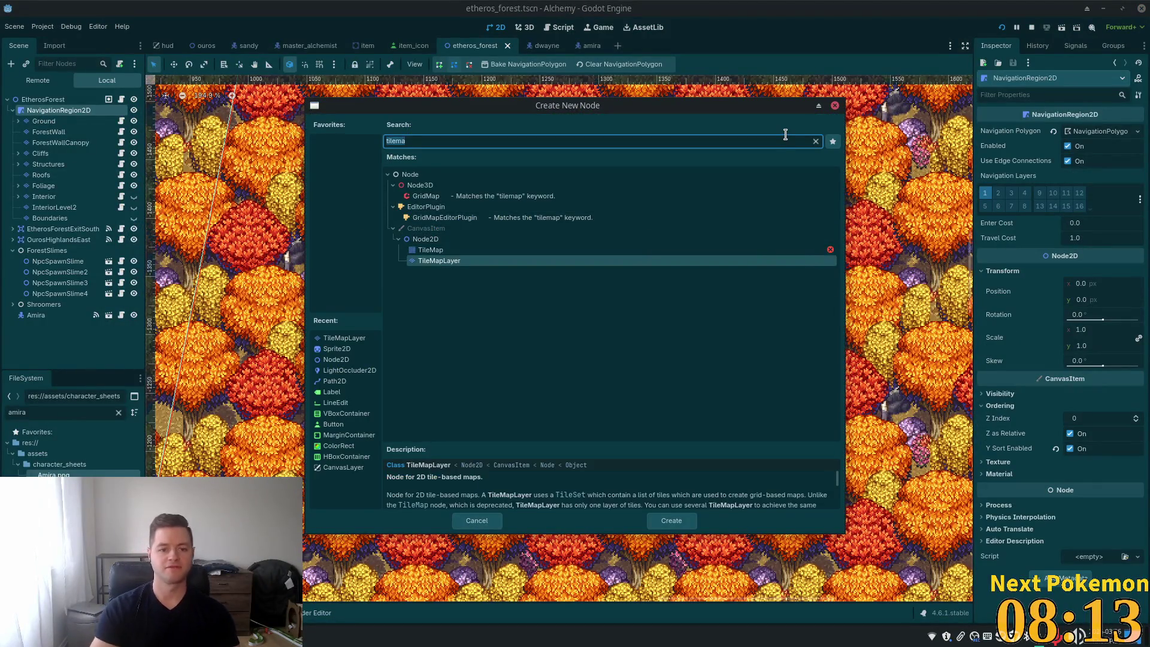
key("Return")
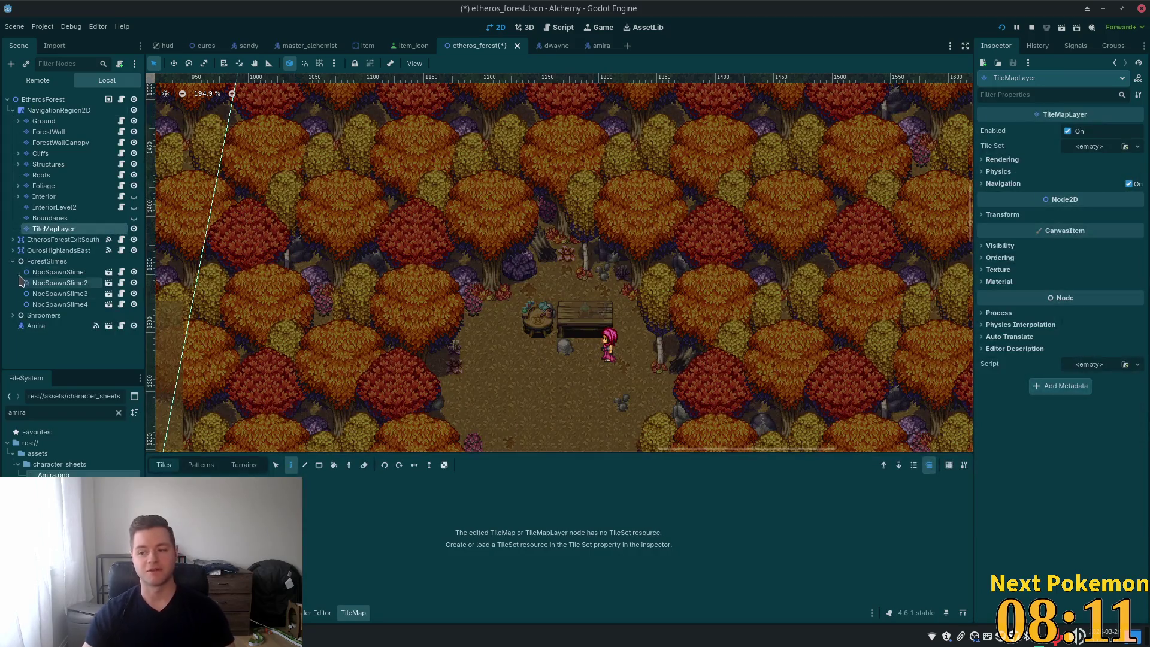
Step: Rename it OutdoorDecoration, duplicate it, and nest OutdoorDecoration2 inside it
key("F2")
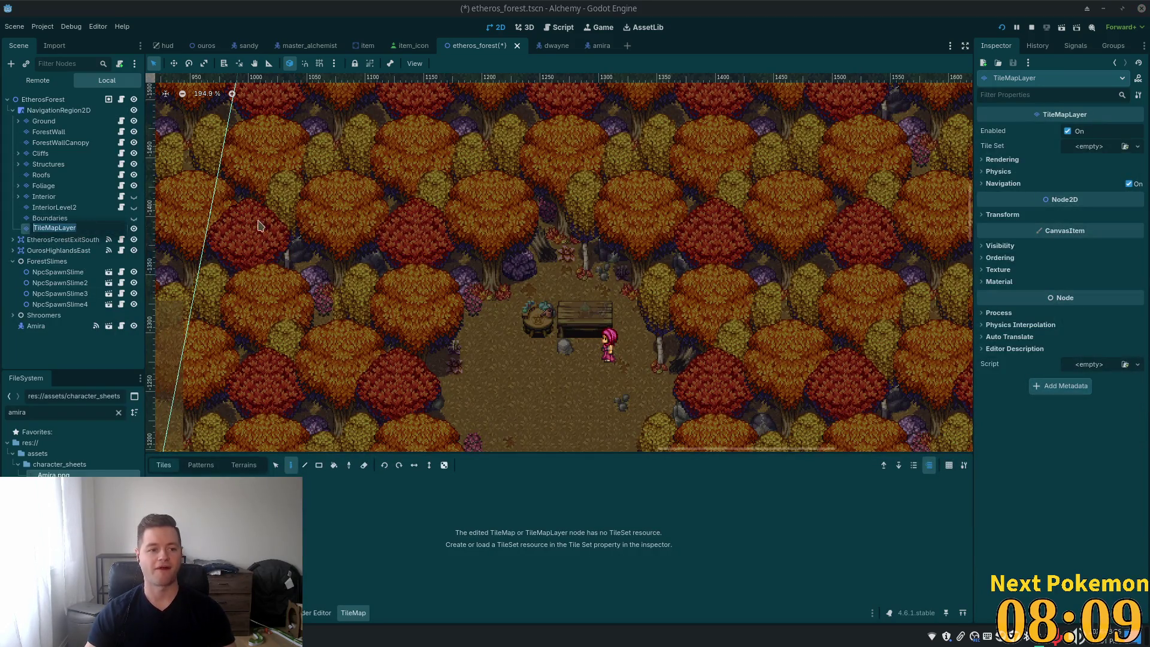
key("BackSpace")
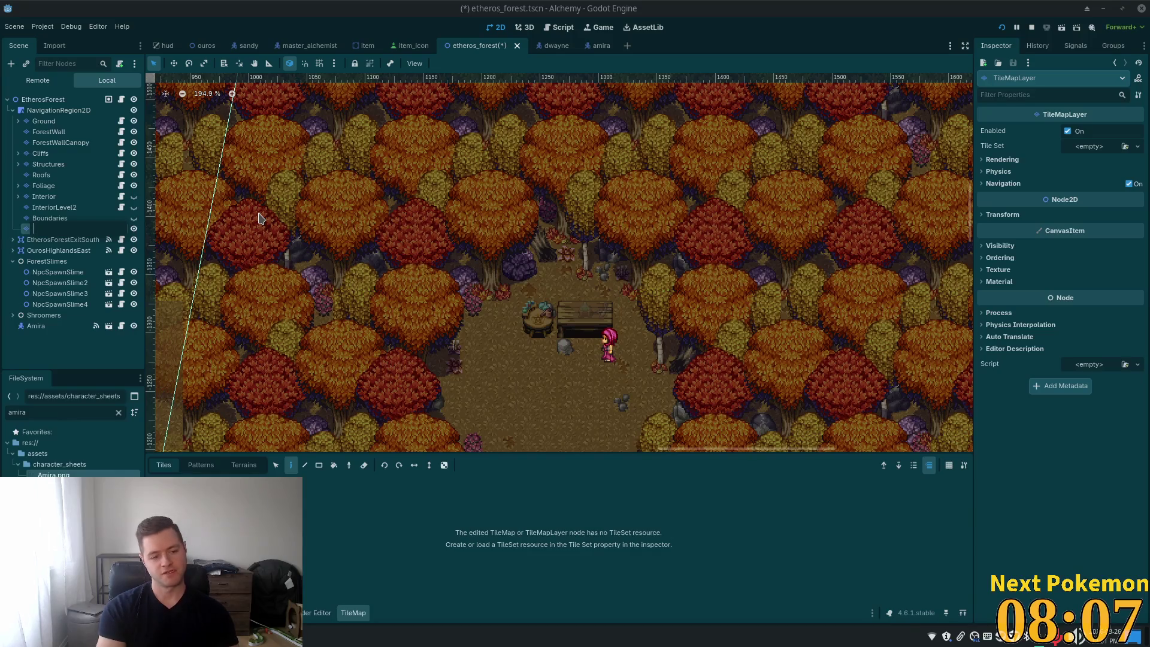
type("Out")
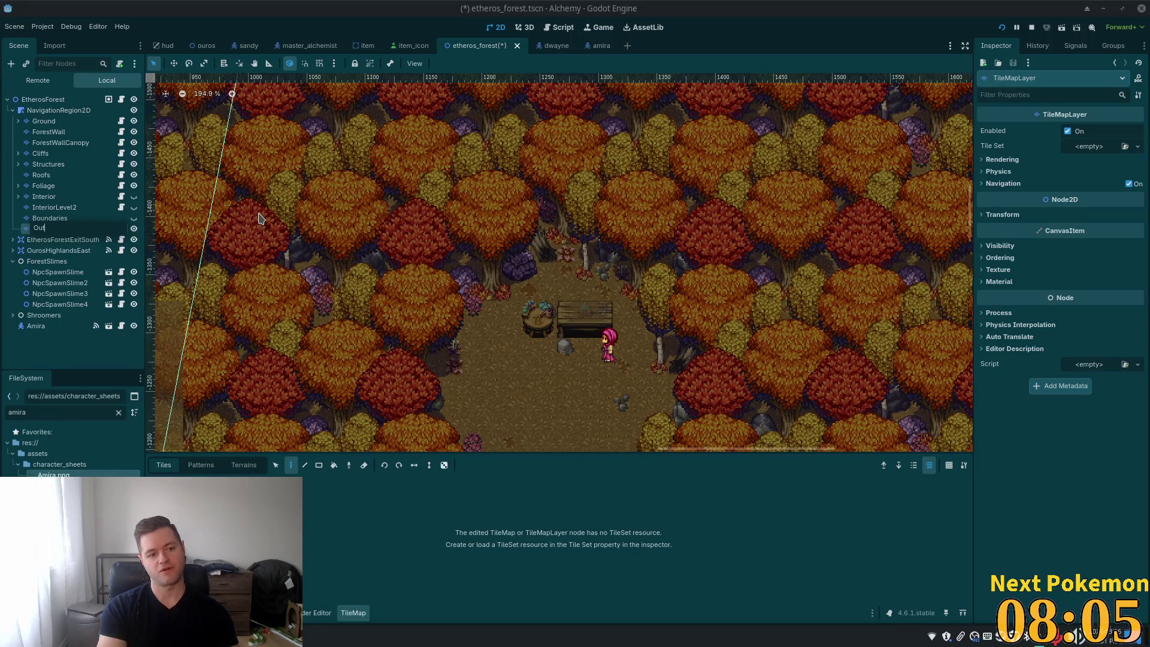
type("door")
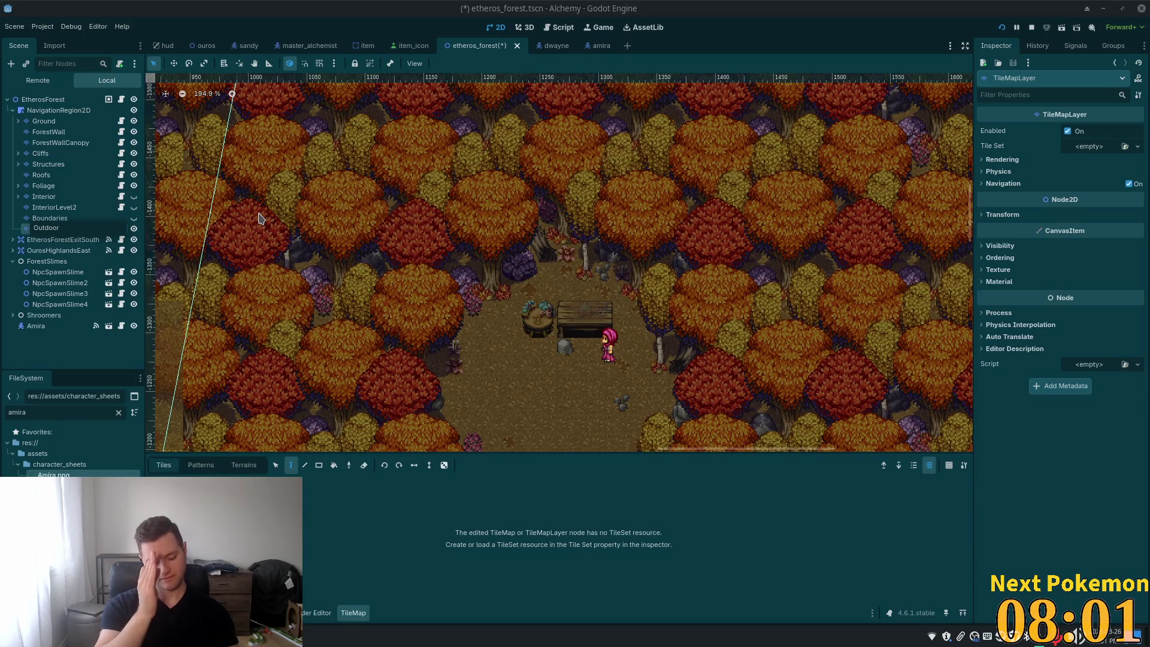
type("Decora")
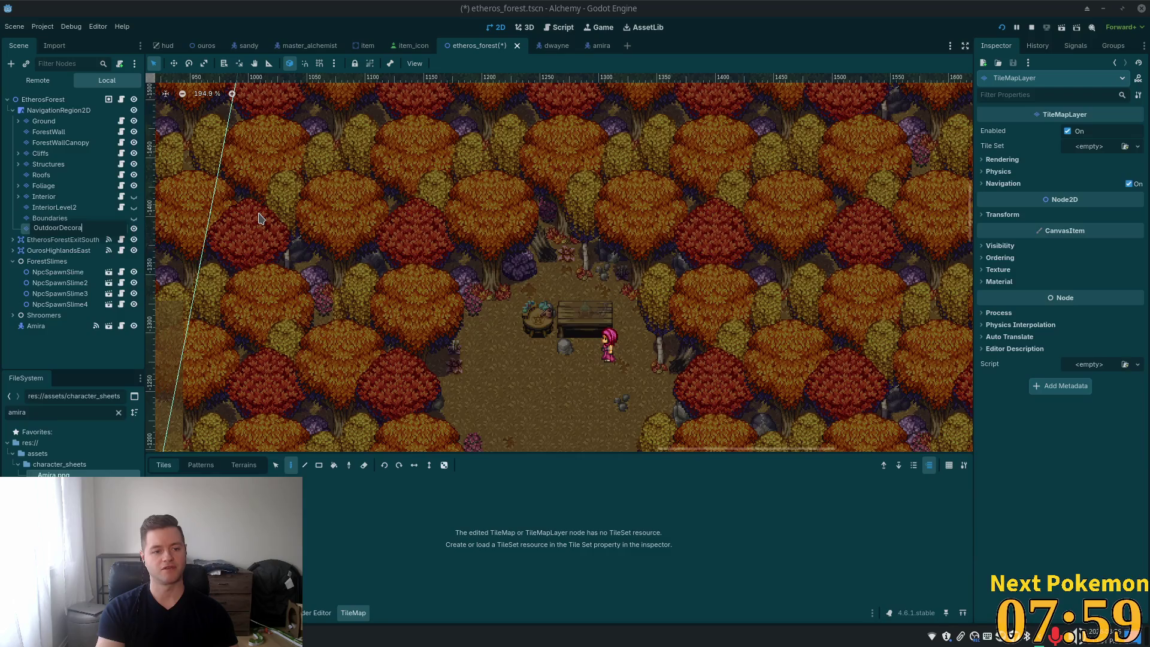
type("tion")
key("Return")
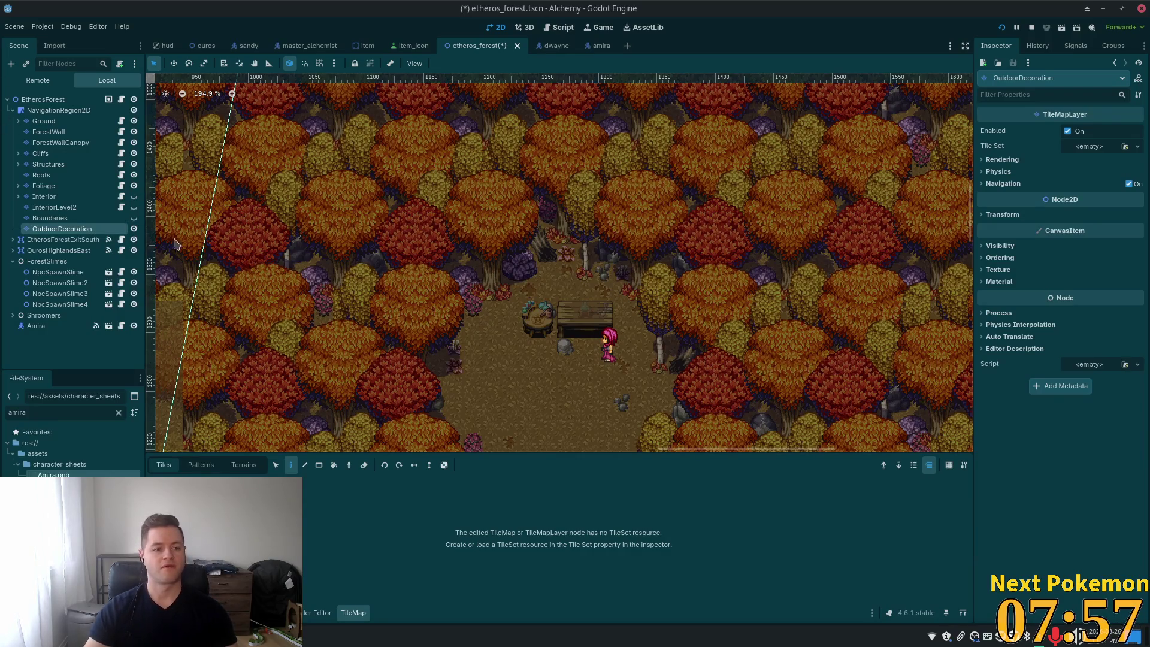
key("ctrl+d")
left_click_drag(43, 240, 45, 229)
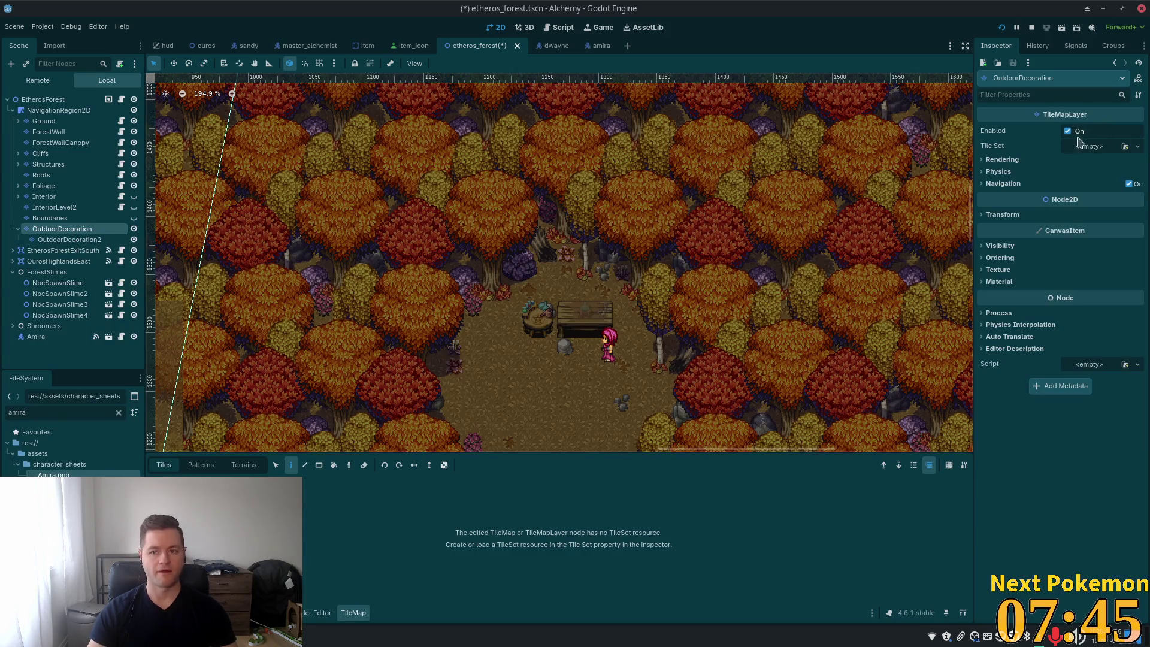
Step: Enable Y Sort on OutdoorDecoration2 with Z Index 0, save, and reselect OutdoorDecoration
left_click(985, 259)
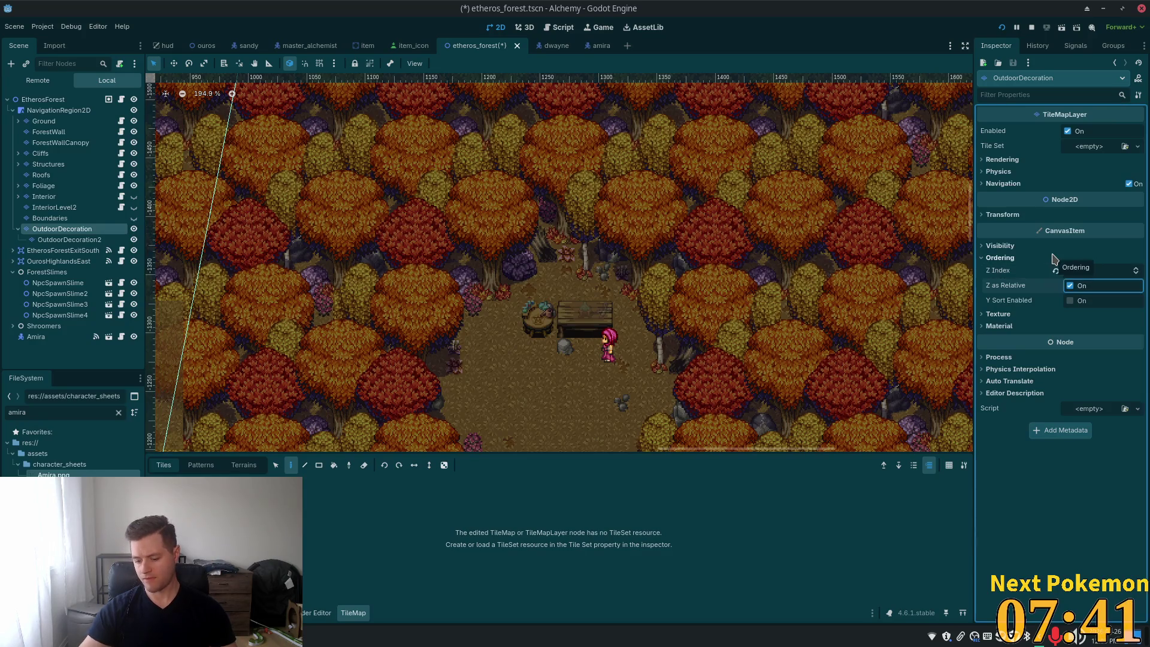
key("ctrl+s")
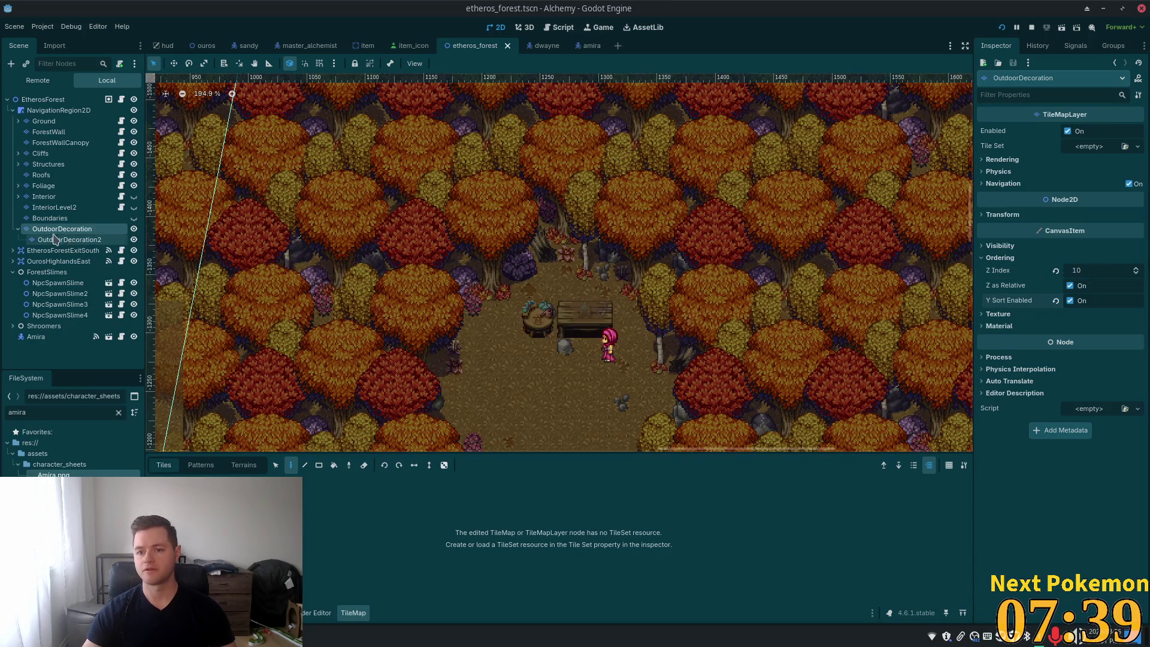
left_click(69, 240)
left_click(998, 258)
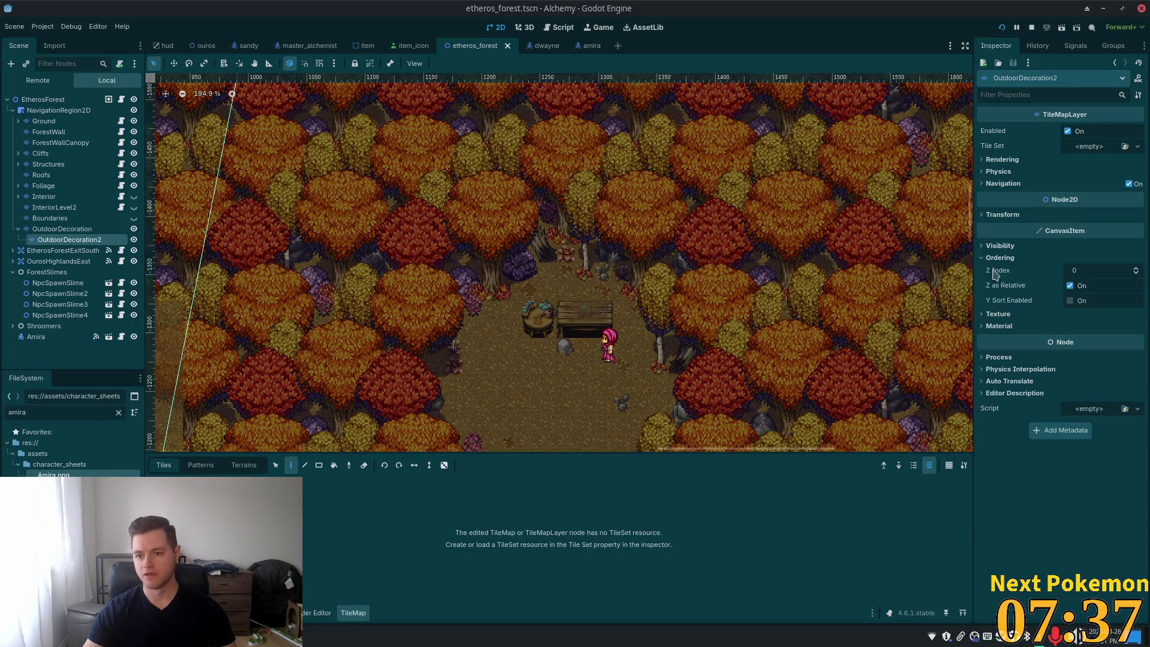
type("10")
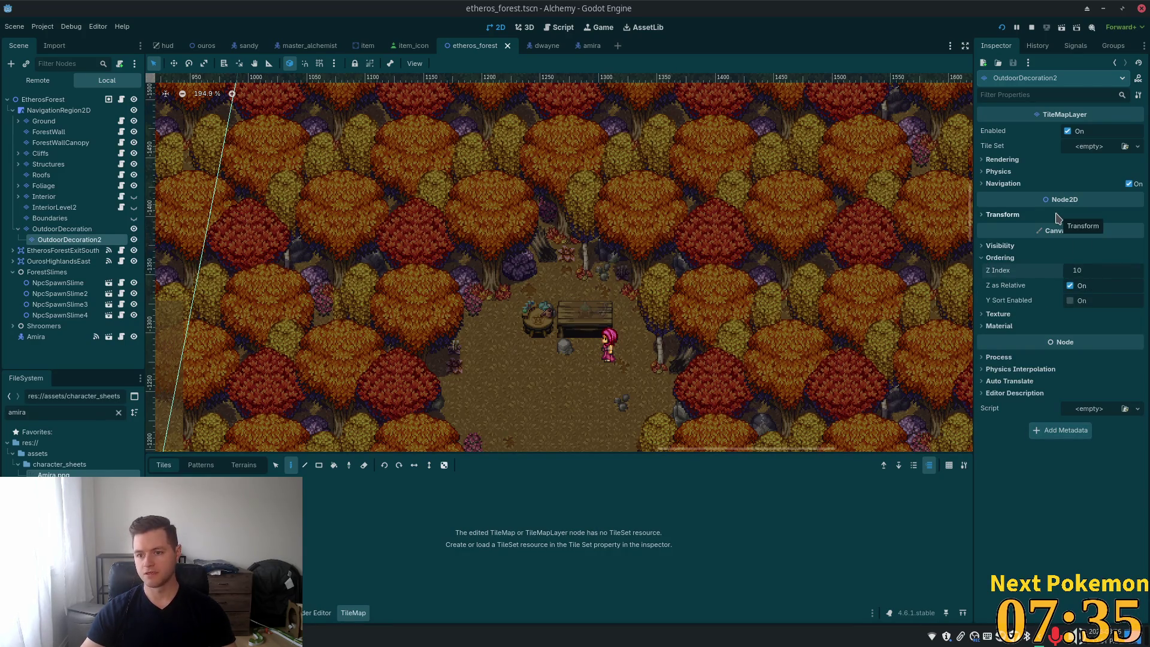
key("BackSpace")
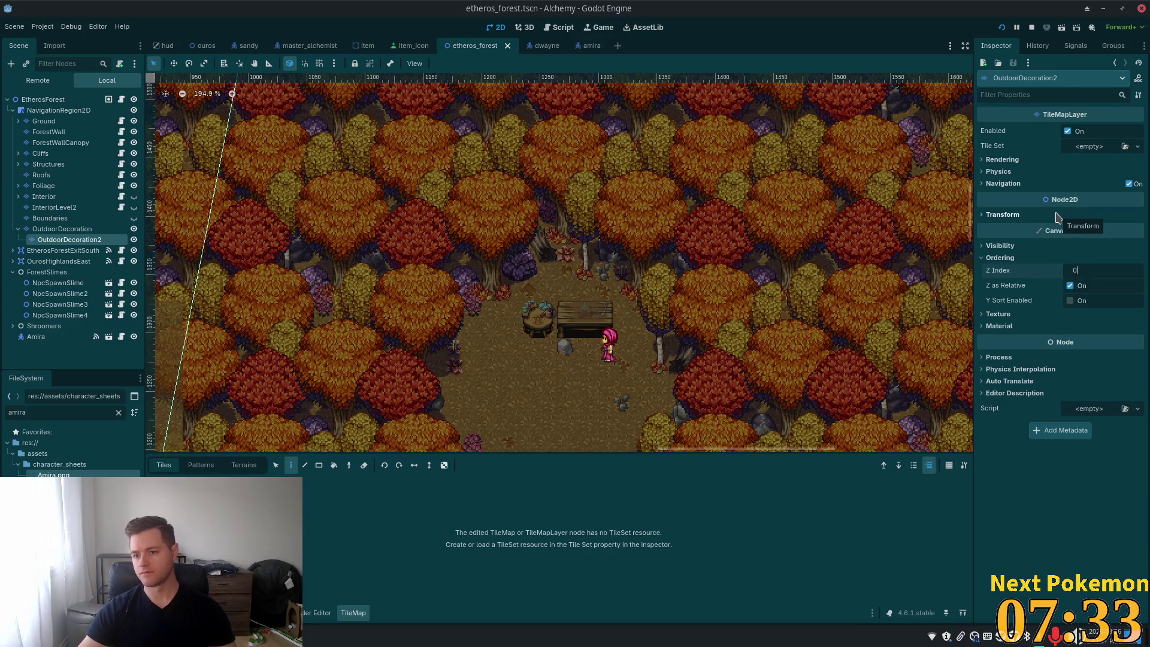
left_click(1070, 300)
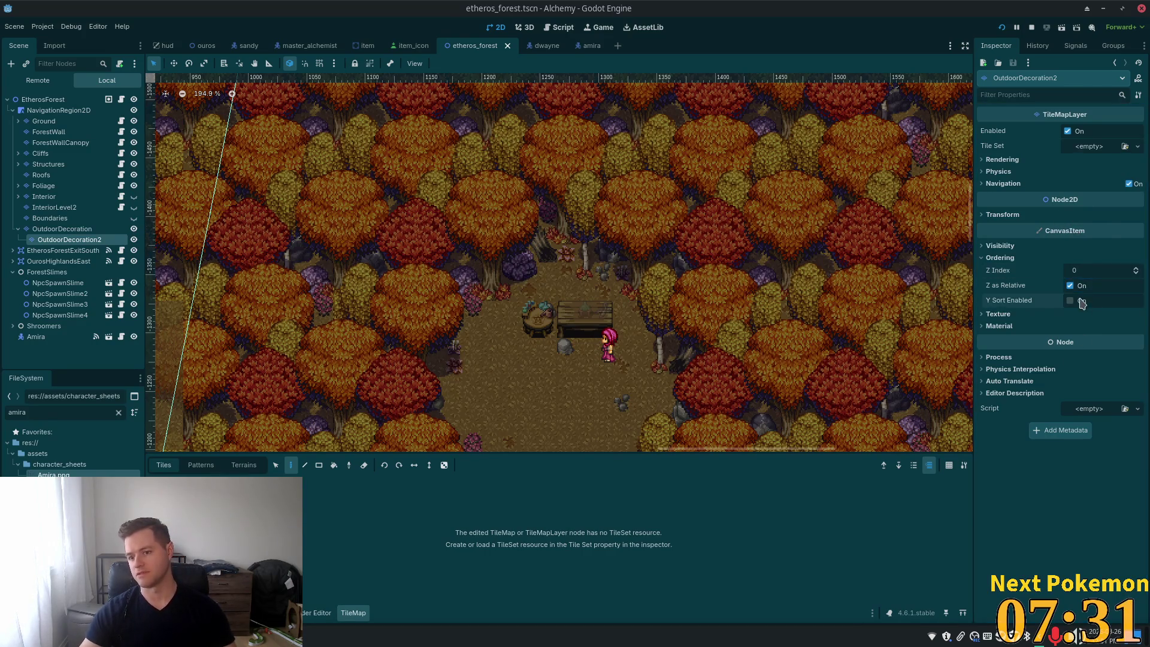
key("ctrl+s")
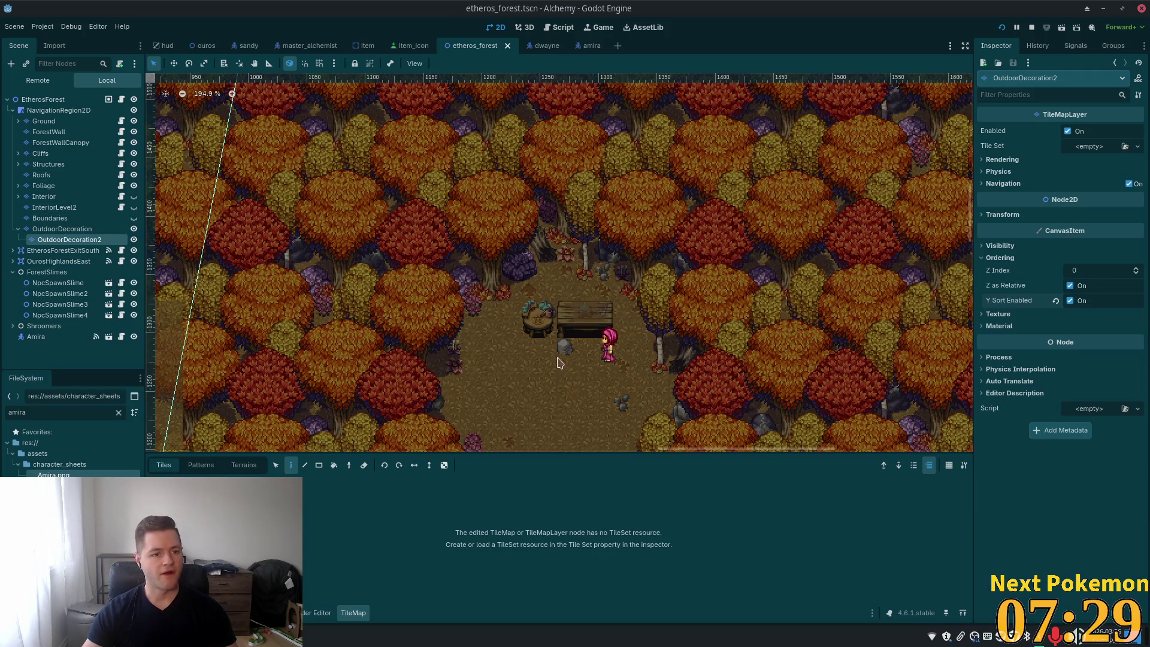
scroll(234, 320, "up", 5)
left_click(53, 231)
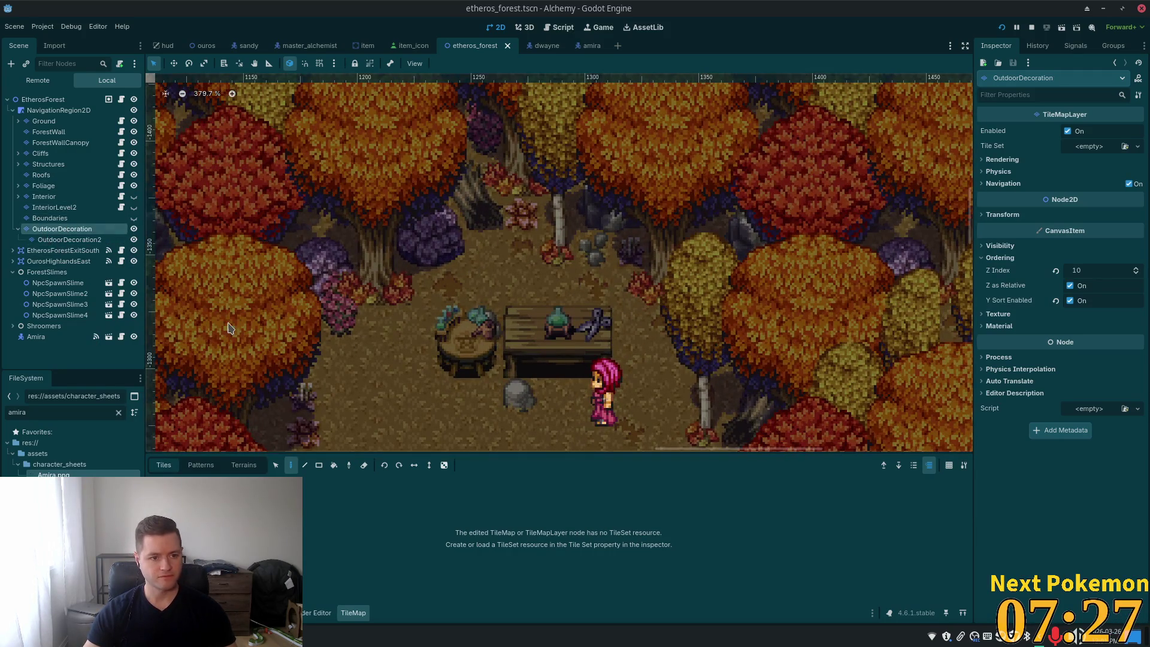
Step: Select the alchemy table and bench tiles on the Structures layer
left_click(48, 164)
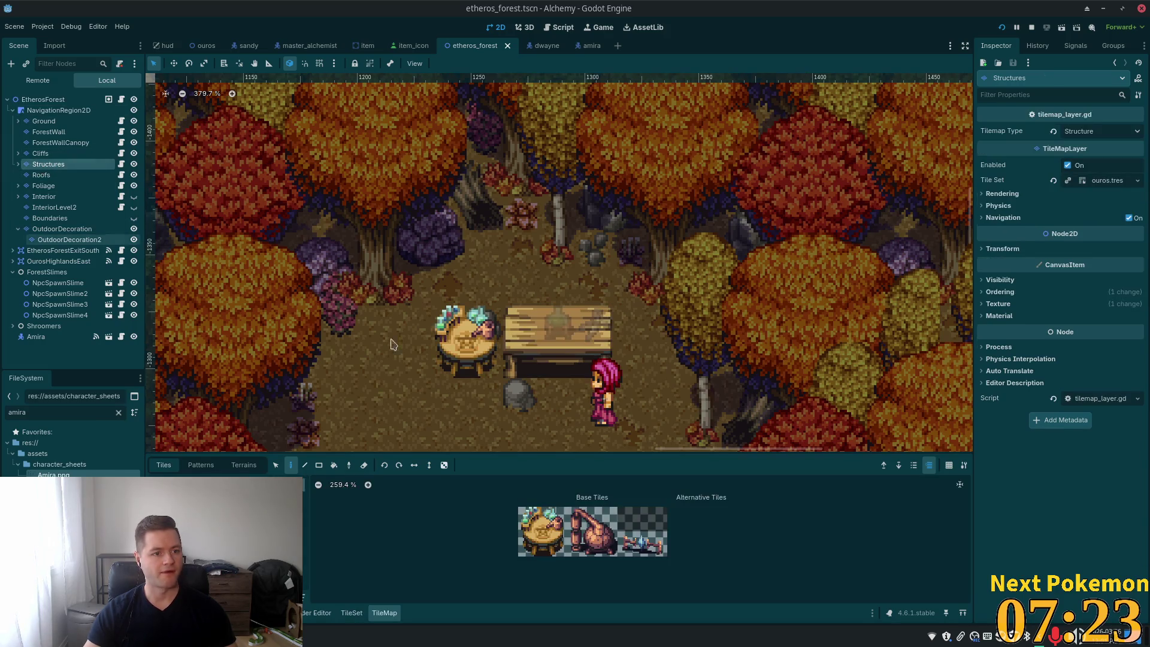
left_click(276, 465)
left_click_drag(359, 233, 648, 414)
left_click(291, 465)
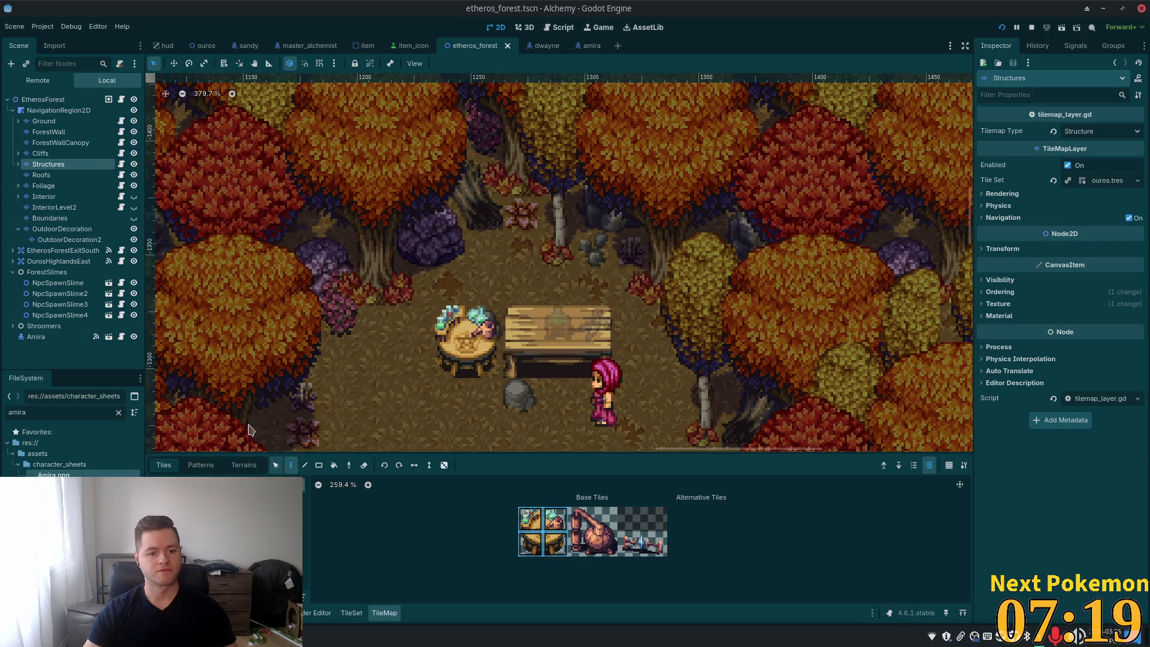
Step: Quick-load ouros.tres as OutdoorDecoration's tile set, then reselect the Structures layer
left_click(96, 230)
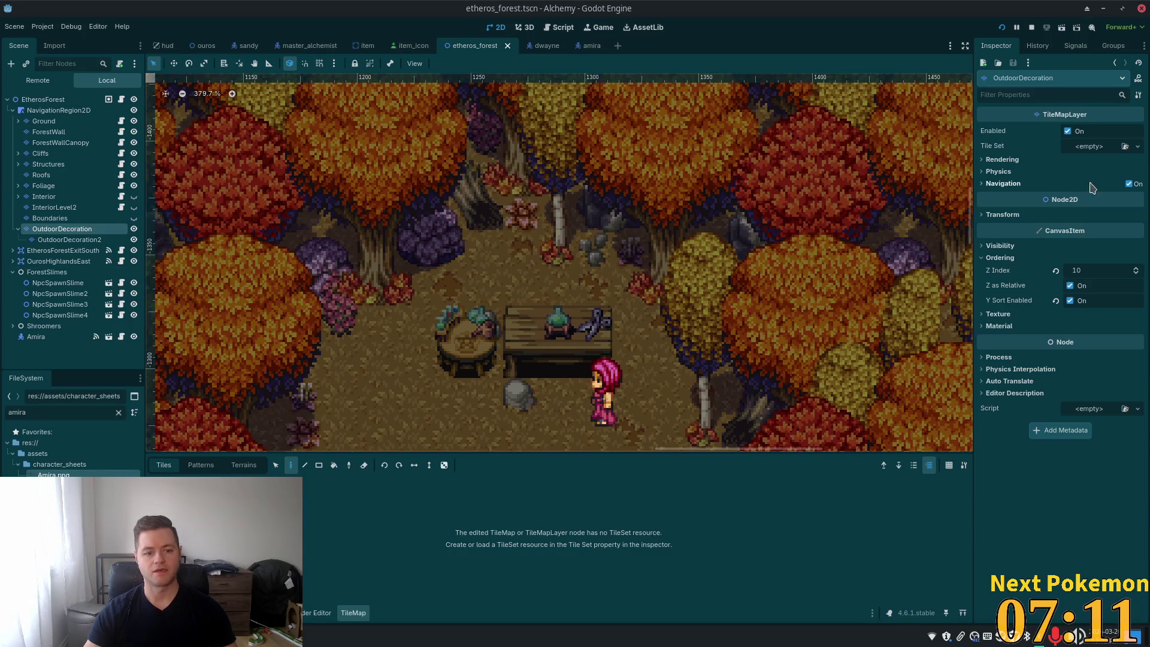
left_click(1136, 146)
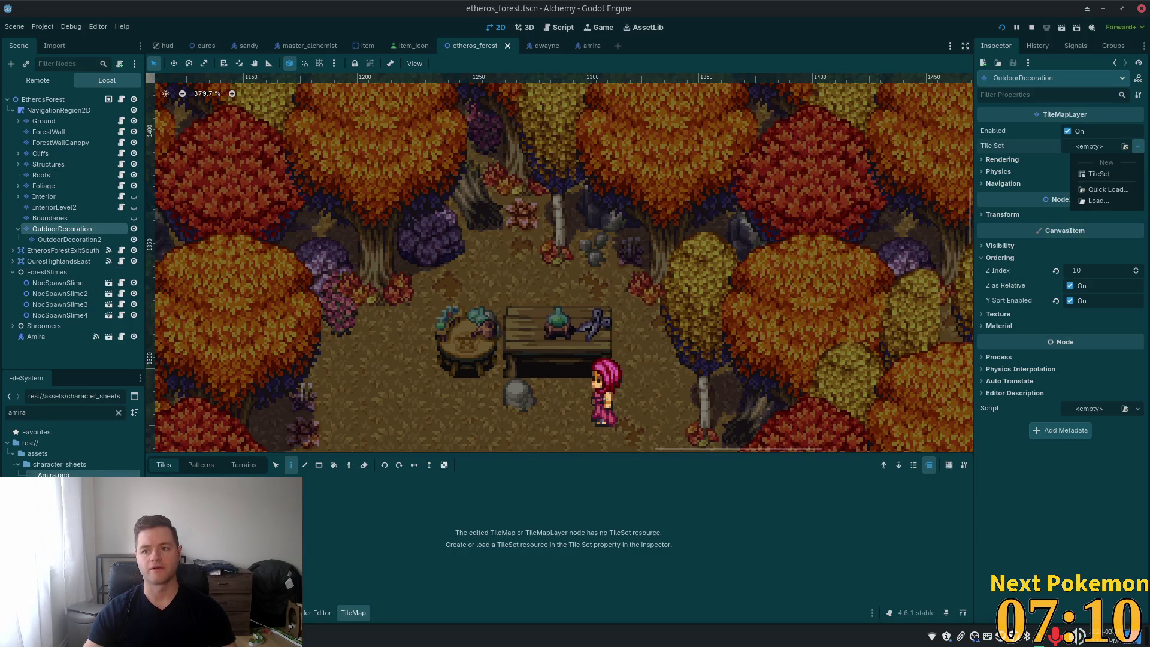
left_click(1107, 189)
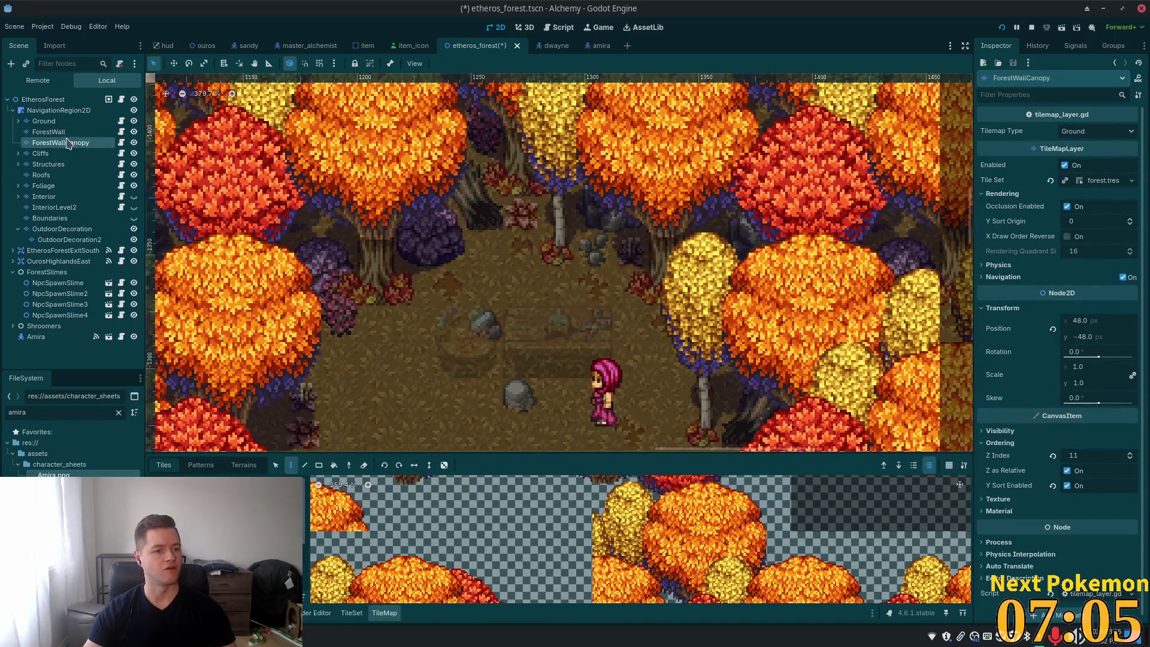
left_click(45, 175)
left_click(49, 166)
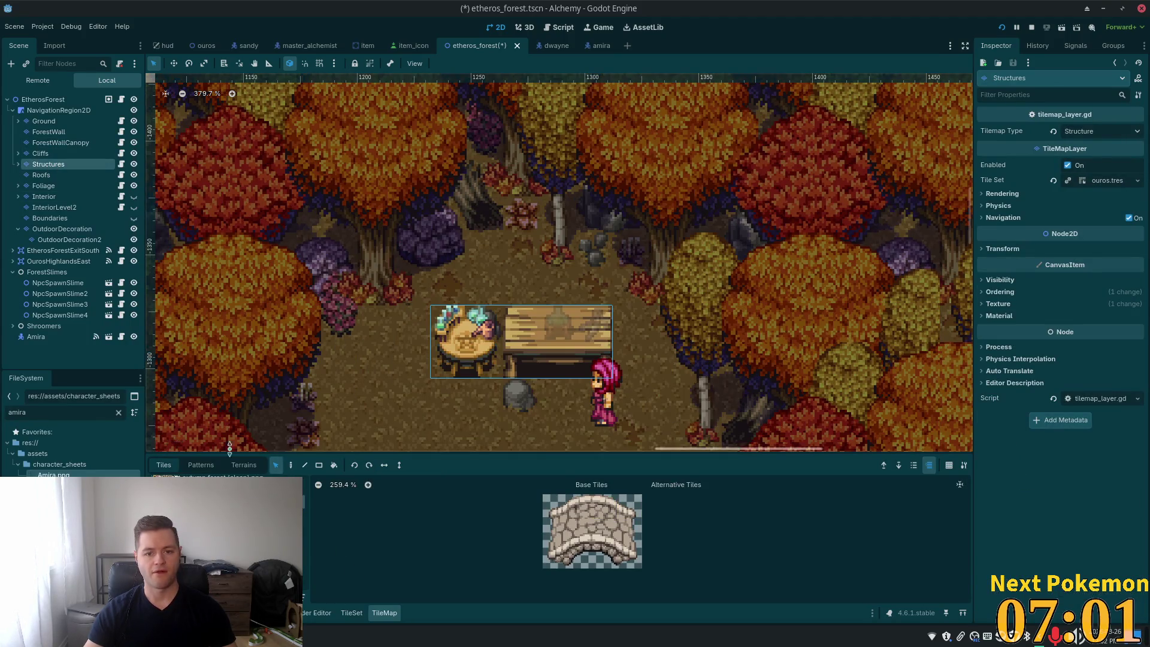
left_click(291, 464)
left_click(61, 229)
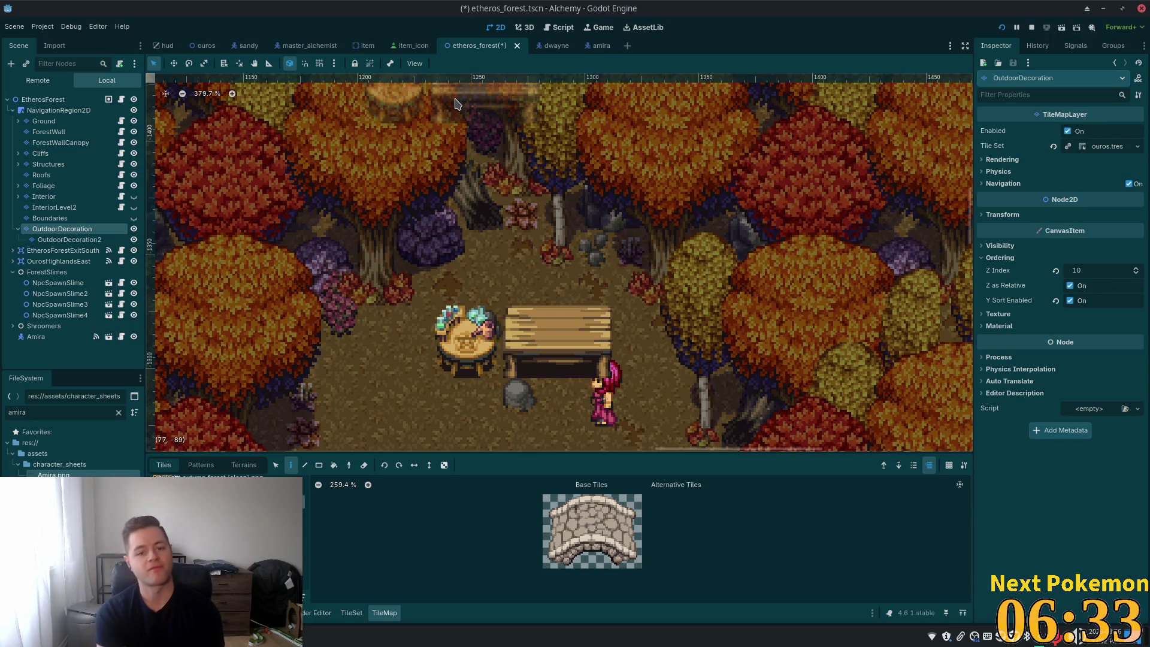
left_click(58, 166)
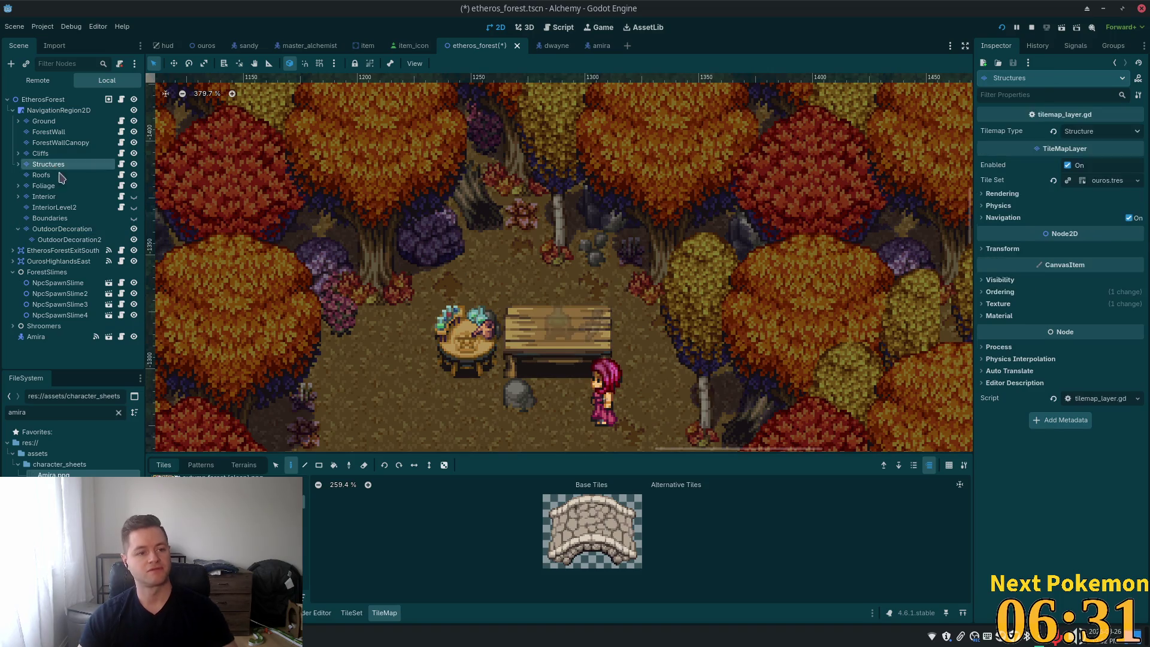
Step: Erase the alchemy table and bench tiles from the Structures layer
right_click(479, 342)
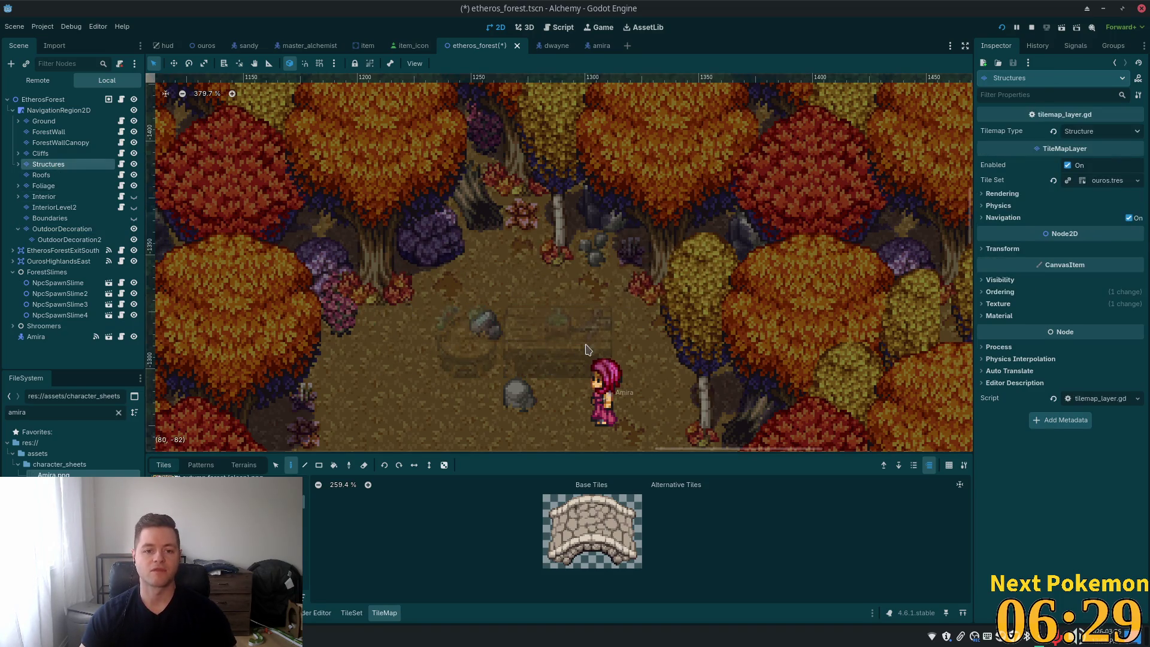
left_click(18, 164)
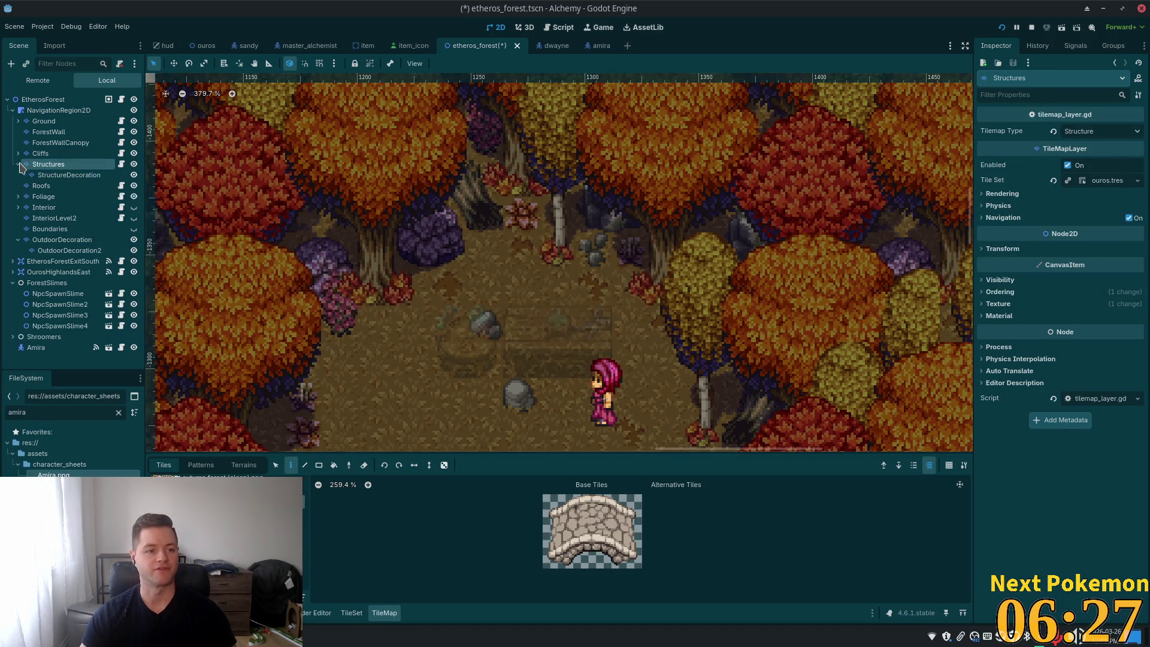
left_click(52, 176)
Step: Box-select the plant and scissors decoration tiles on the StructureDecoration layer
left_click(275, 465)
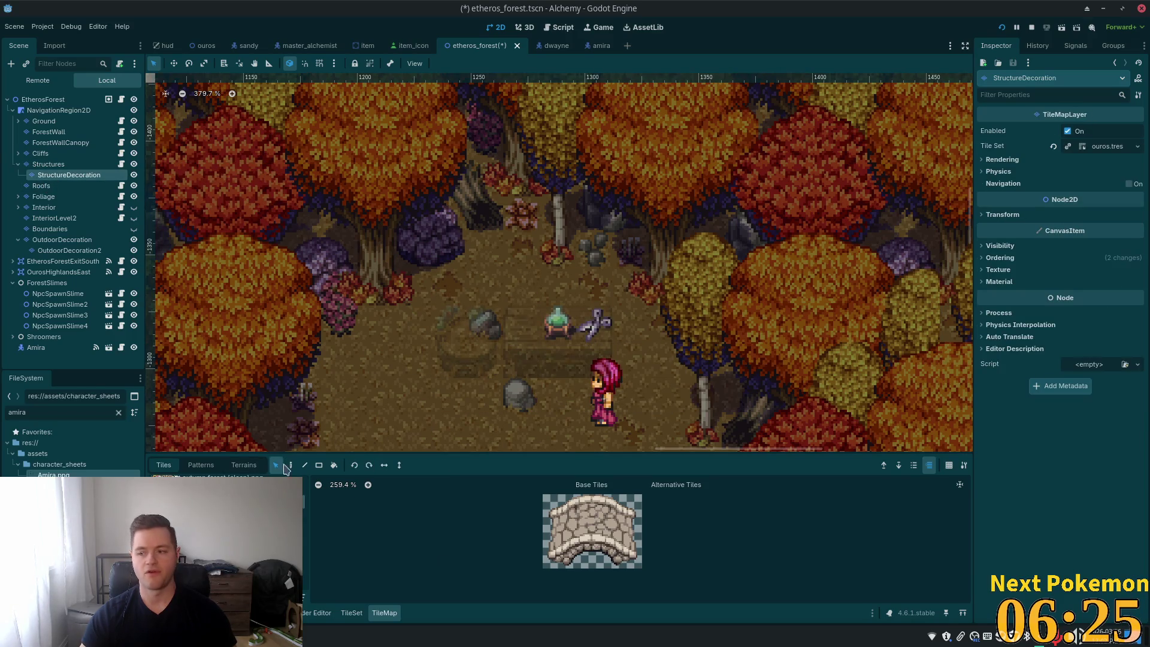
left_click_drag(439, 285, 705, 373)
left_click(290, 465)
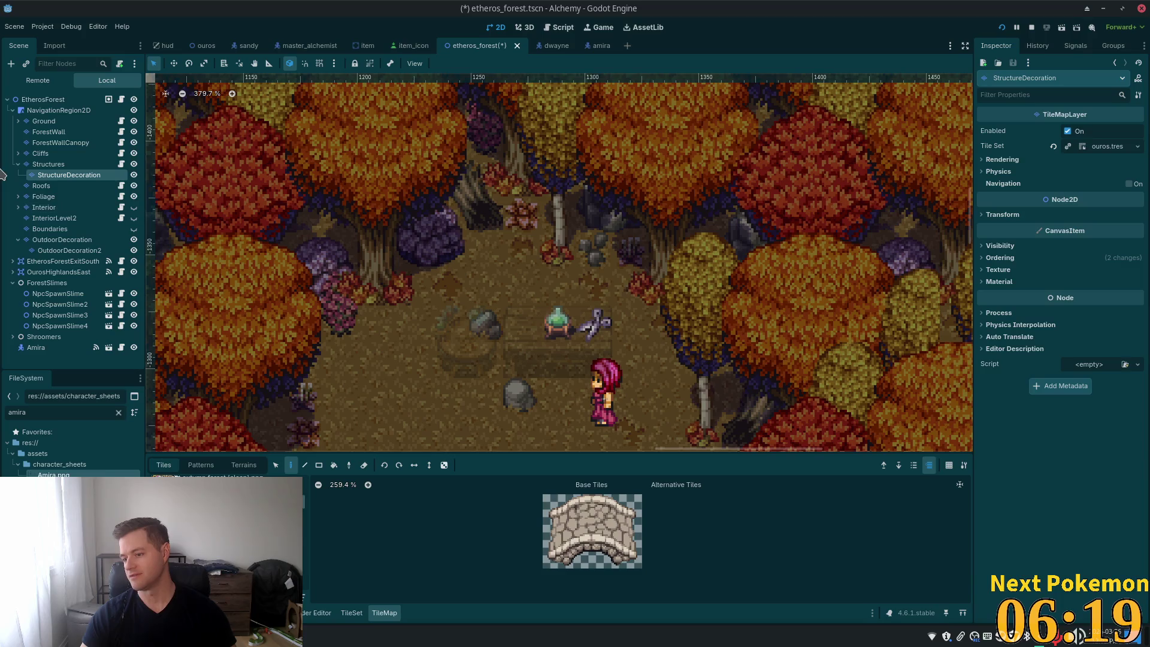
left_click(67, 251)
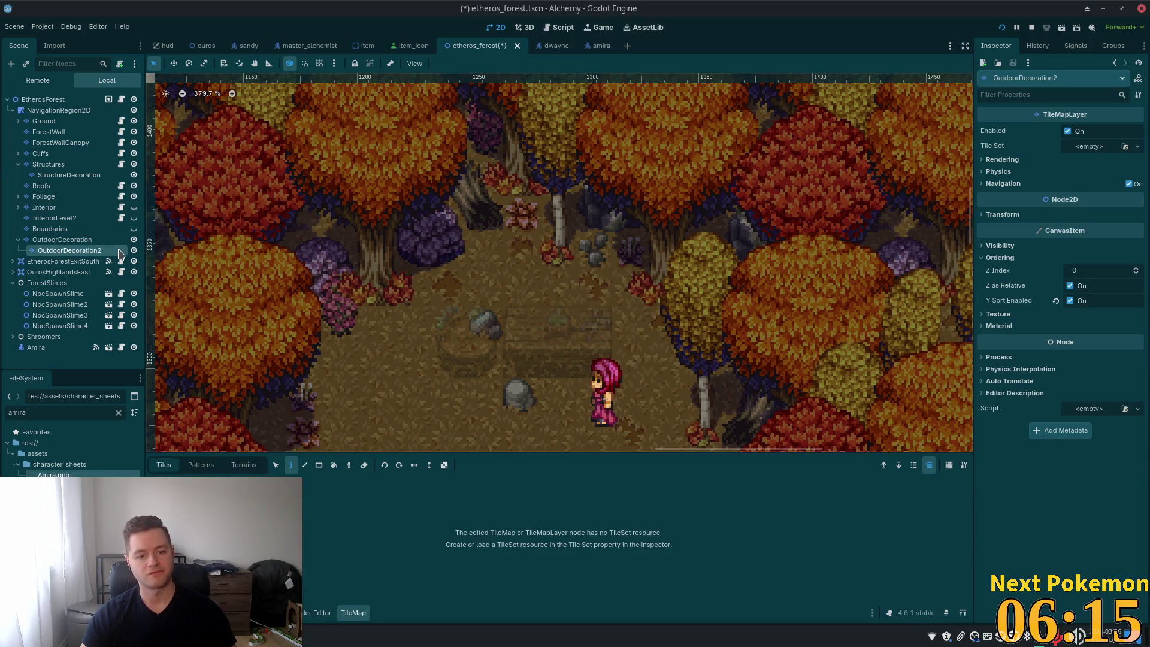
Step: Quick-load ouros.tres as the tile set for OutdoorDecoration2
left_click(1089, 152)
left_click(1113, 194)
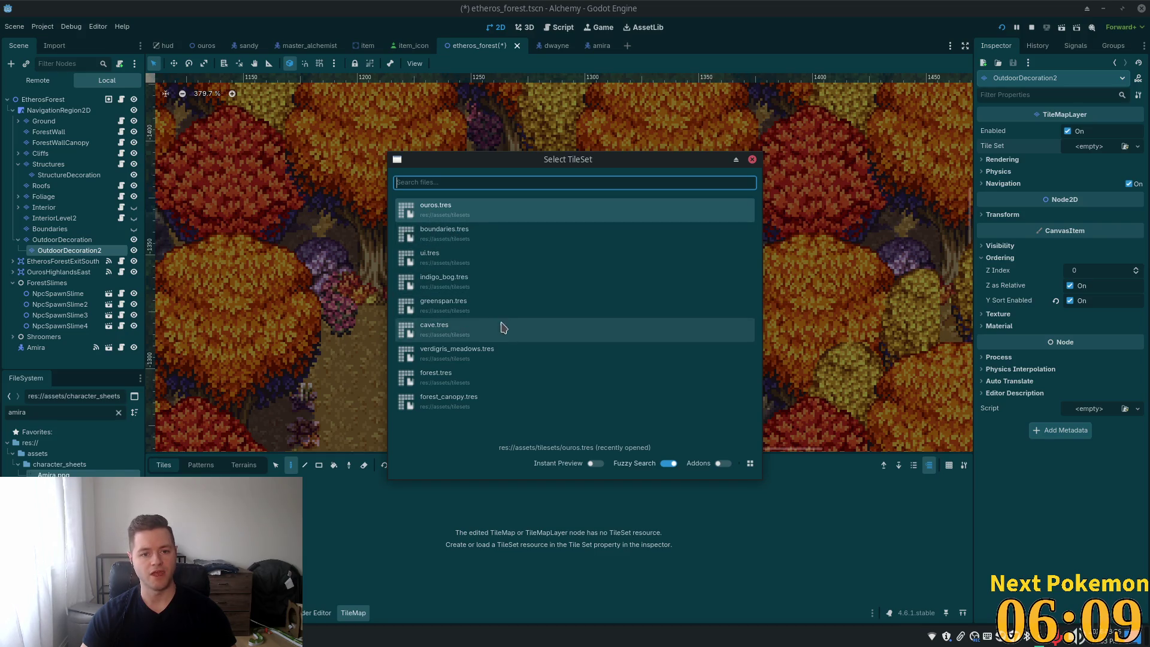
left_click(461, 207)
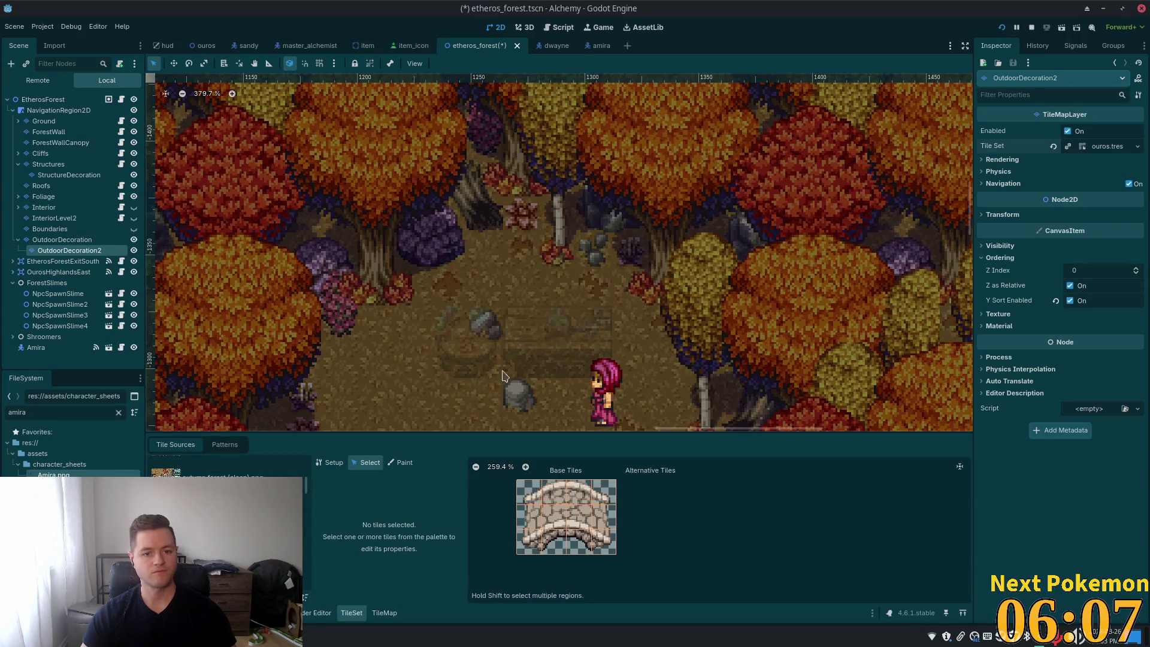
Step: Stamp the plant and scissors tiles onto OutdoorDecoration2 at the table spot
left_click(70, 174)
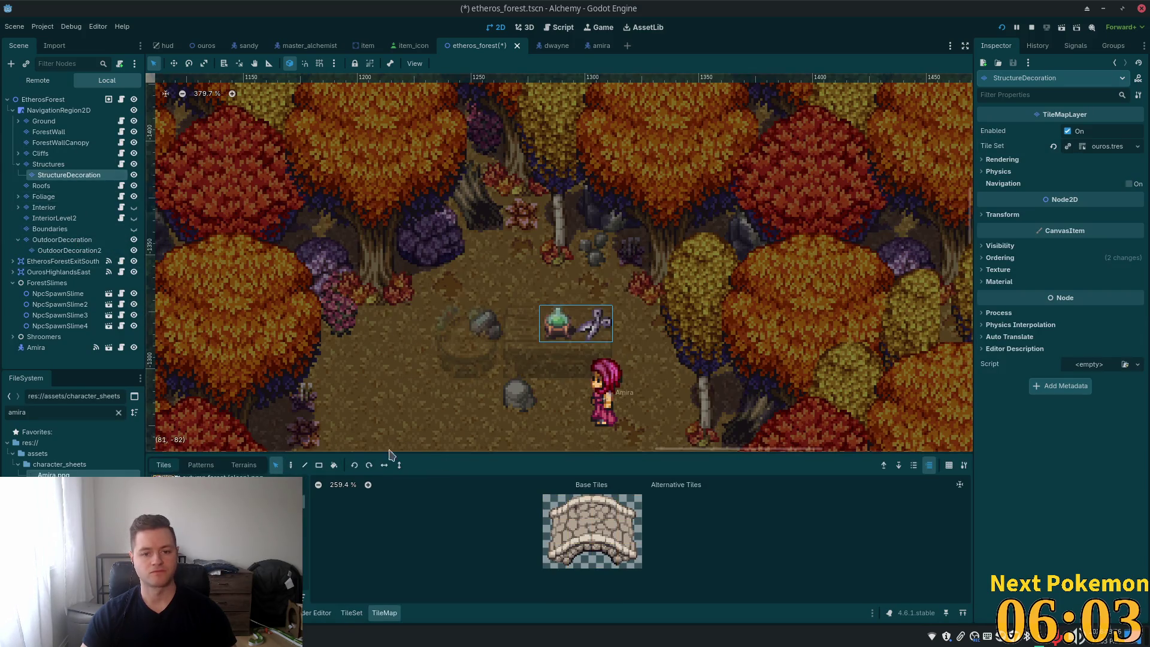
left_click(69, 250)
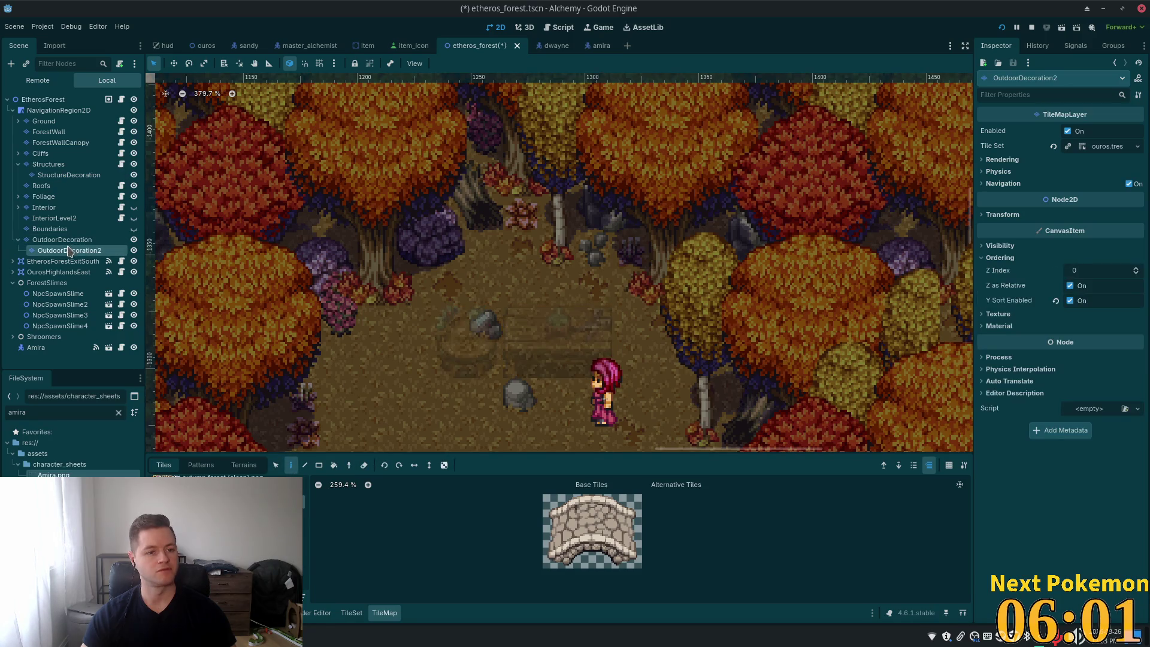
left_click(566, 323)
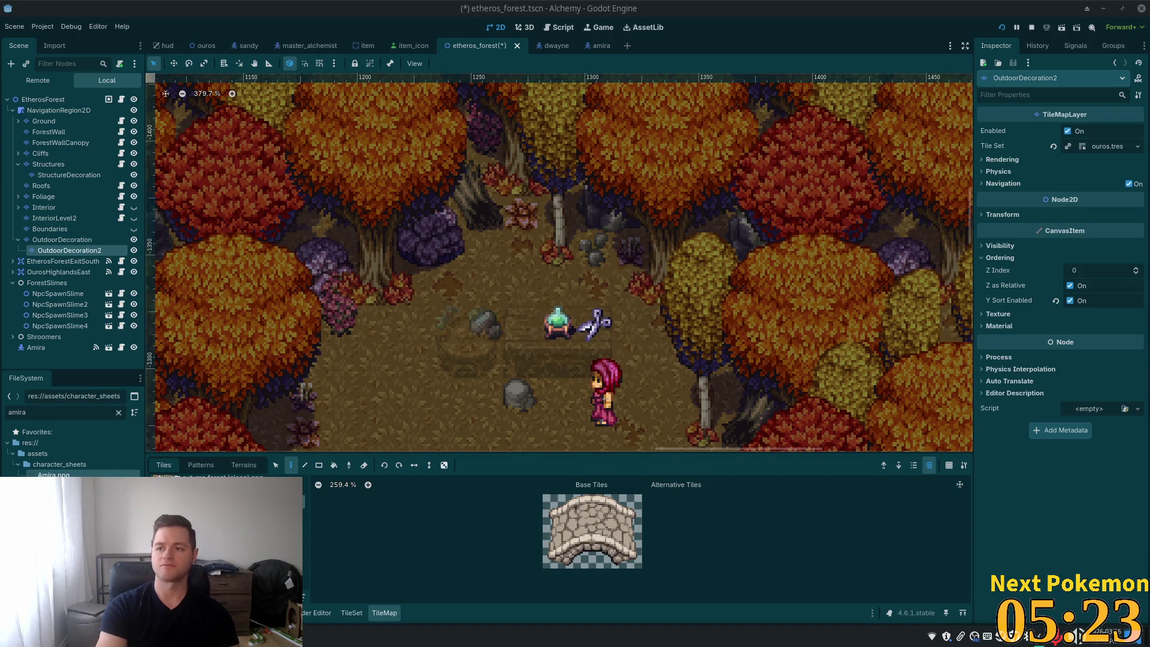
Step: Glance at the web browser, then return to the Godot editor
key("alt+Tab")
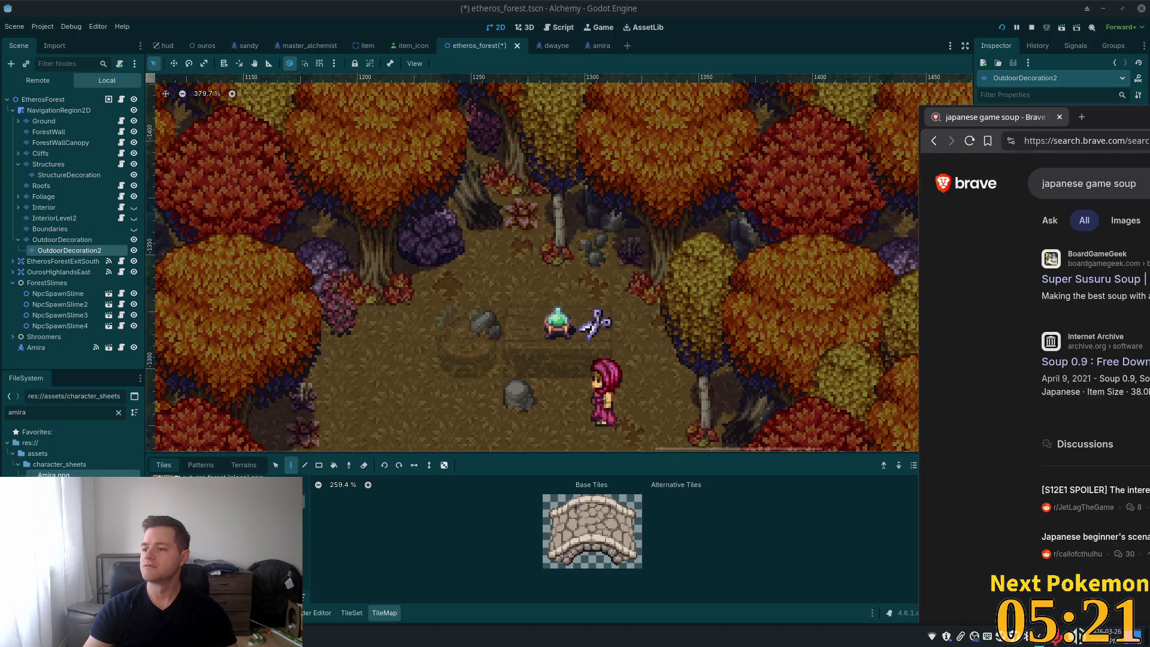
key("alt+Tab")
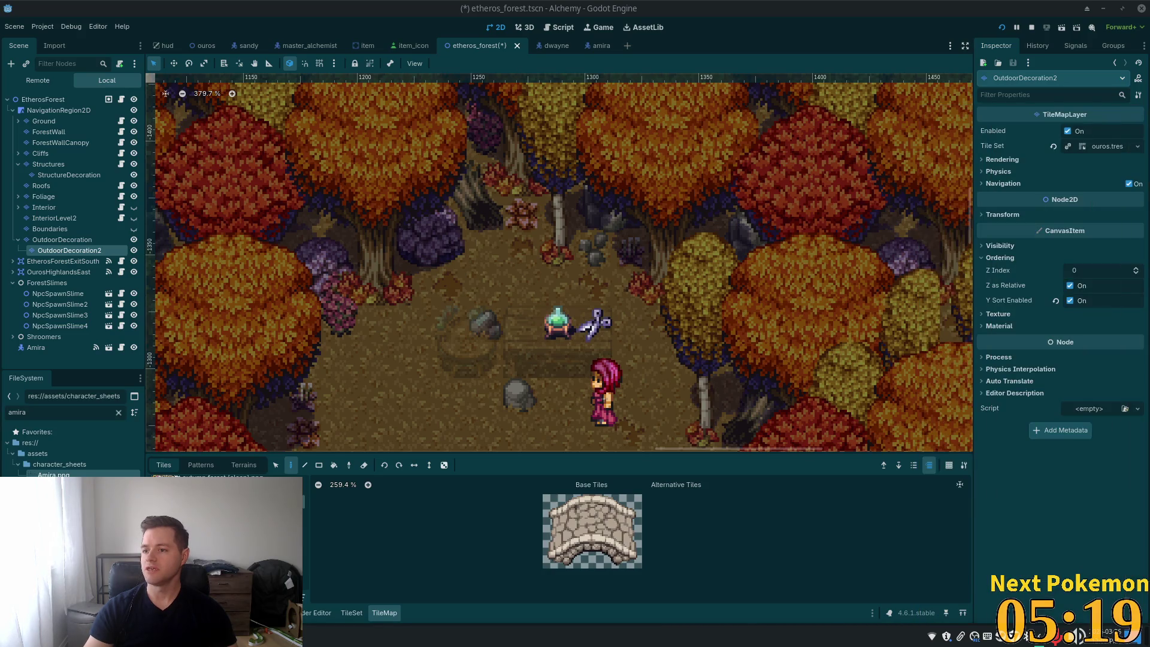
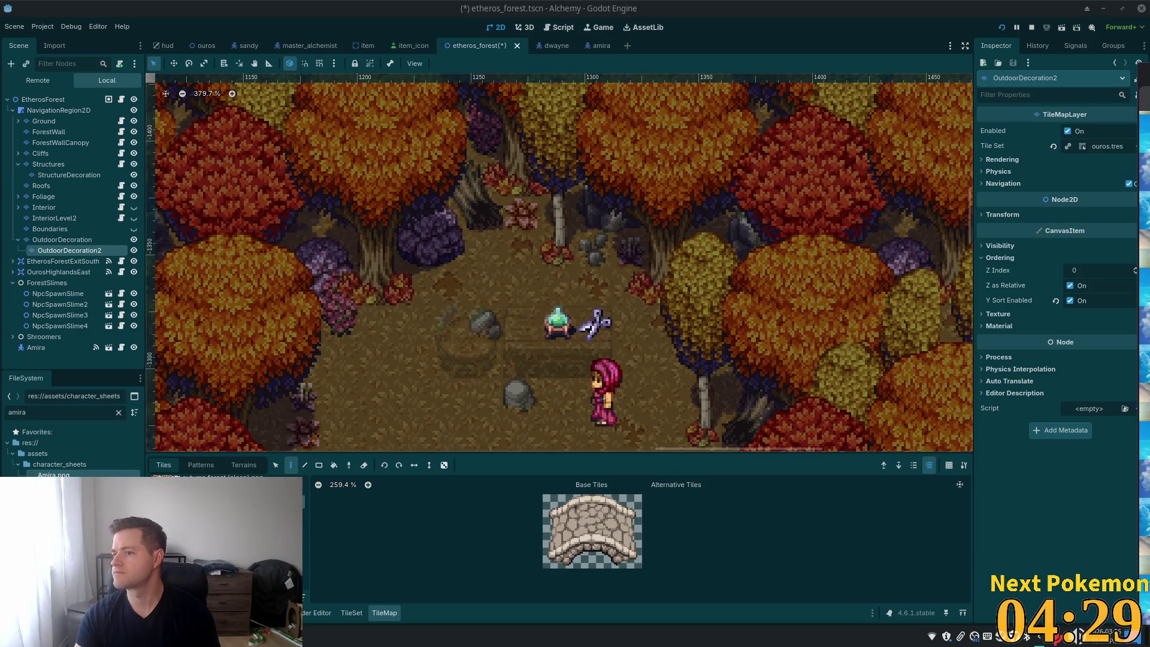
Step: Bring the itch.io SOUPJAM2026 jam page forward in the browser
key("alt+Tab")
scroll(599, 261, "up", 15)
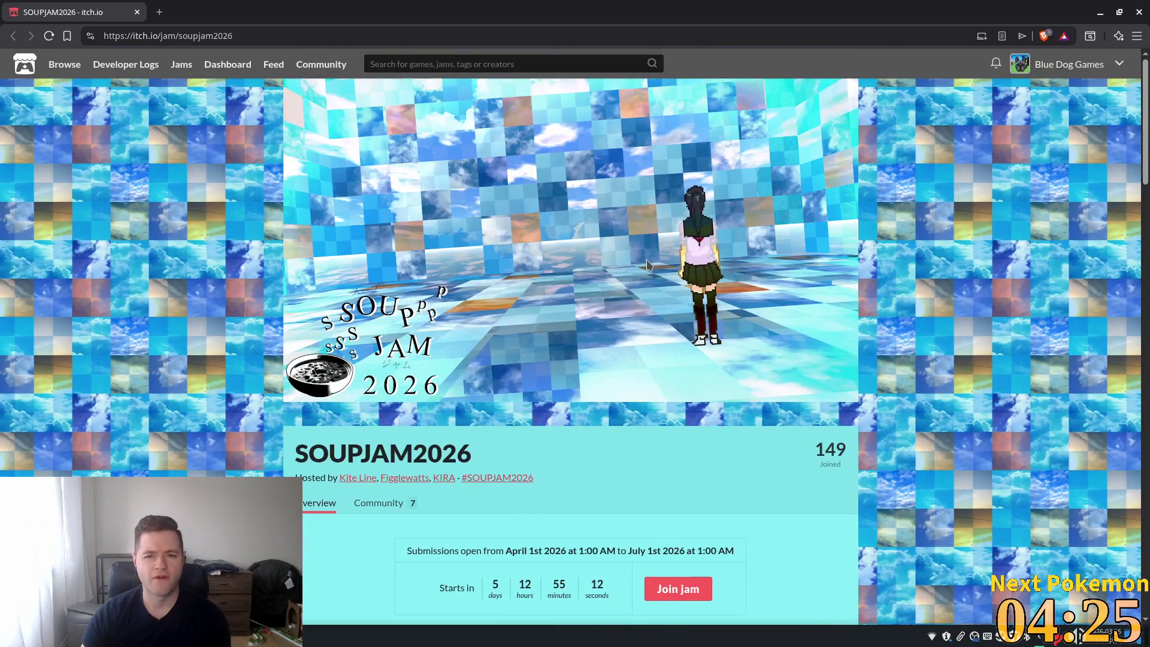
Step: Scroll down to the jam rules and open the original SOUP game page in a new tab
scroll(627, 271, "down", 3)
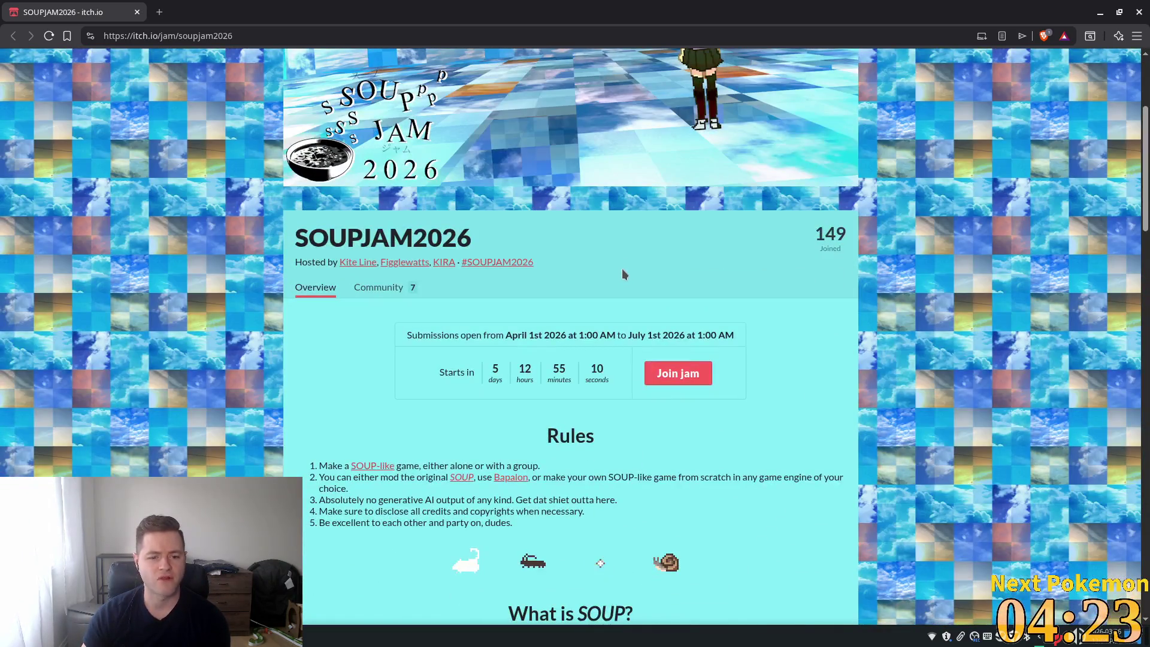
scroll(618, 276, "down", 2)
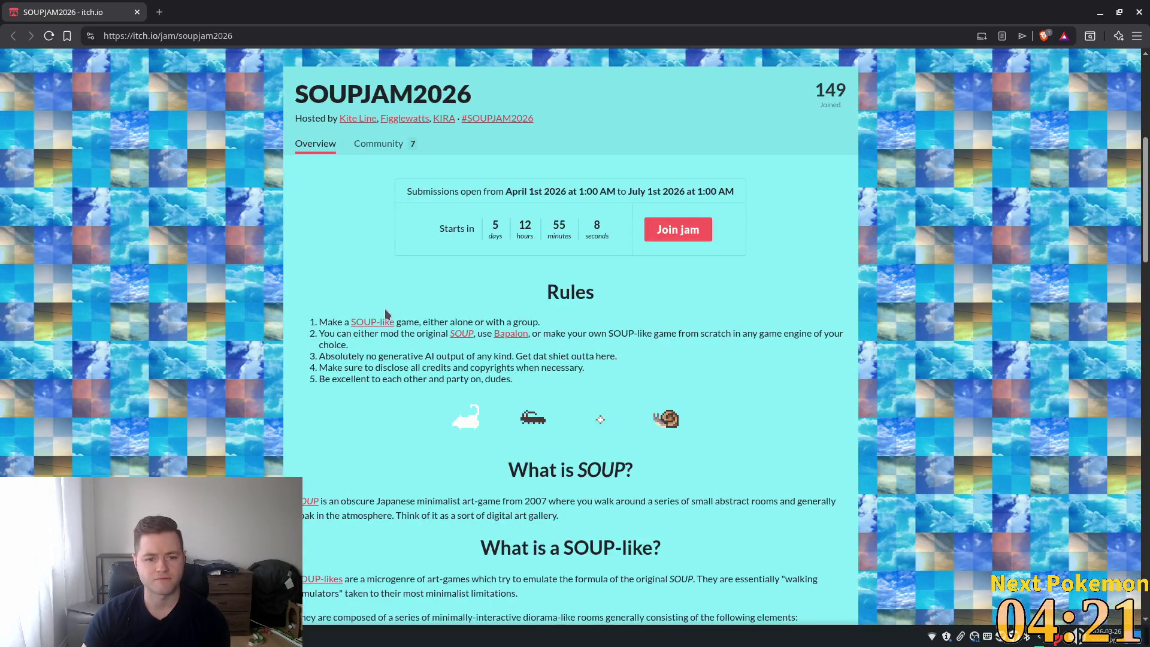
left_click(463, 336)
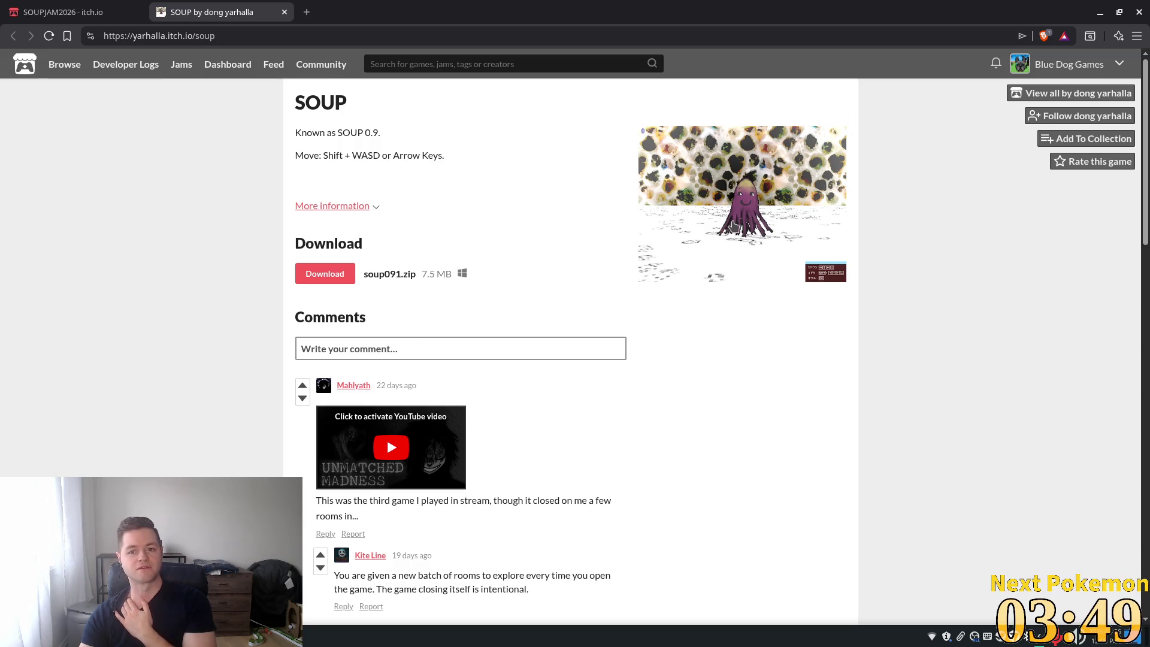
Step: Enlarge and close the SOUP game screenshot, then browse the comments section
left_click(730, 221)
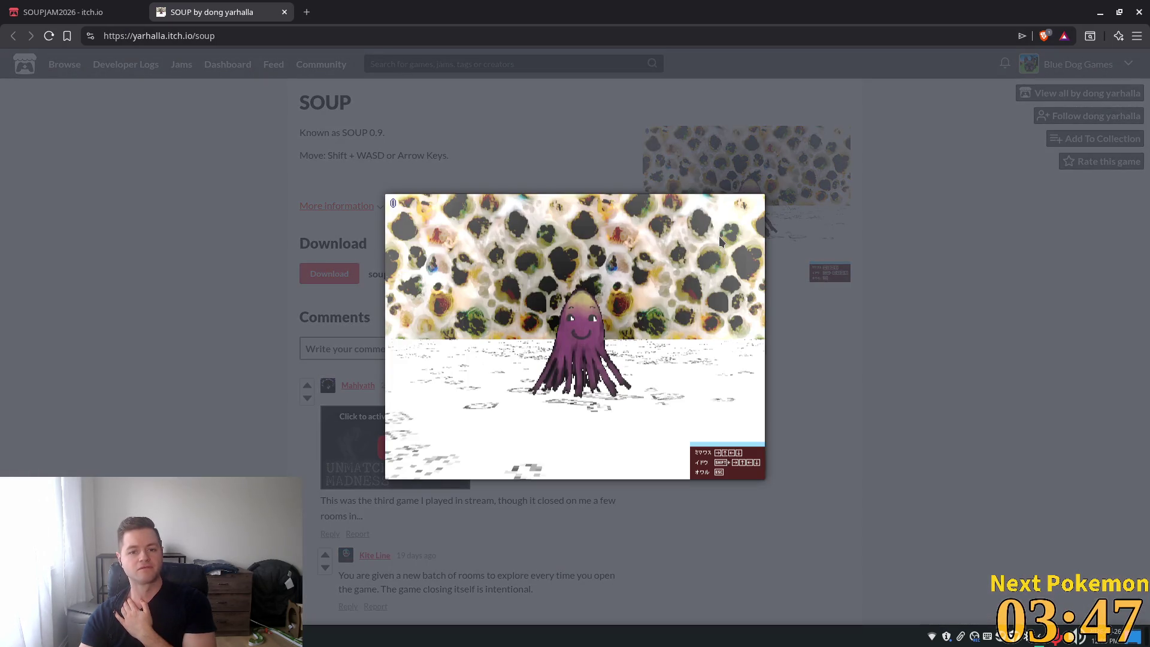
left_click(887, 358)
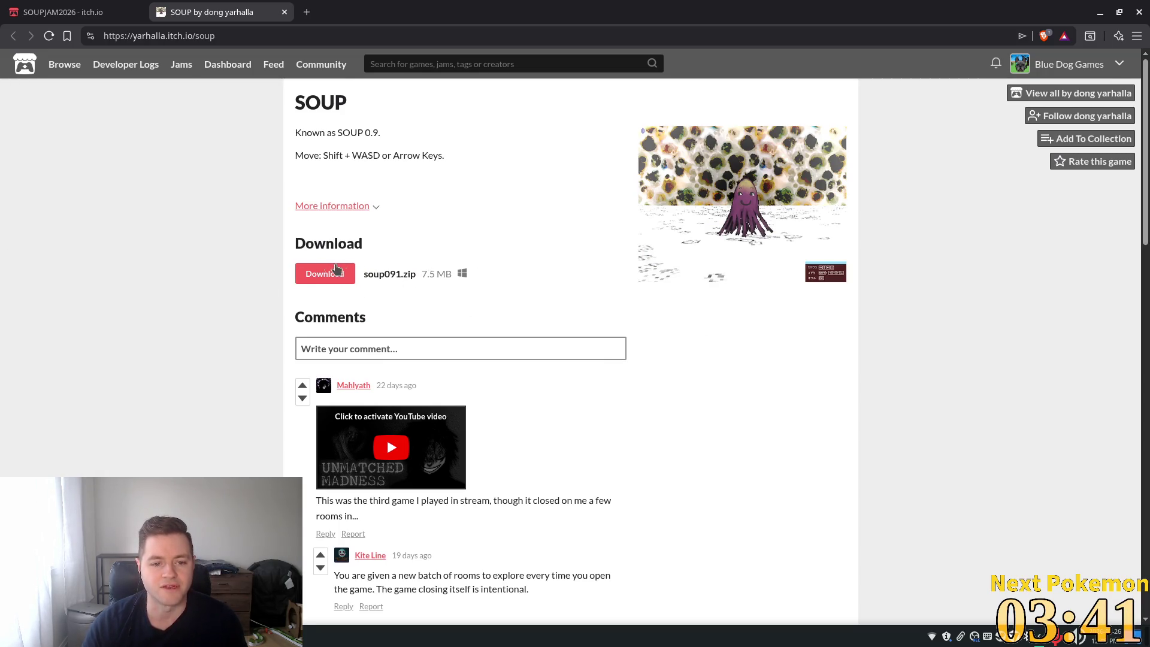
scroll(475, 230, "down", 7)
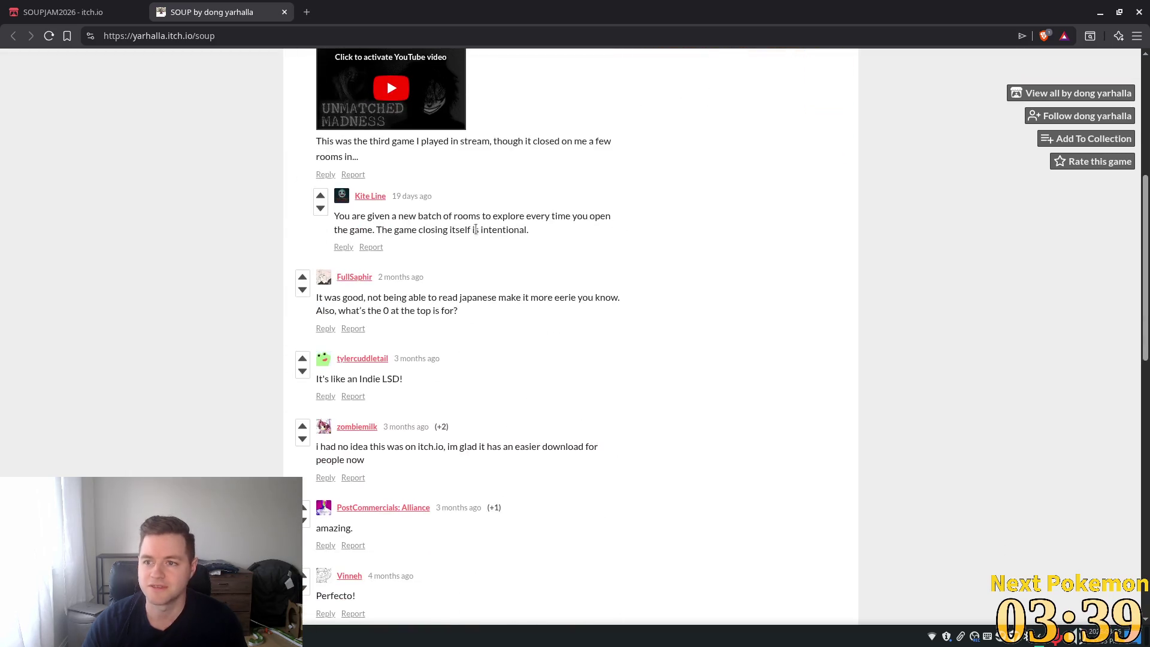
scroll(471, 229, "down", 6)
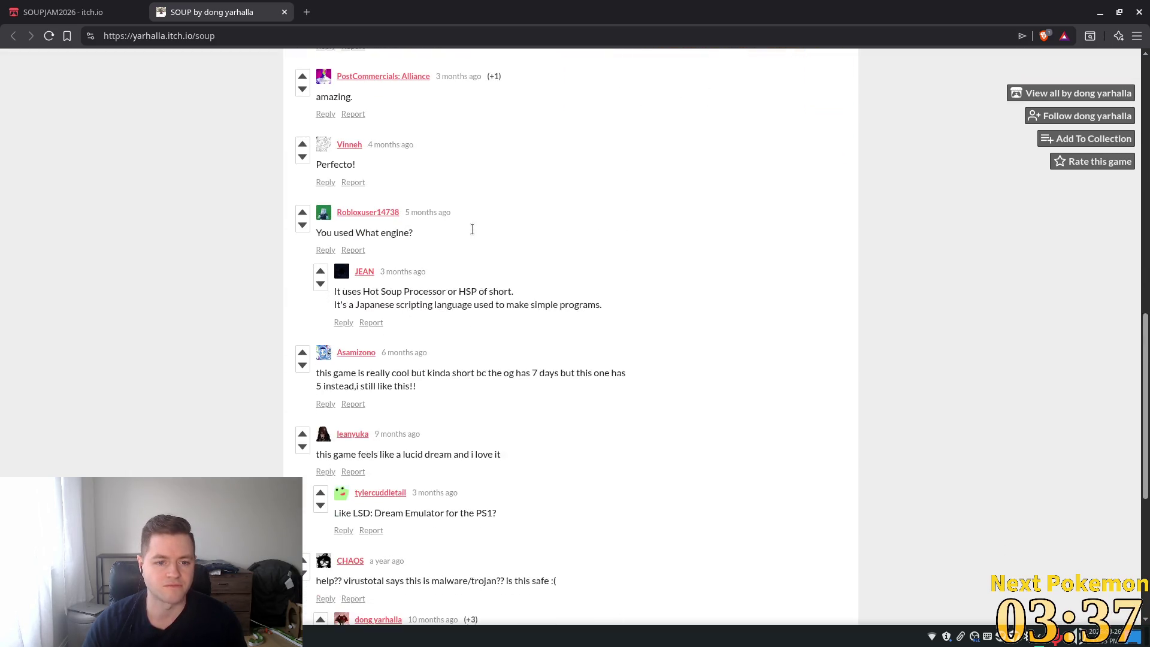
scroll(472, 229, "up", 6)
scroll(471, 230, "up", 6)
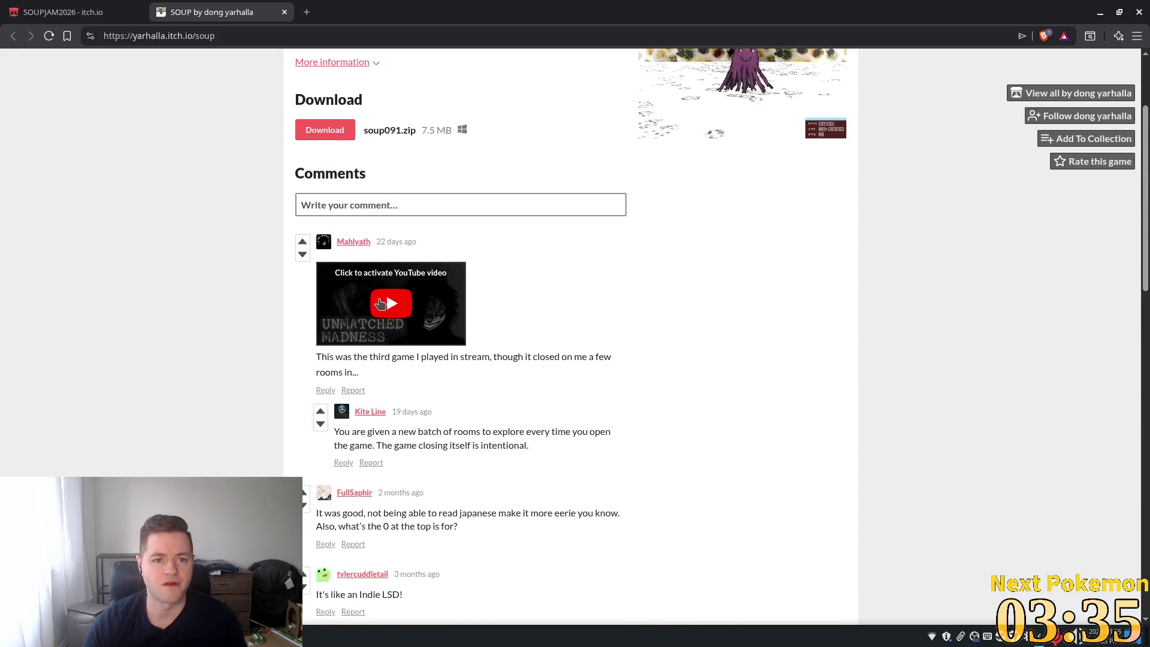
Step: Play the first comment's embedded YouTube video, skipping ahead to the gameplay footage
left_click(389, 372)
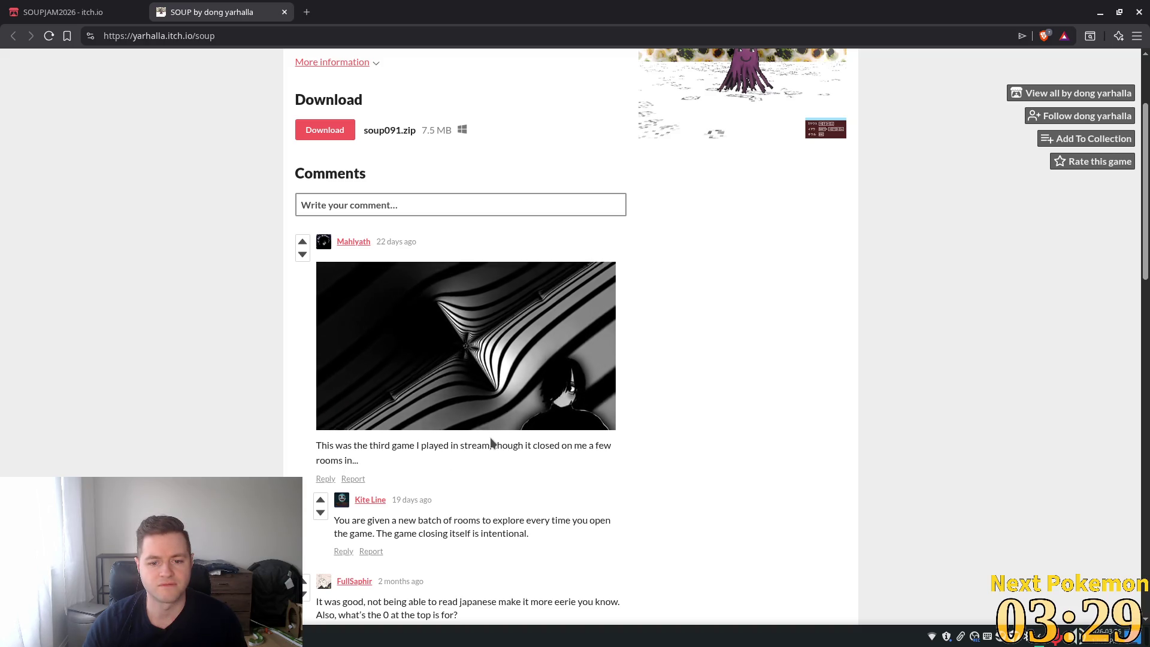
left_click(350, 406)
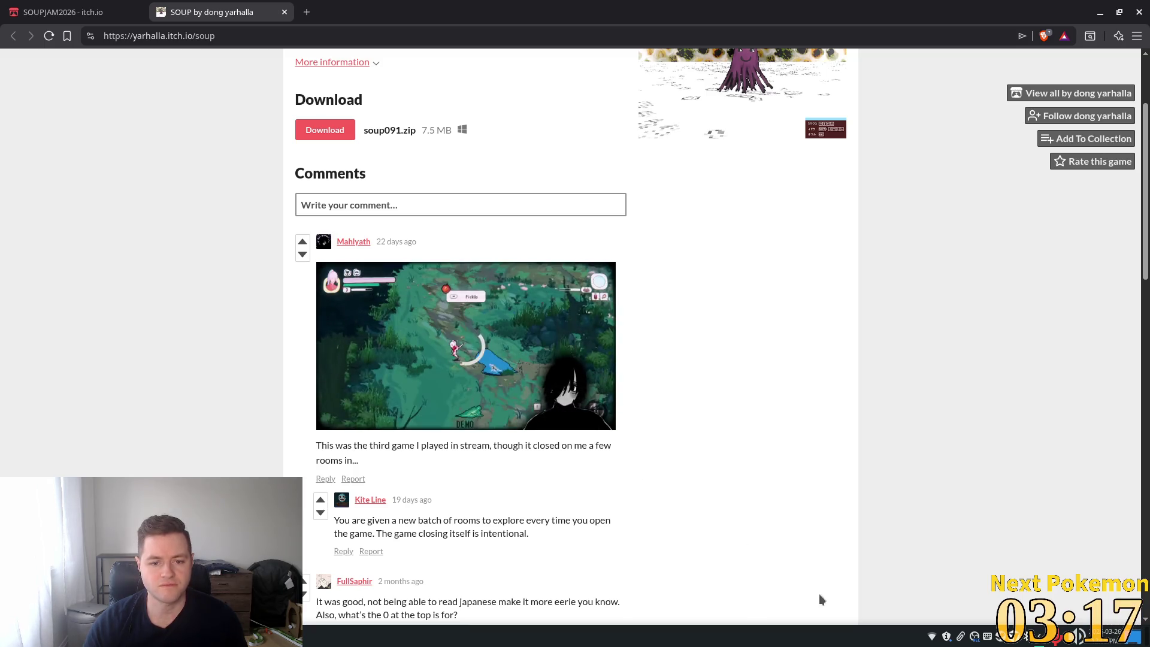
scroll(730, 341, "down", 3)
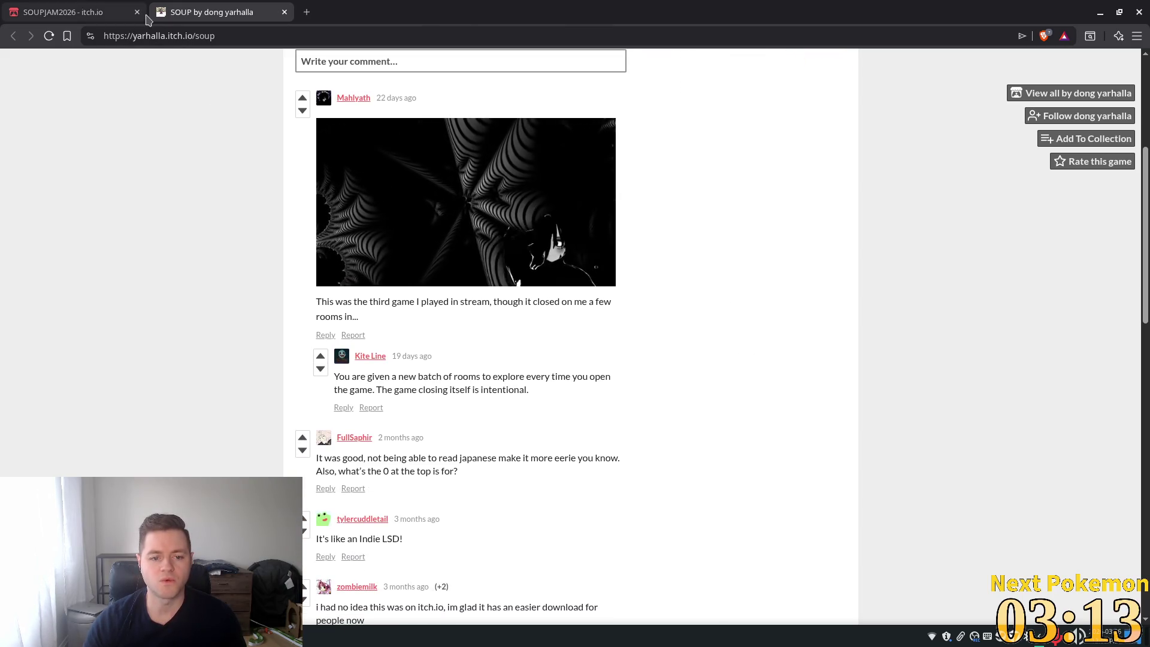
Step: Close the SOUP and SOUPJAM2026 tabs to return to the Godot forest scene
left_click(285, 12)
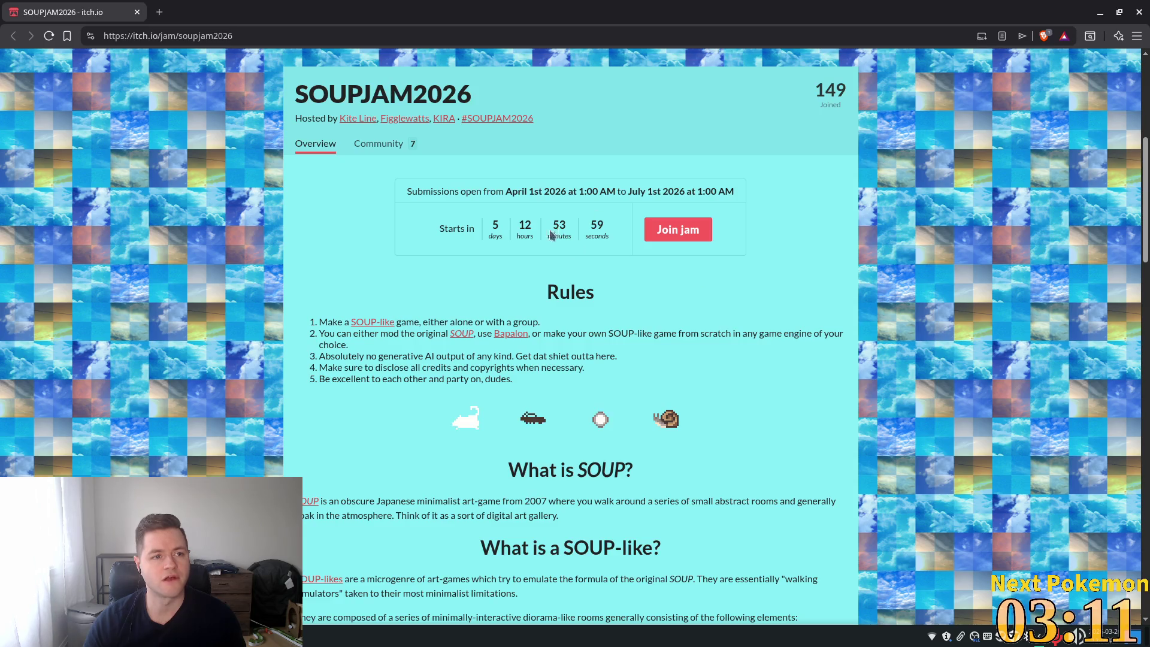
left_click(137, 12)
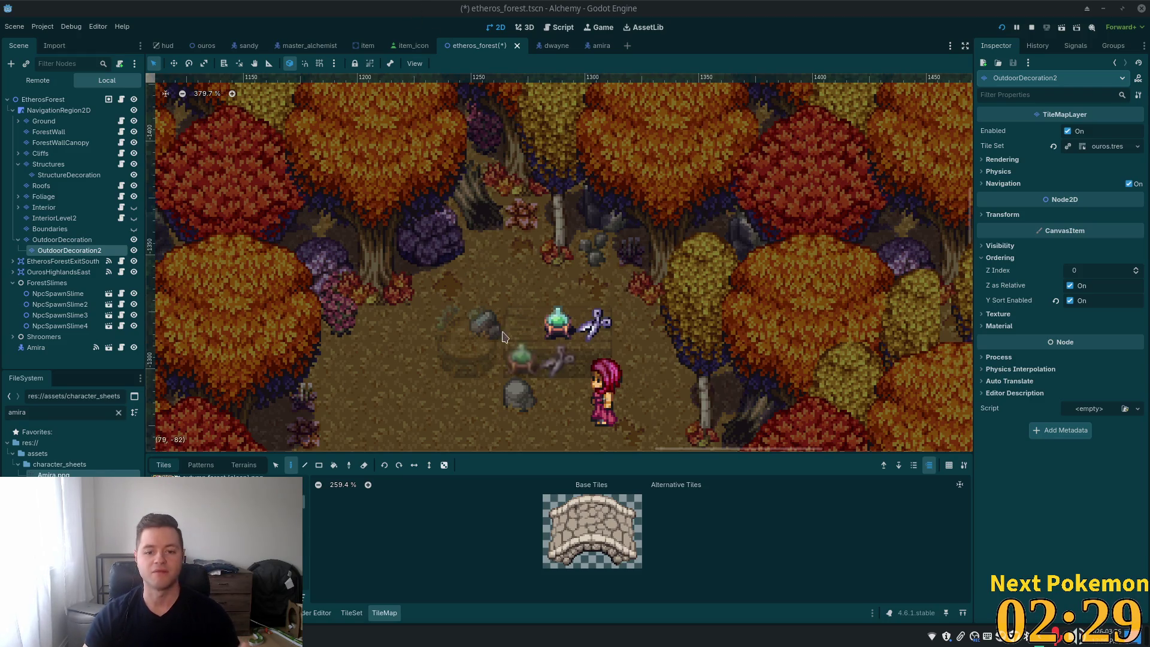
Step: Save the etheros_forest scene and launch the game, placing its window over the editor
scroll(527, 366, "down", 3)
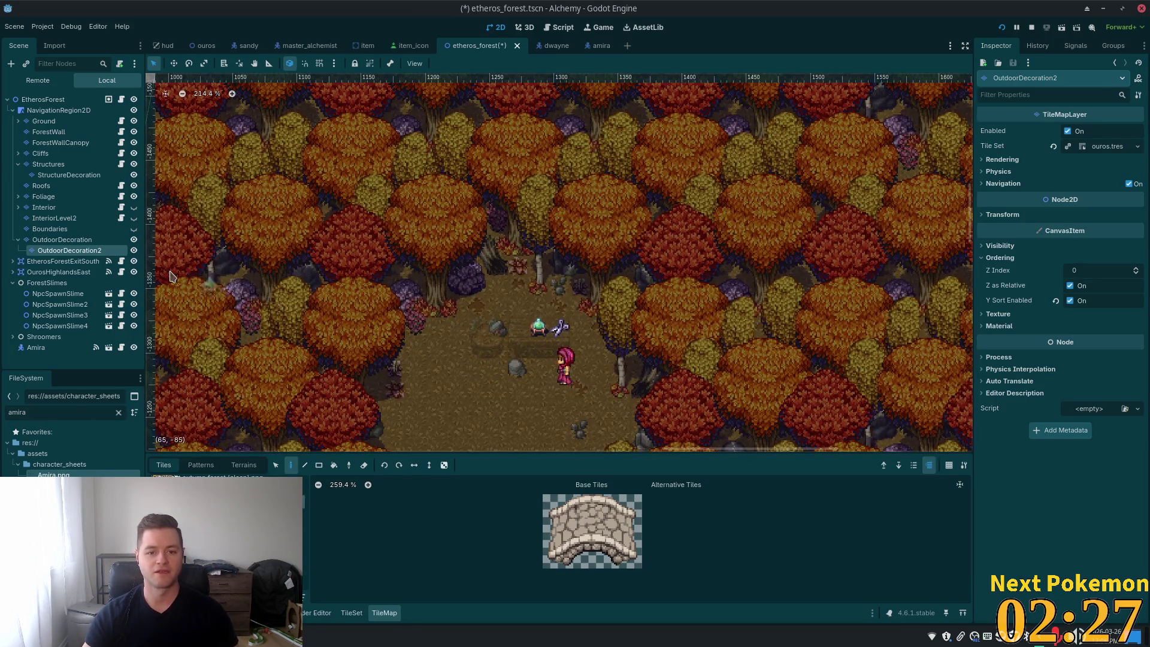
key("ctrl+s")
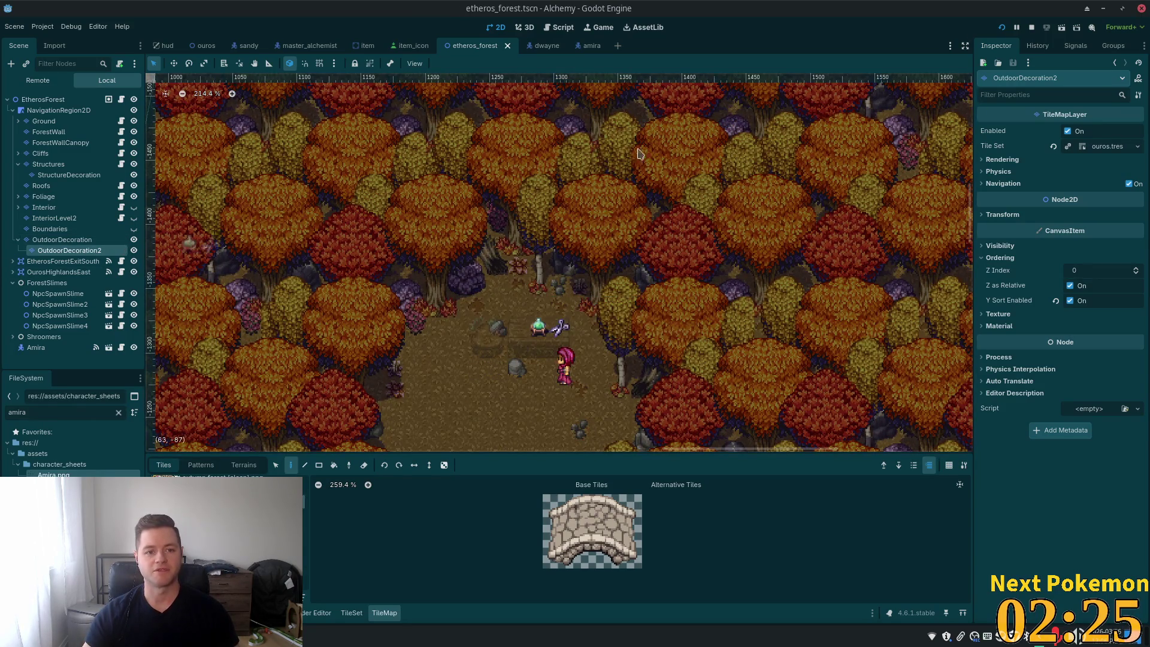
left_click(1002, 28)
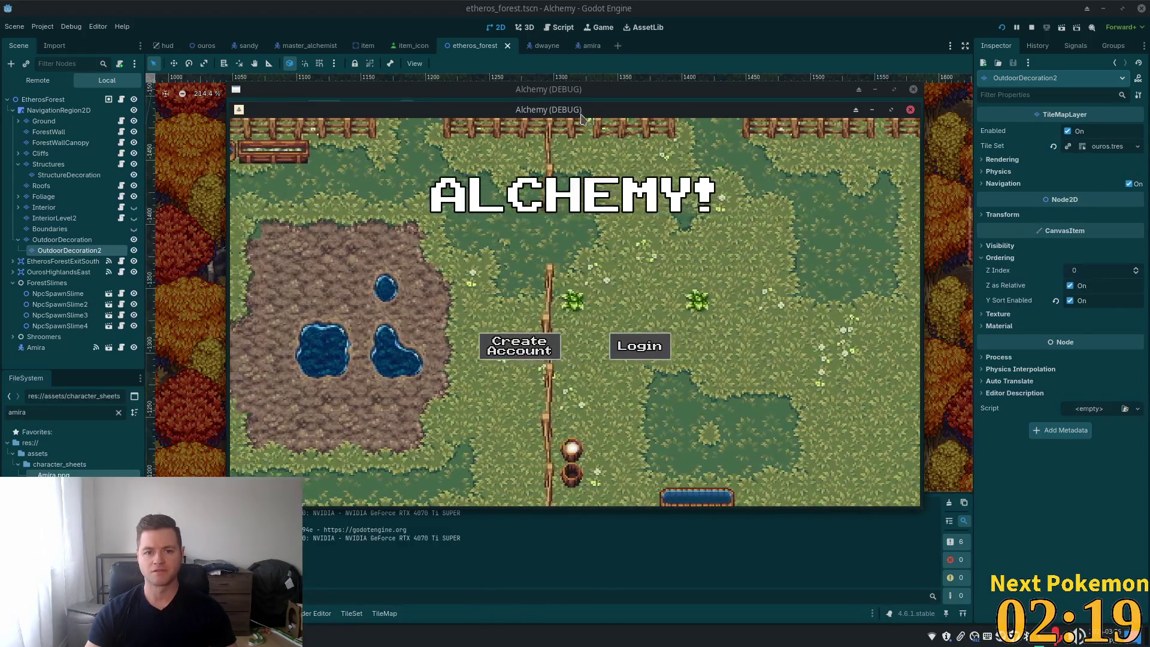
left_click_drag(581, 117, 407, 163)
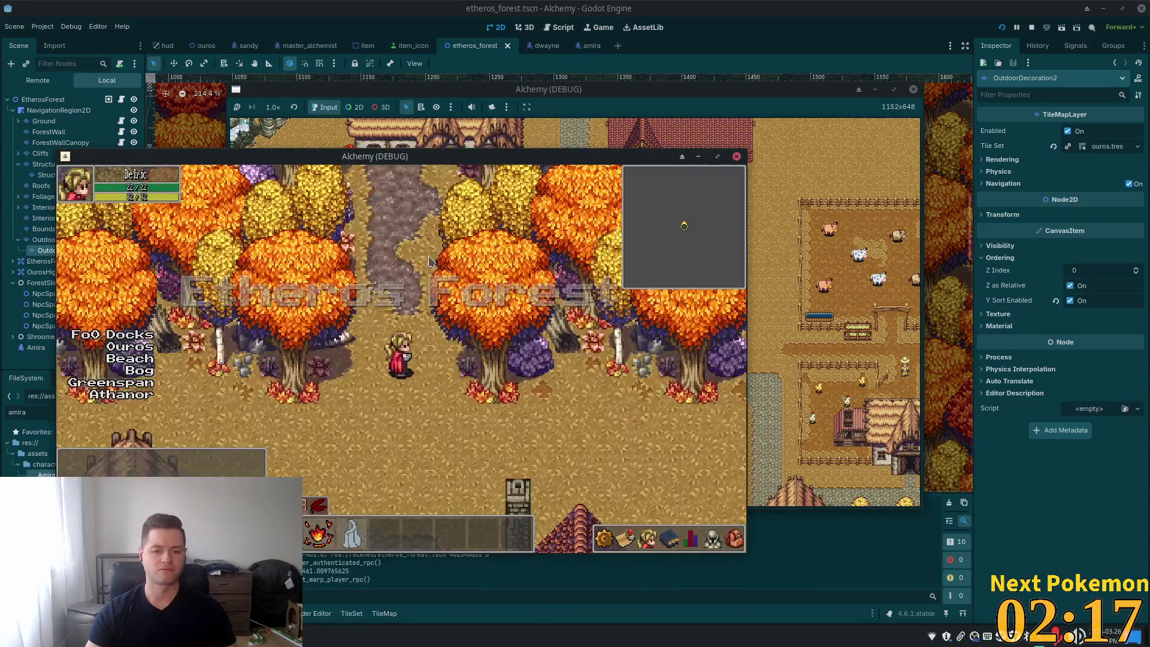
Step: Walk the character through Etheros Forest to the table clearing, then stop the game
key("w")
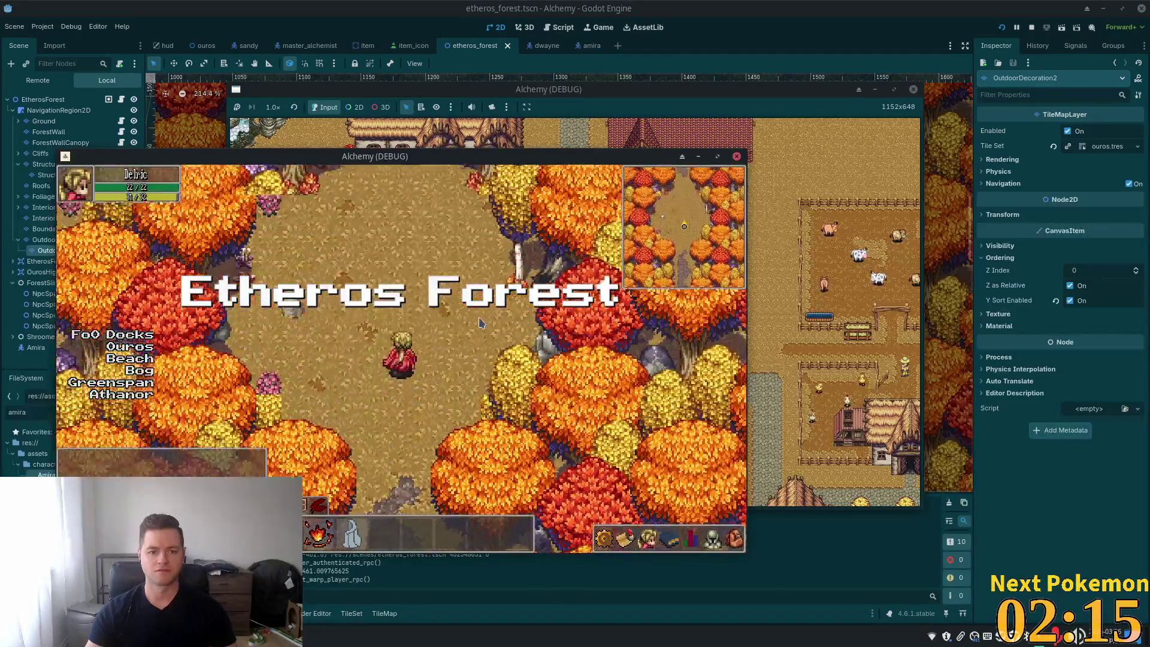
key("w")
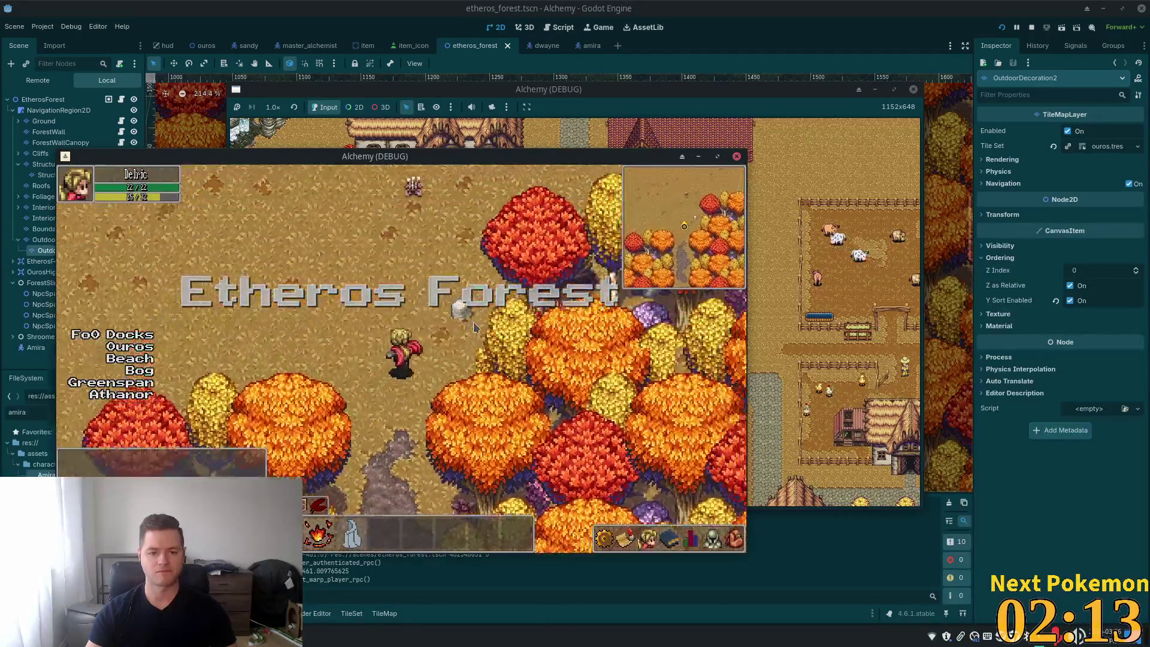
key("w")
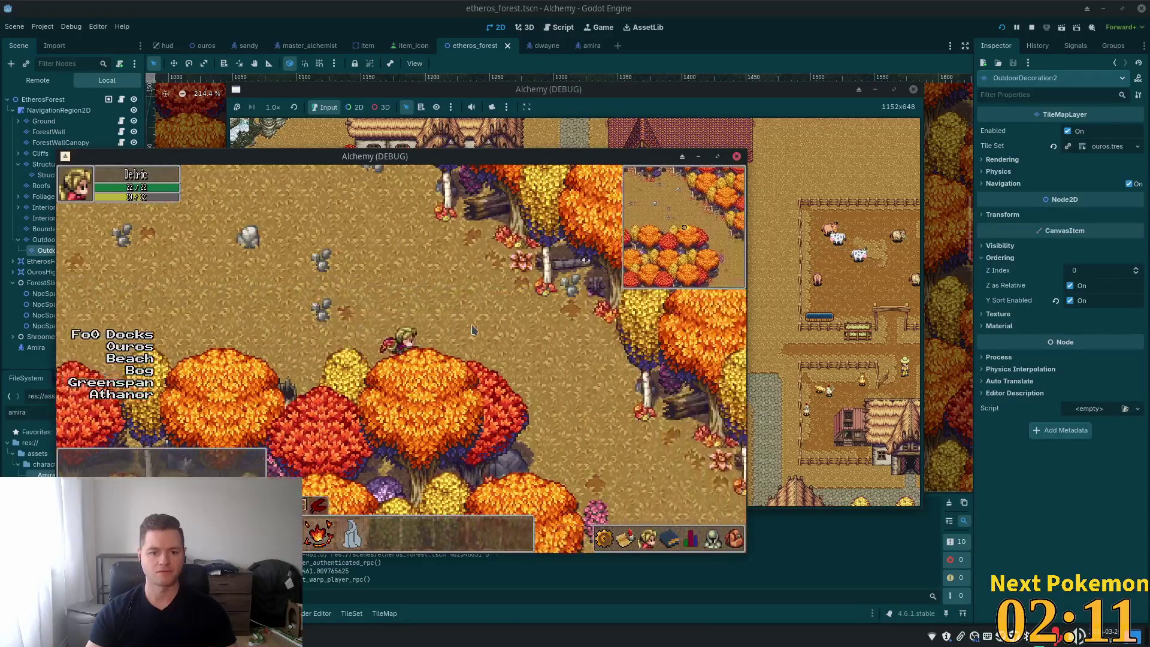
key("s")
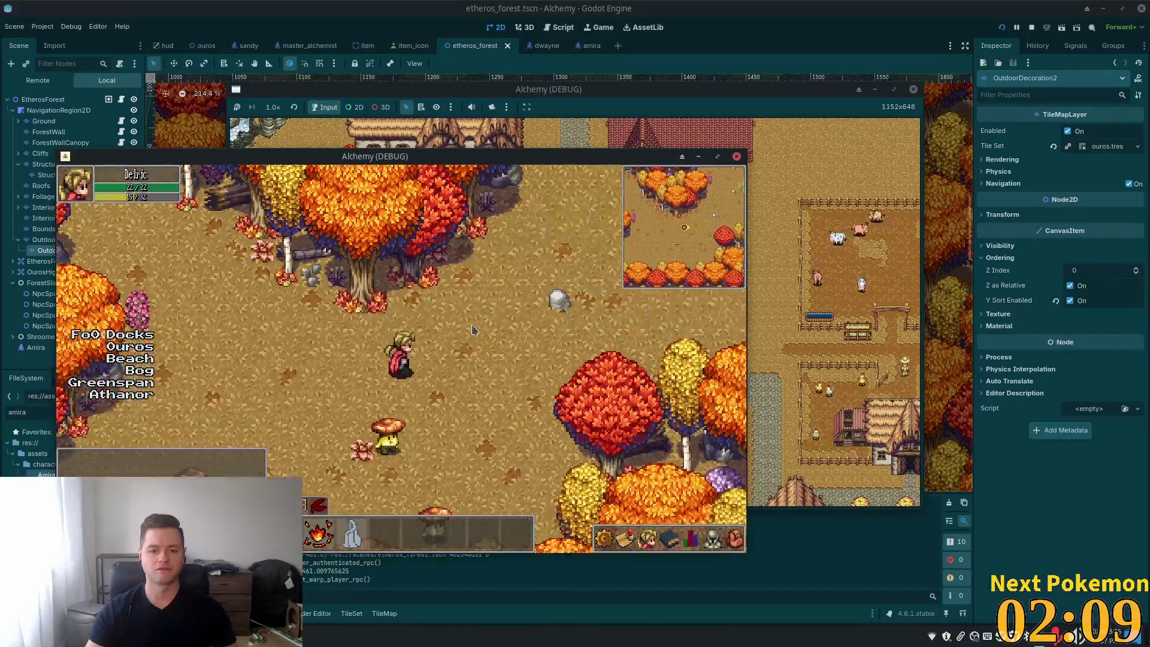
key("d")
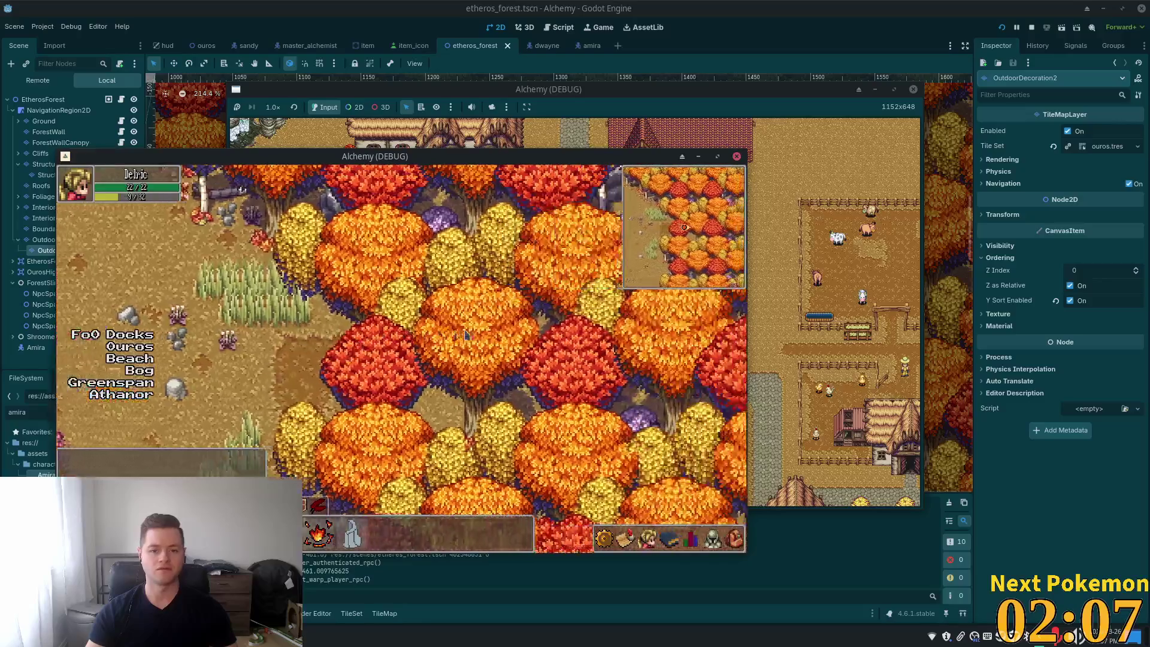
key("d")
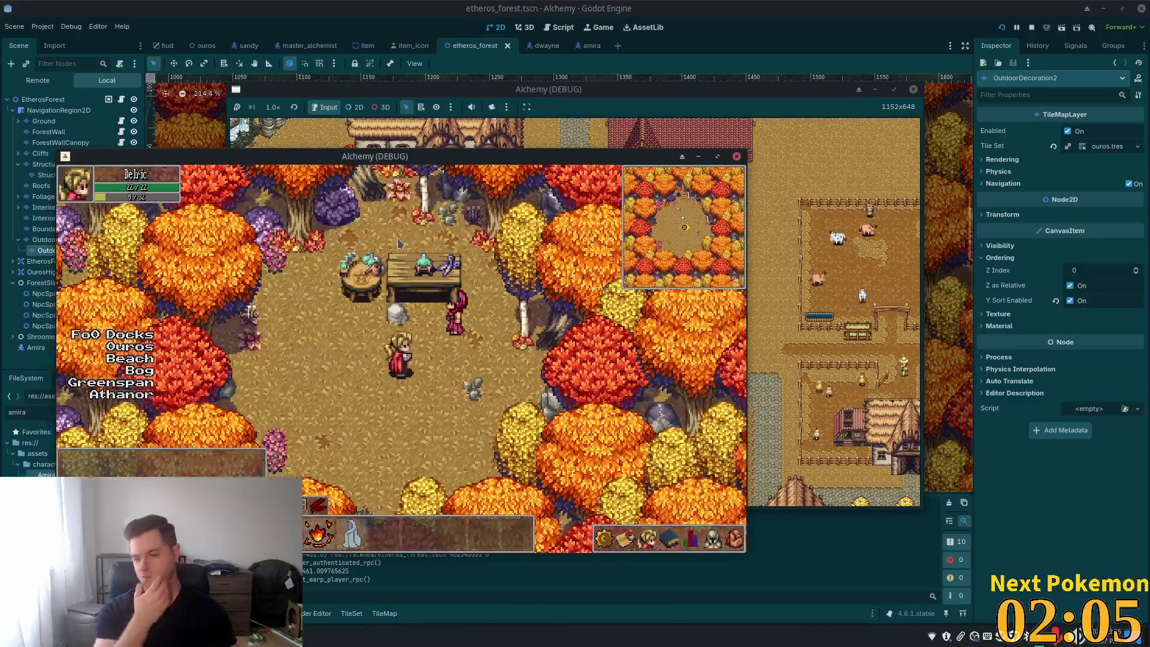
key("w")
key("d")
key("a")
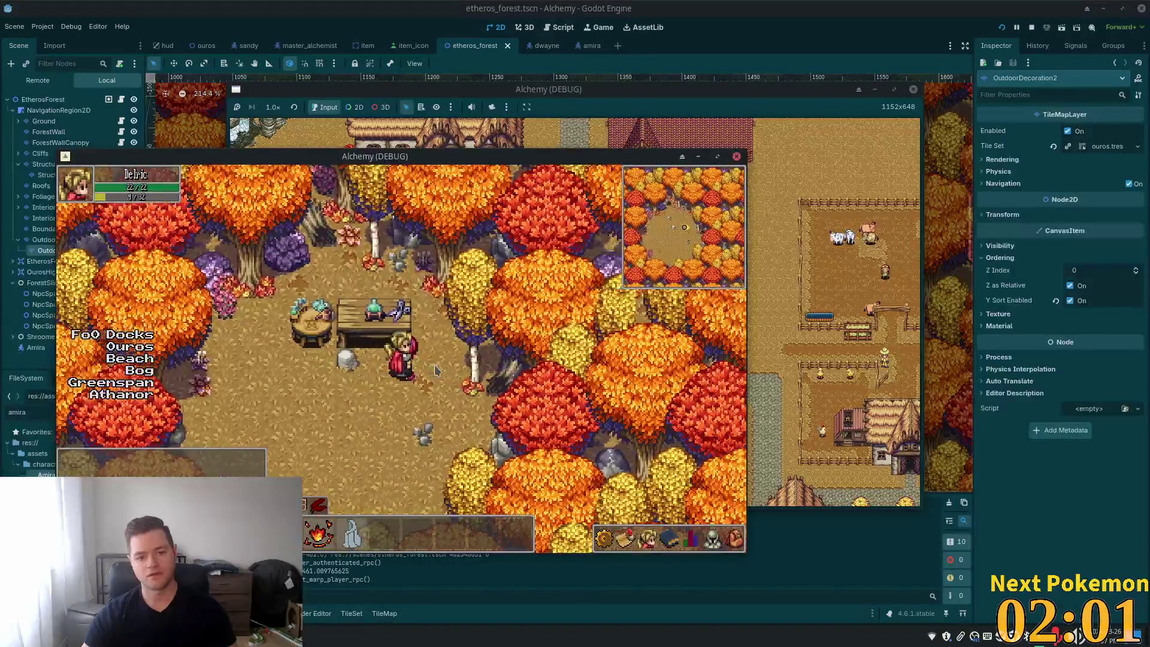
key("w")
key("F8")
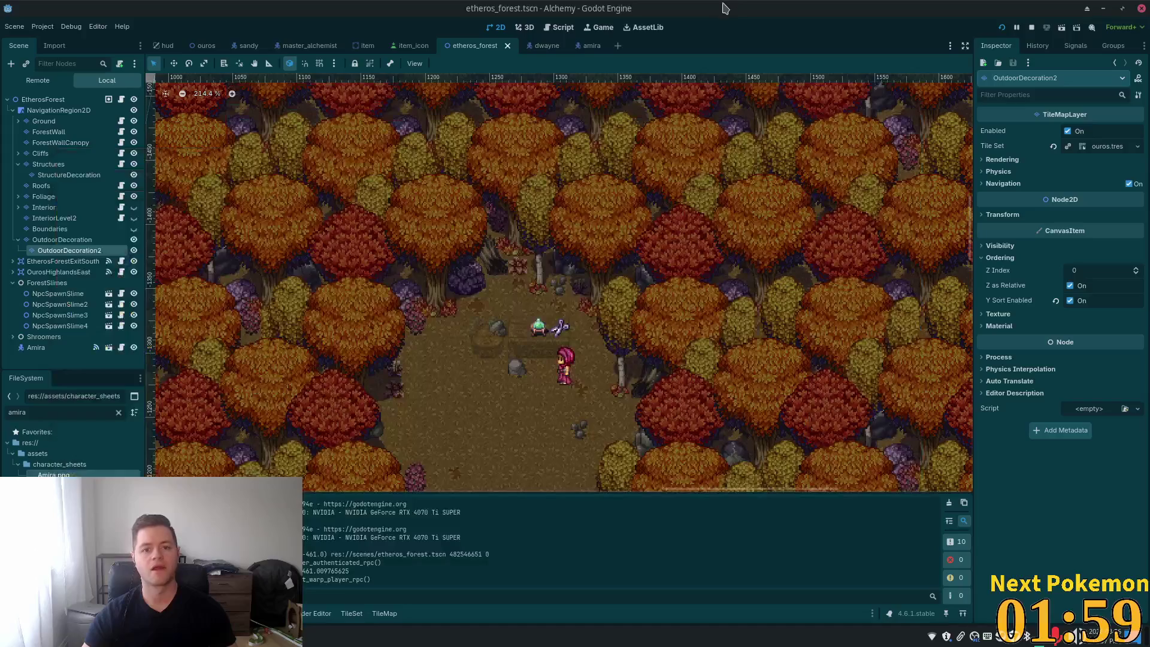
Step: In the amira scene, set the Ordering Z Index to 10
left_click(584, 46)
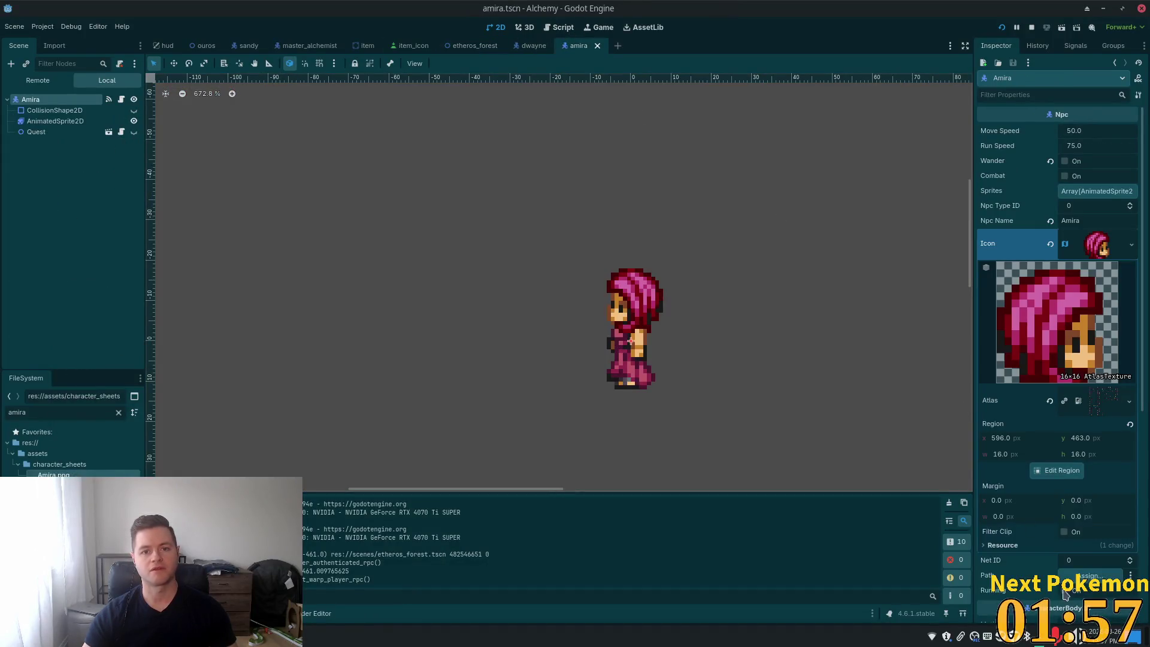
scroll(1096, 491, "down", 5)
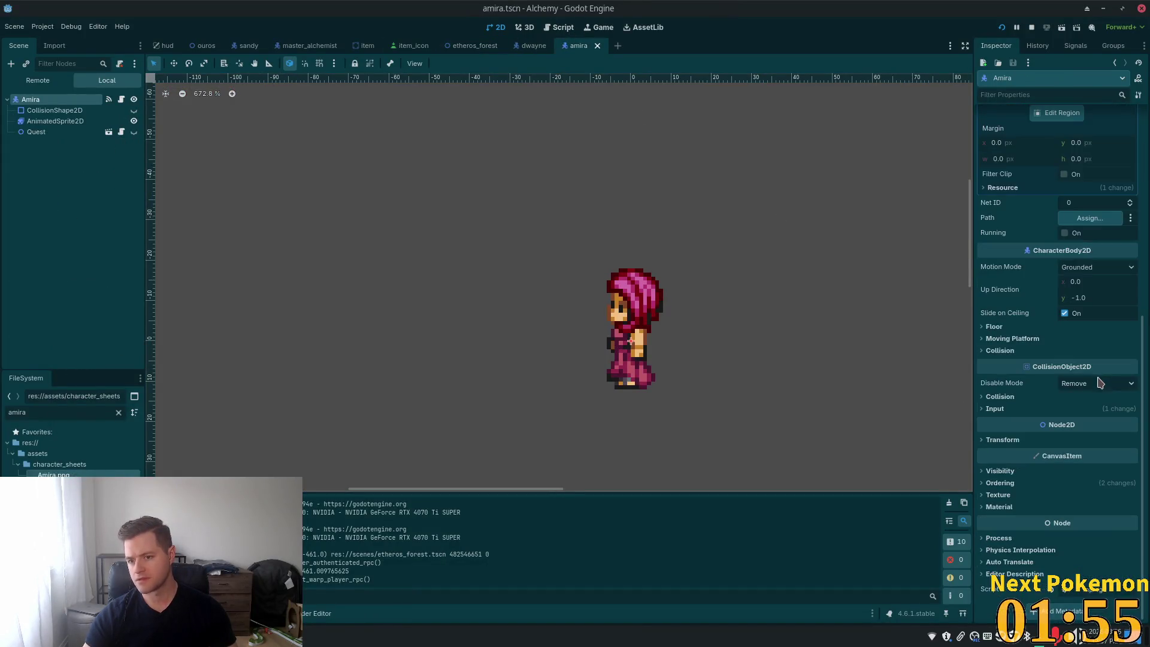
left_click(999, 482)
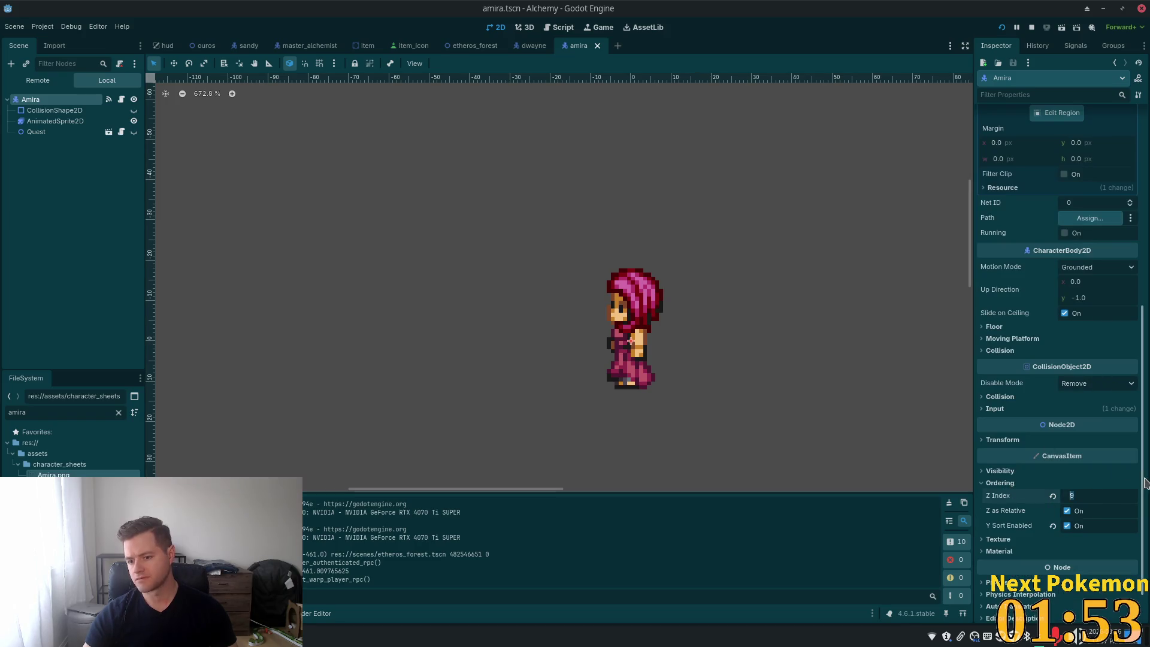
key("Return")
Step: Run the game and walk the player left and right past Amira's table
key("F5")
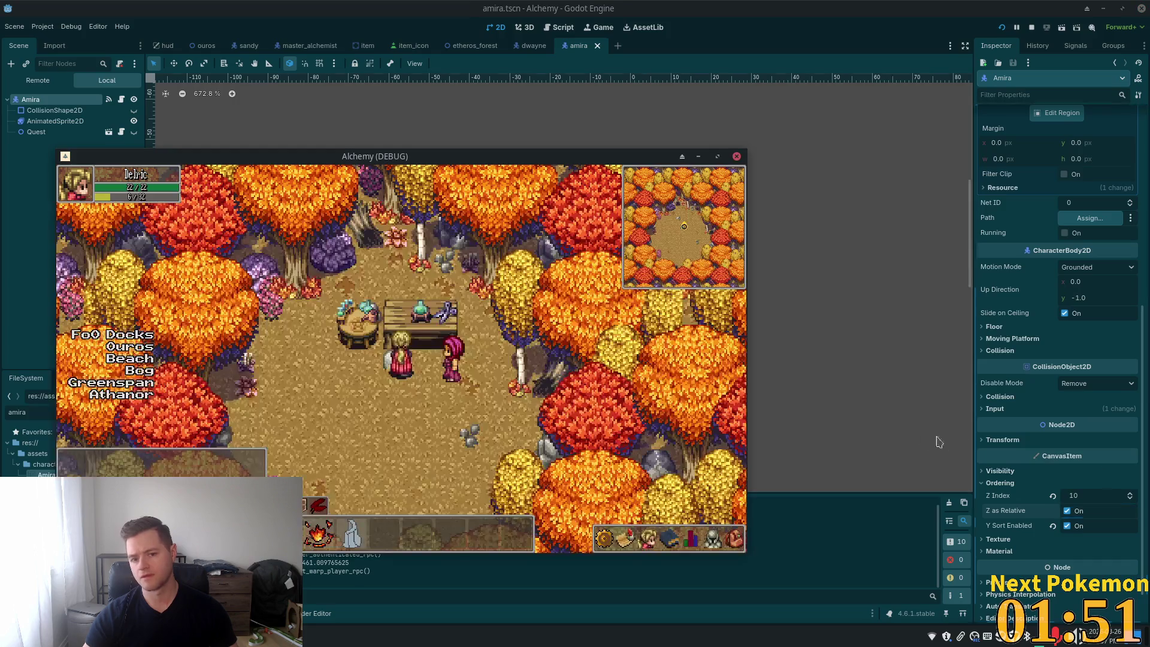
key("Left")
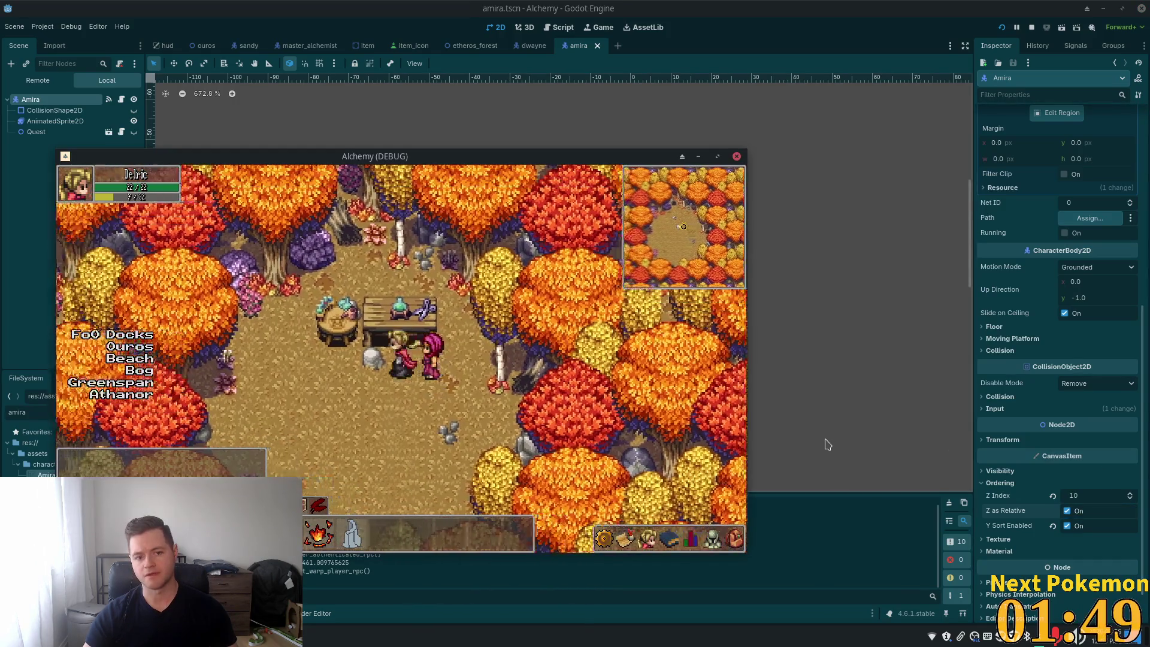
key("Left")
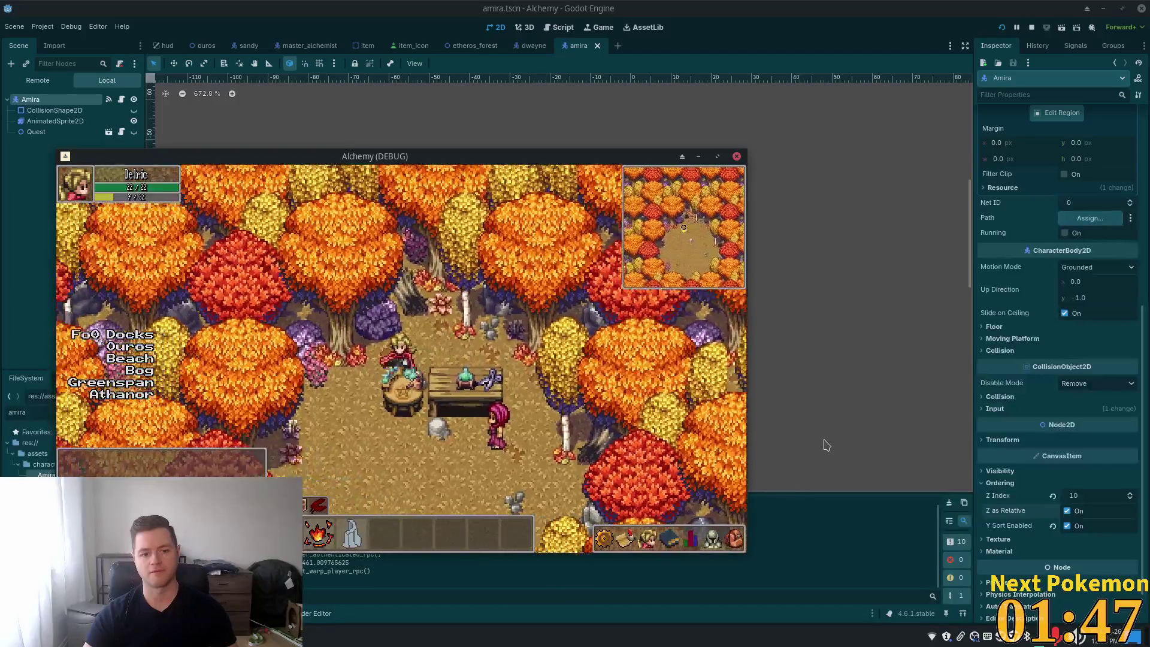
key("Right")
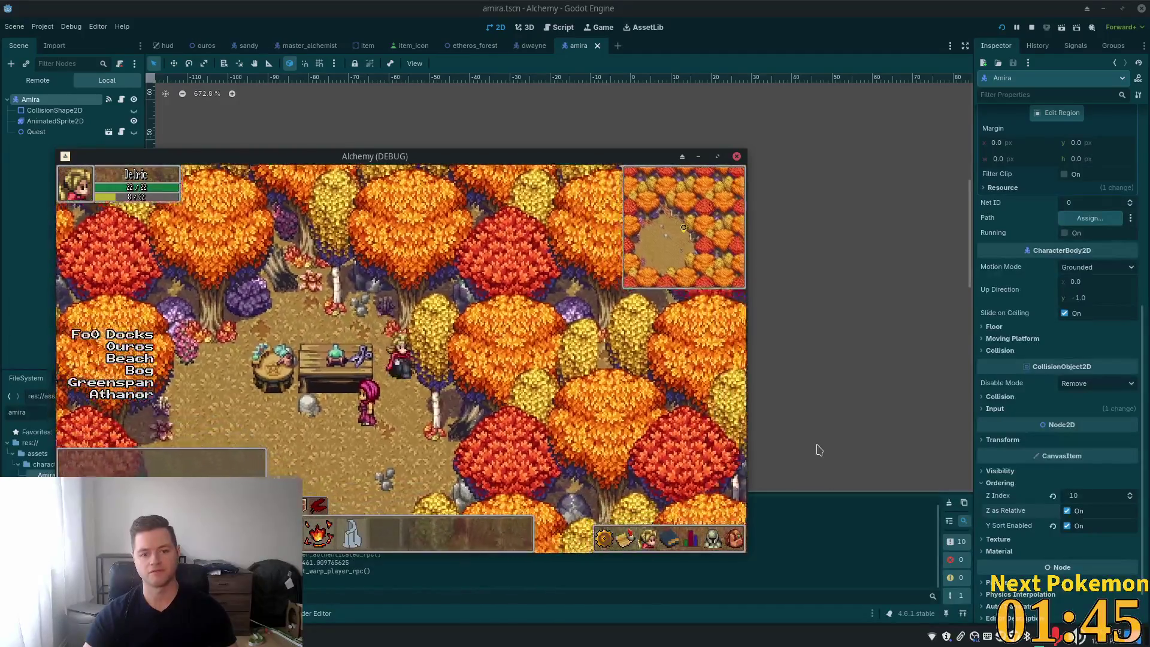
key("Left")
key("Down")
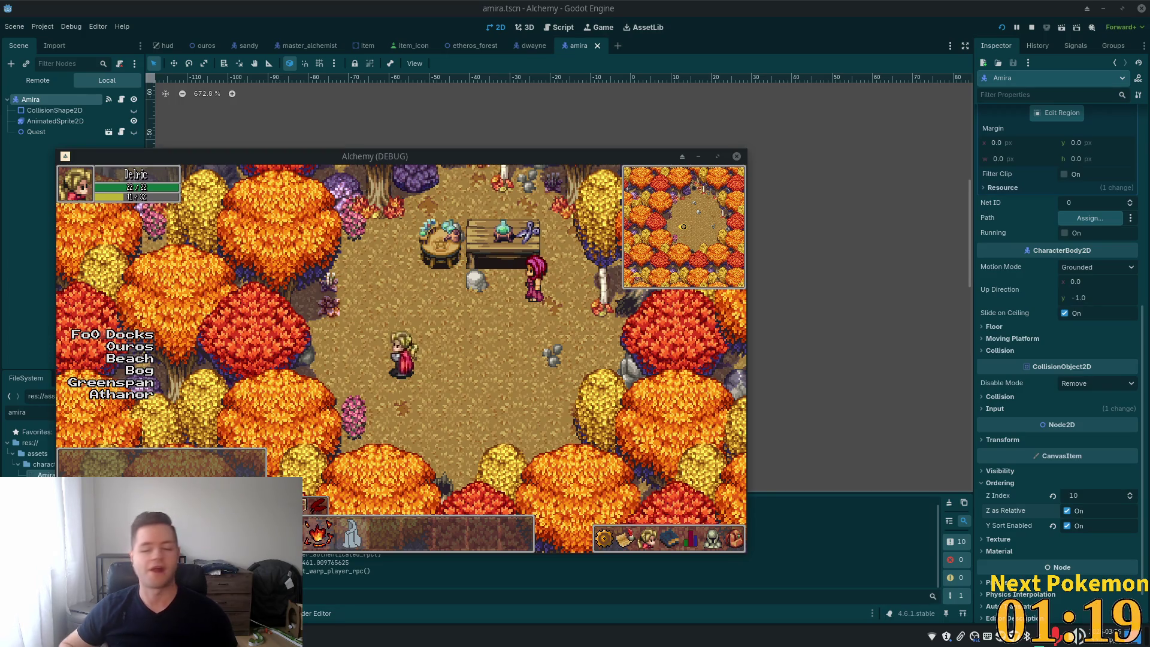
Step: Roam through the trees and back around the table clearing, then stop the game
key("Right")
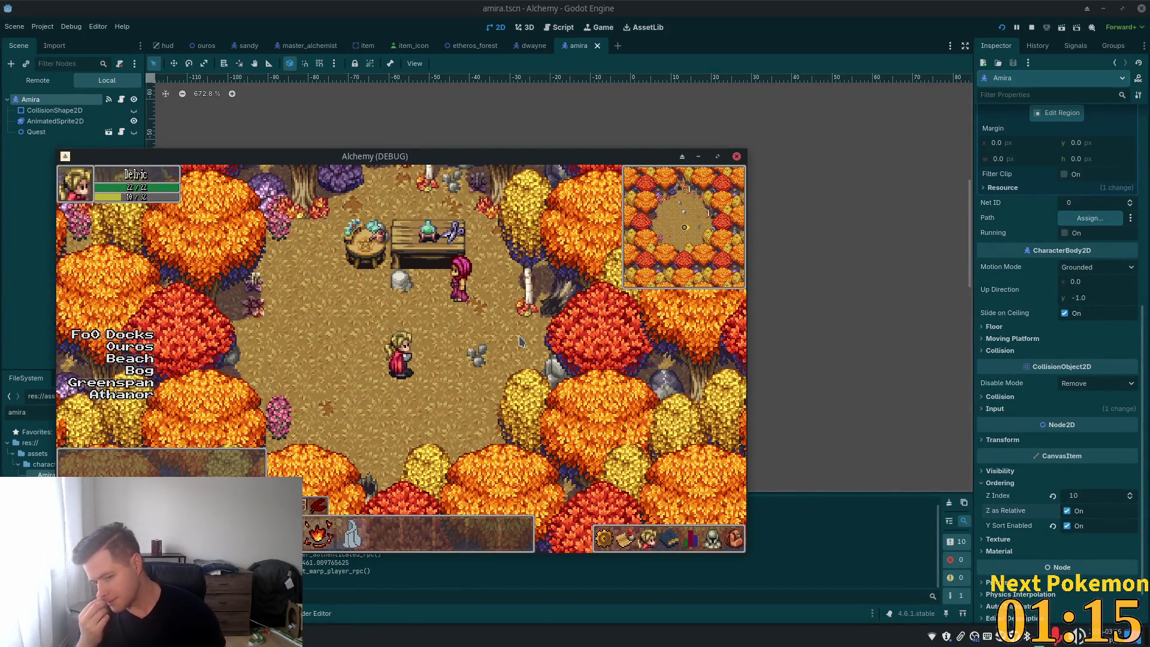
key("Down")
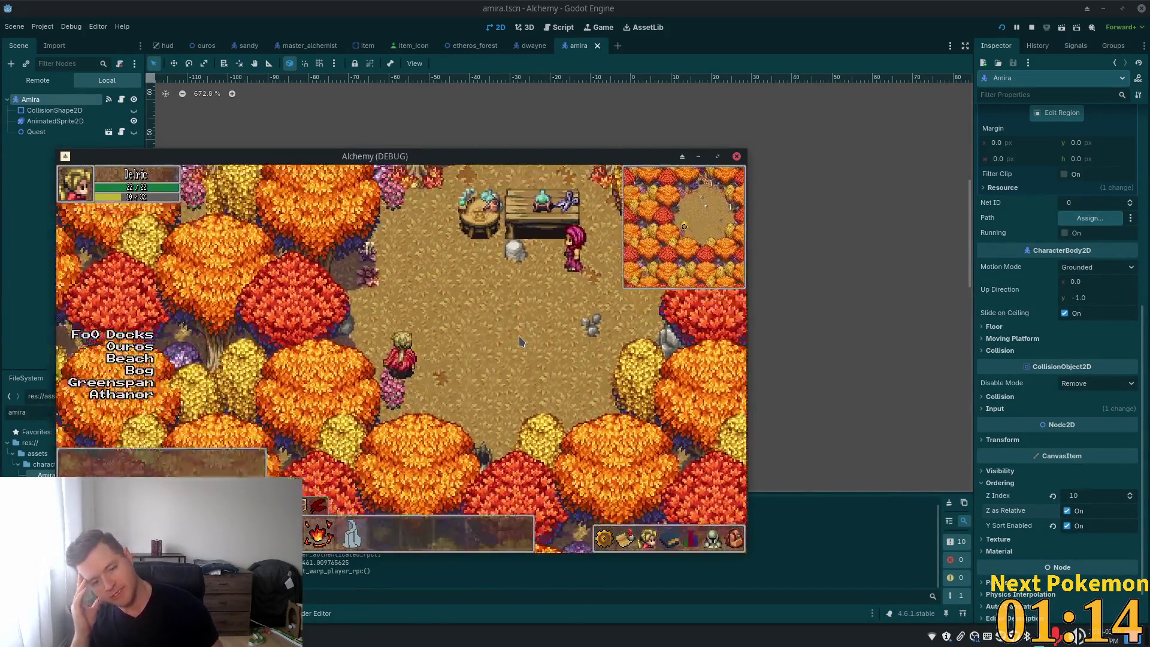
key("Left")
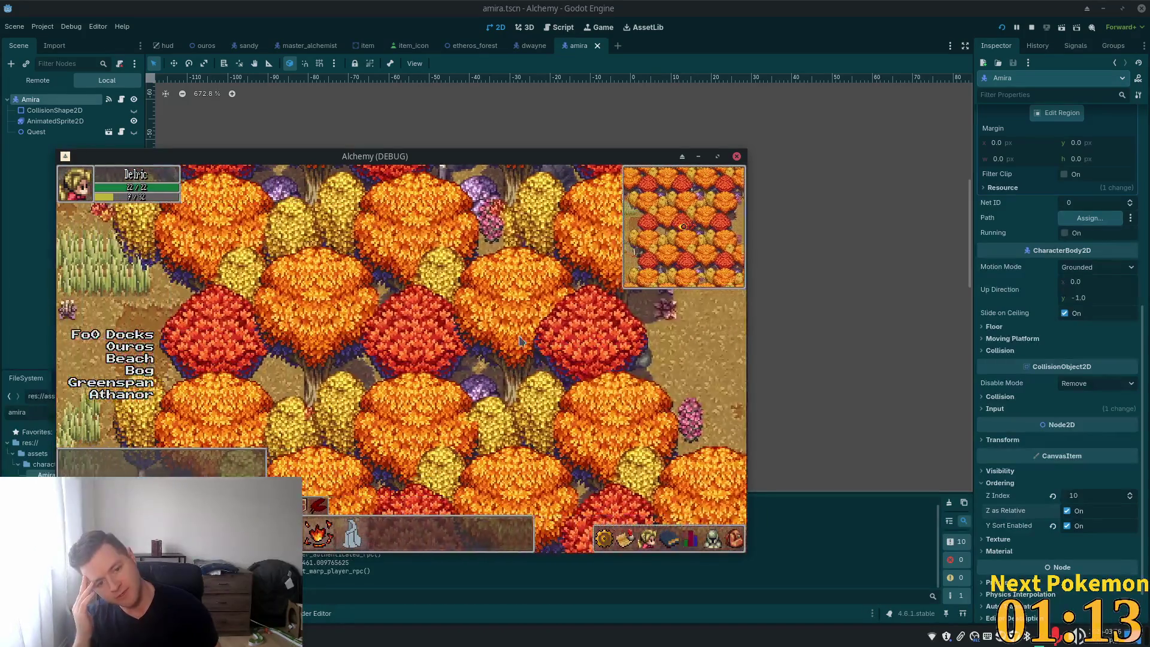
key("Right")
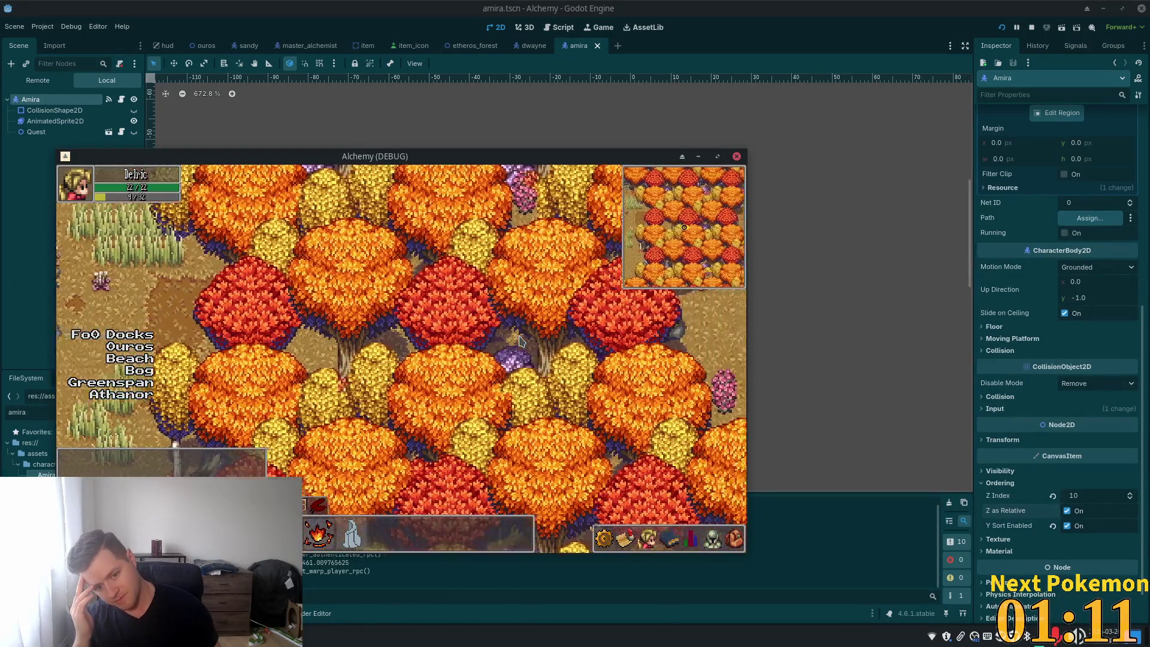
key("Right")
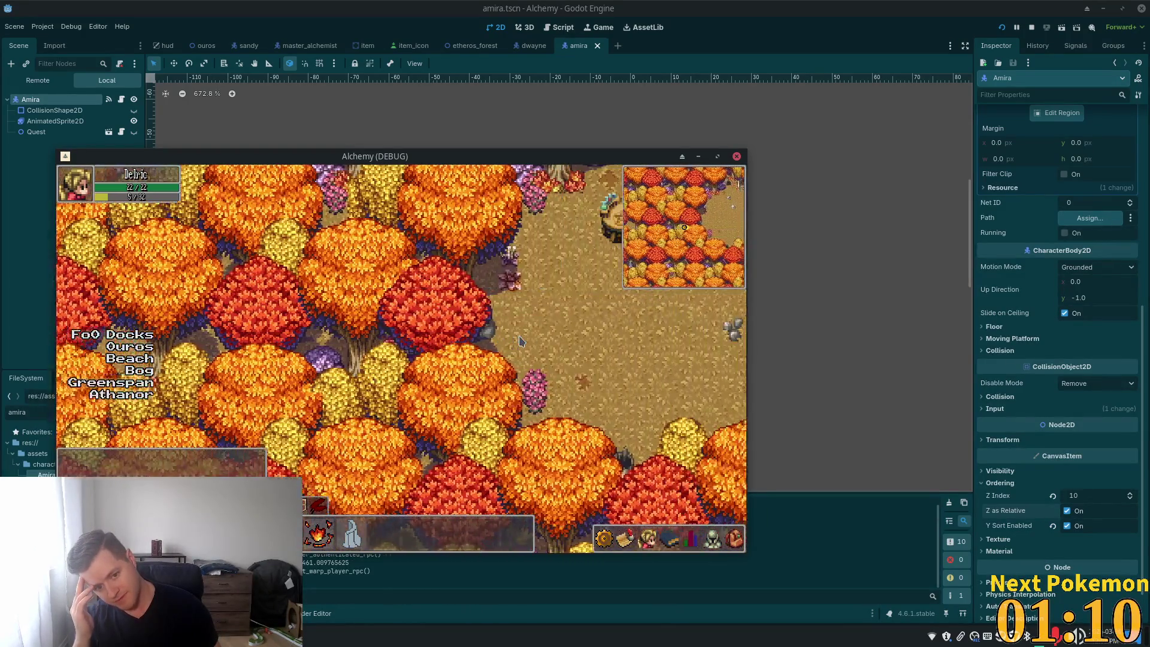
key("Right")
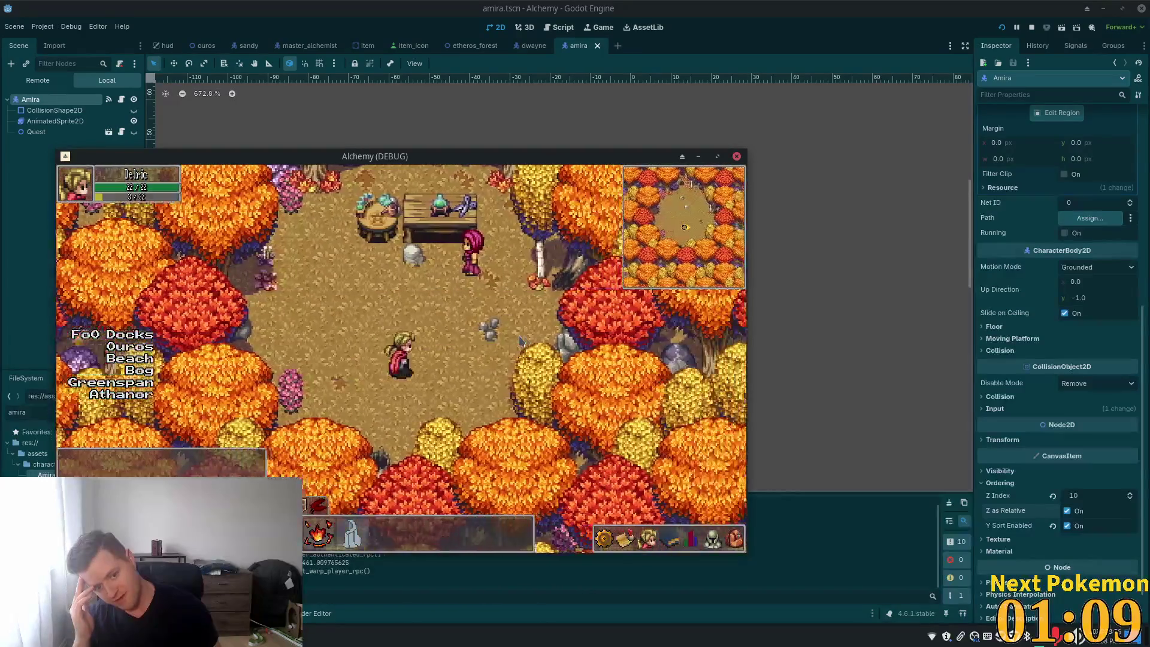
key("Right")
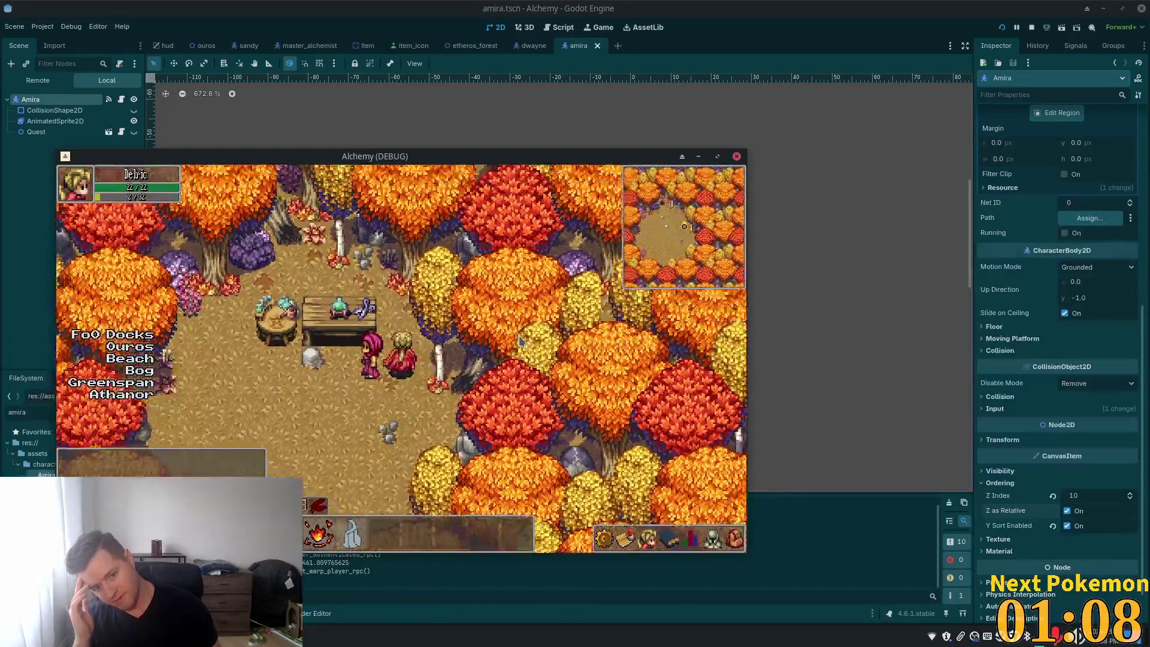
key("Left")
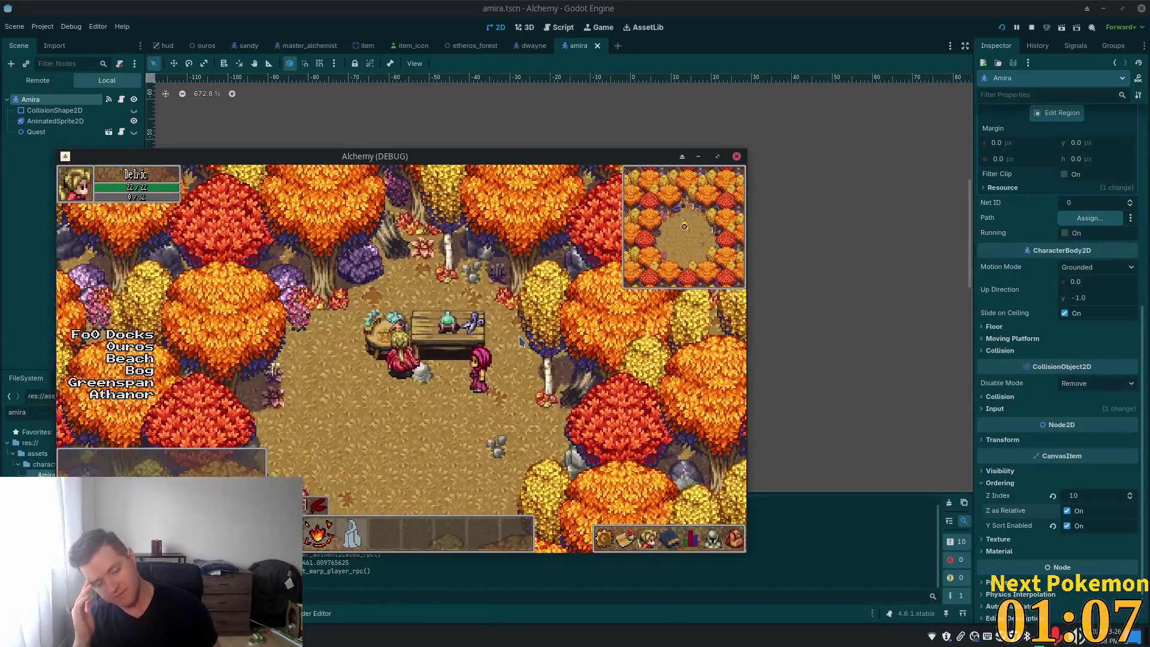
key("Left")
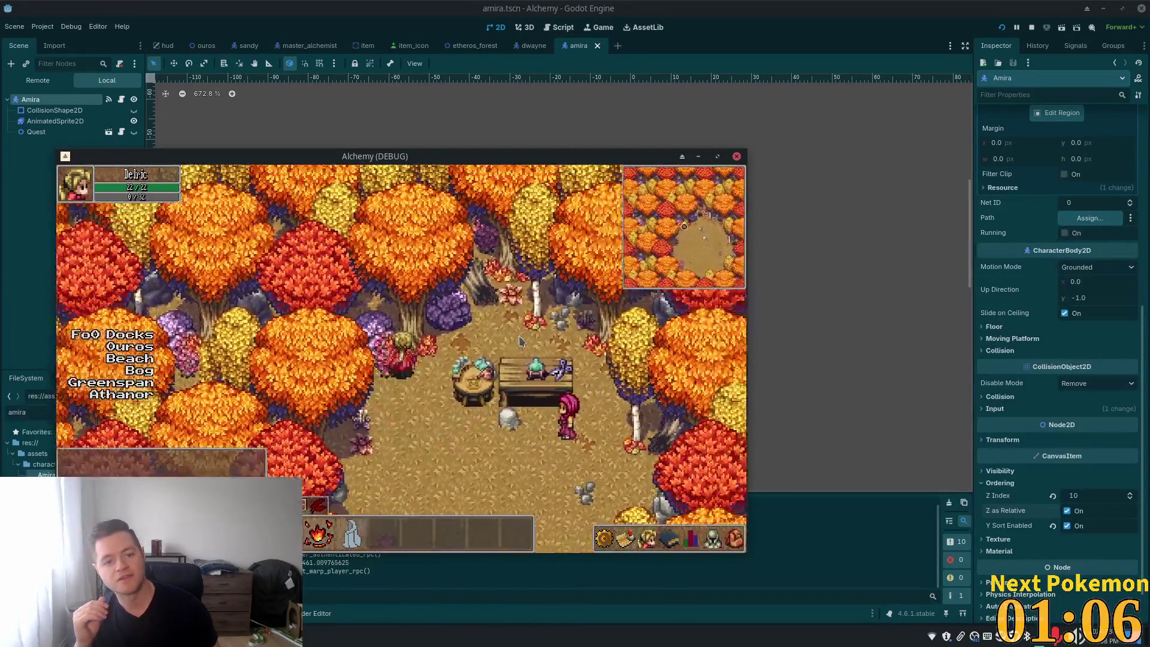
key("Right")
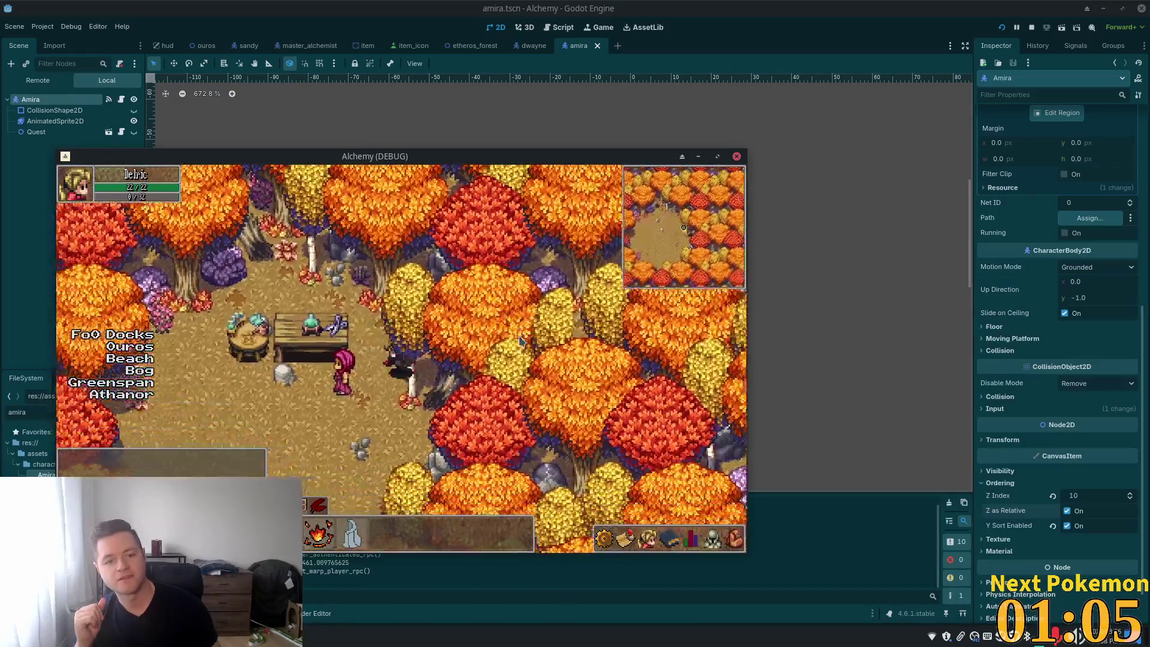
key("Left")
key("Down")
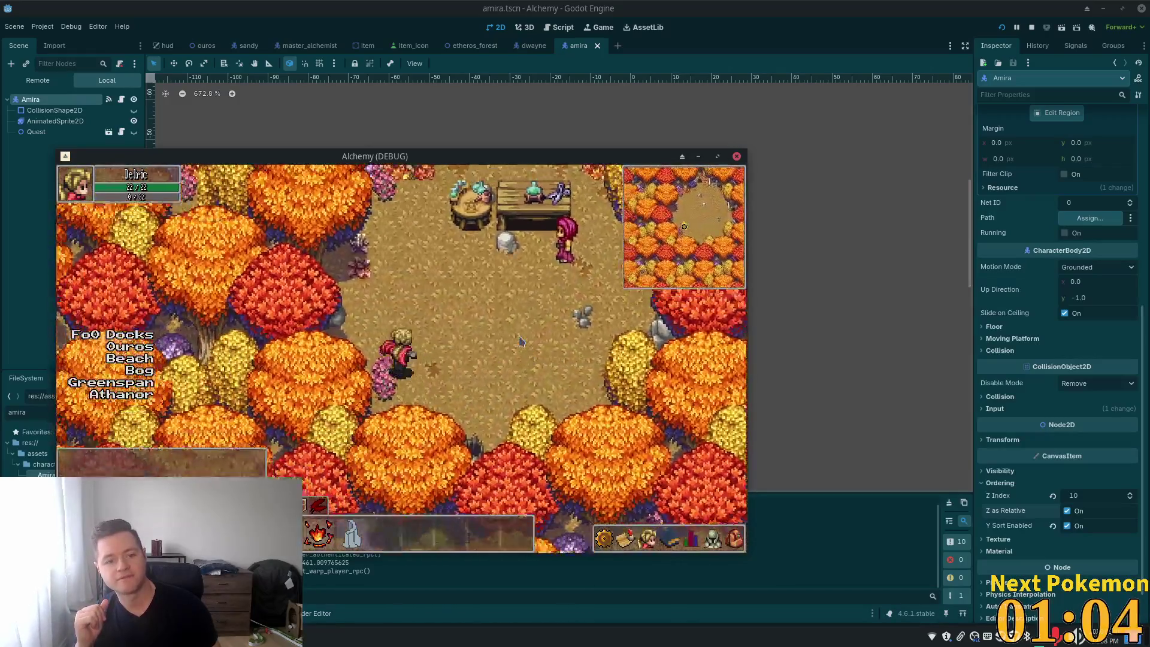
key("Left")
key("Up")
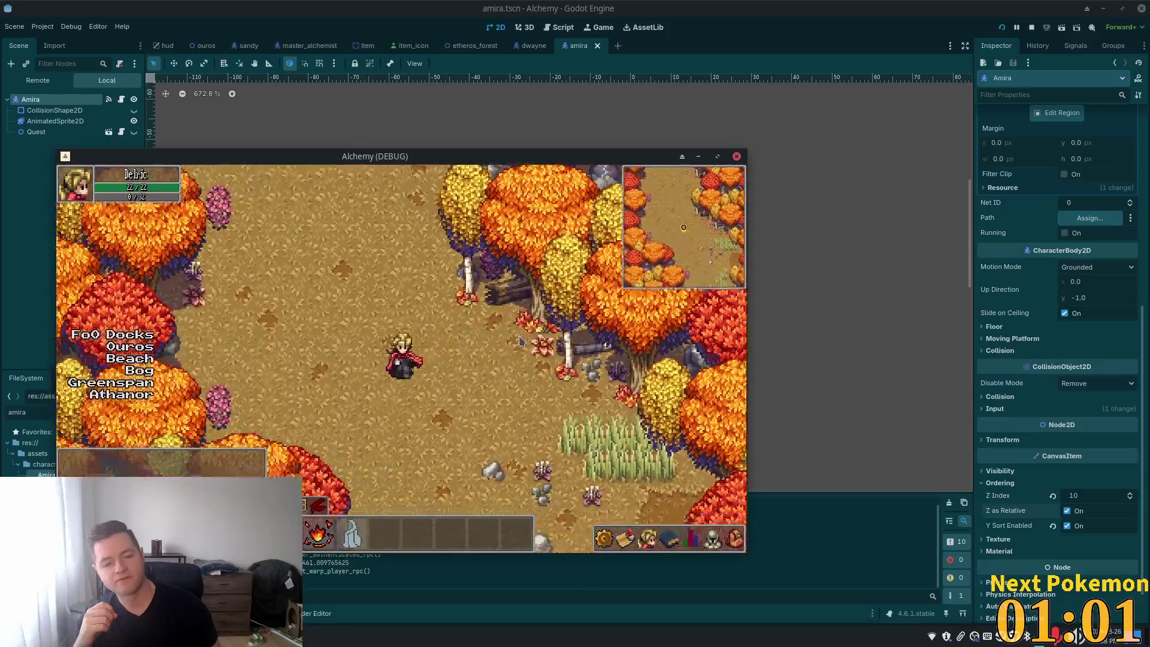
key("Left")
key("Down")
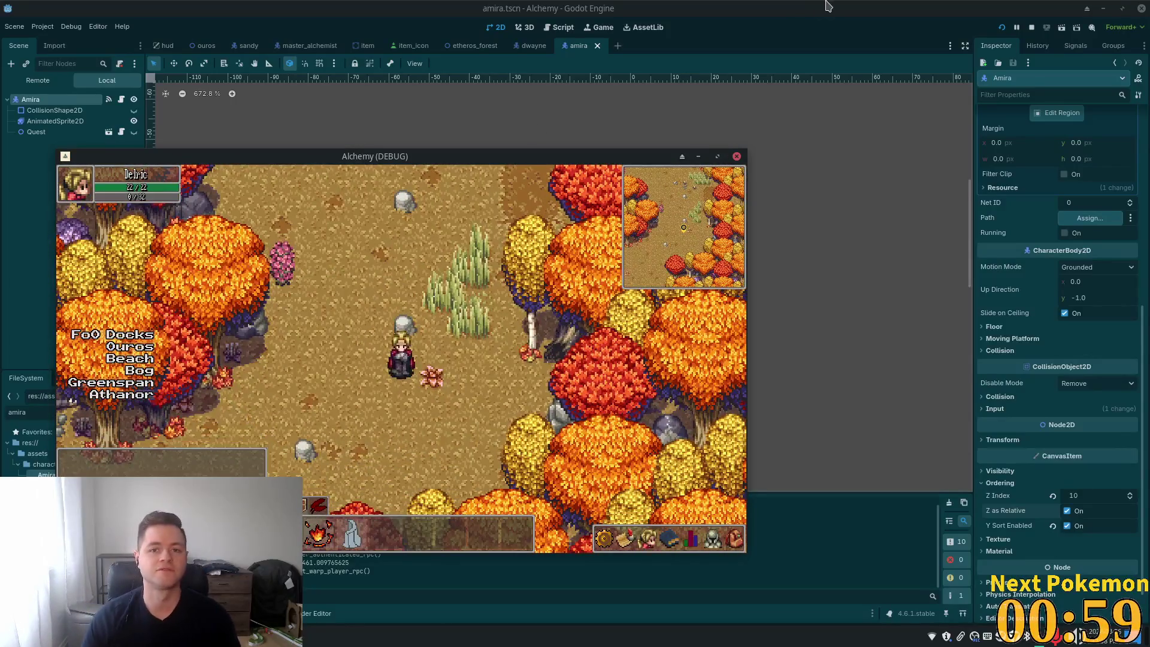
key("F8")
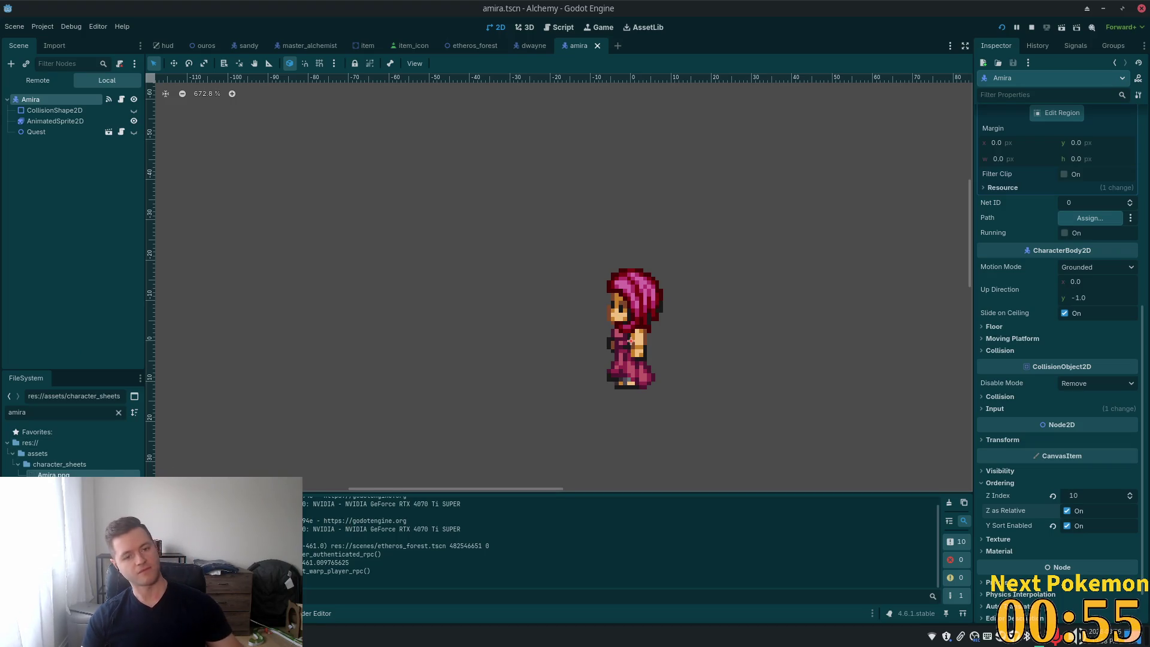
Step: Switch to a_new_age_of_alchemy.json in Cursor and scroll to NPC 3's dialog stage
key("alt+Tab")
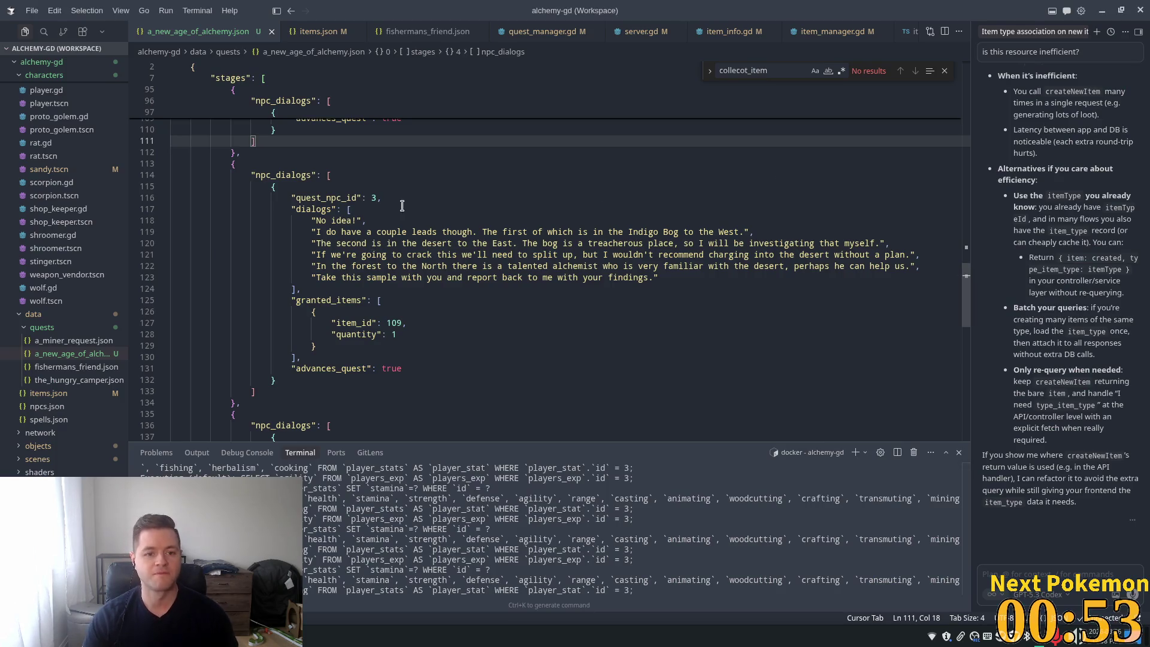
scroll(402, 206, "down", 3)
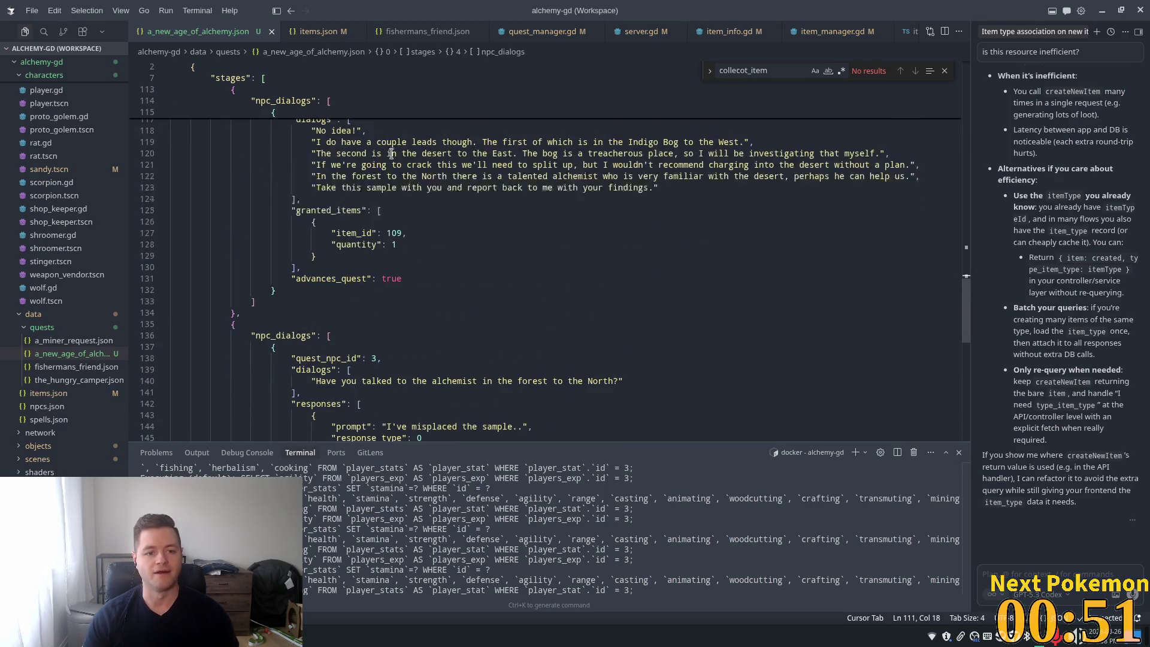
scroll(391, 153, "up", 3)
mouse_move(972, 286)
left_mouse_down()
mouse_move(961, 374)
mouse_move(958, 337)
left_mouse_up()
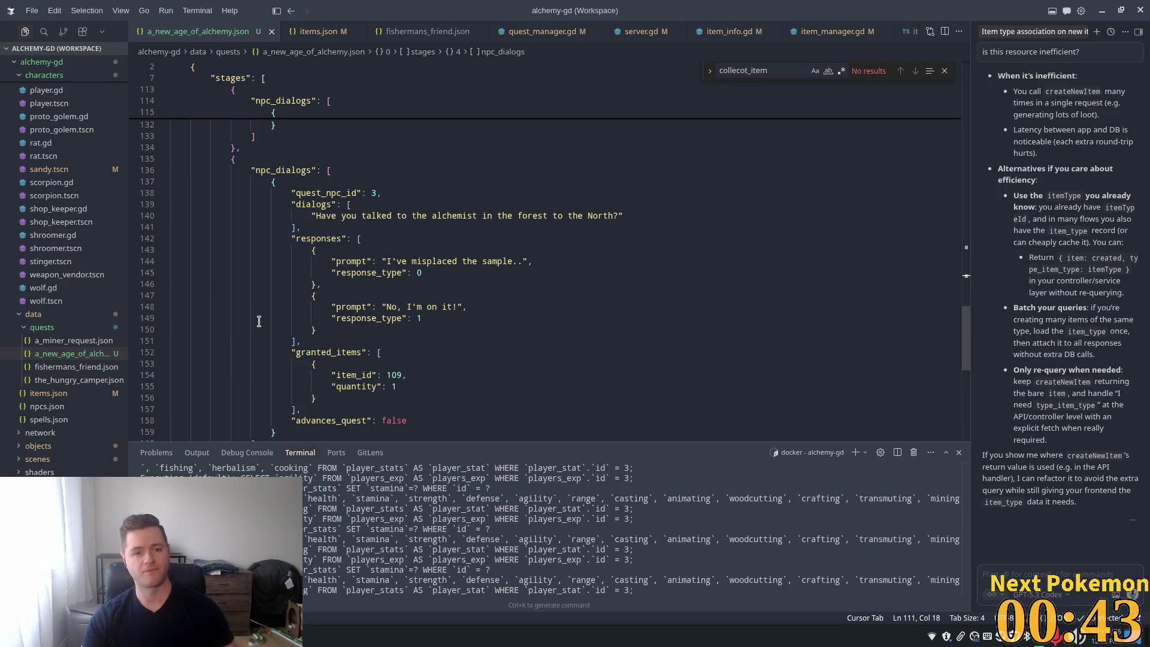
scroll(259, 322, "down", 1)
Step: Select the quest_npc_id 3 dialog entry from brace to brace and copy it
left_click(293, 358)
left_click(256, 413)
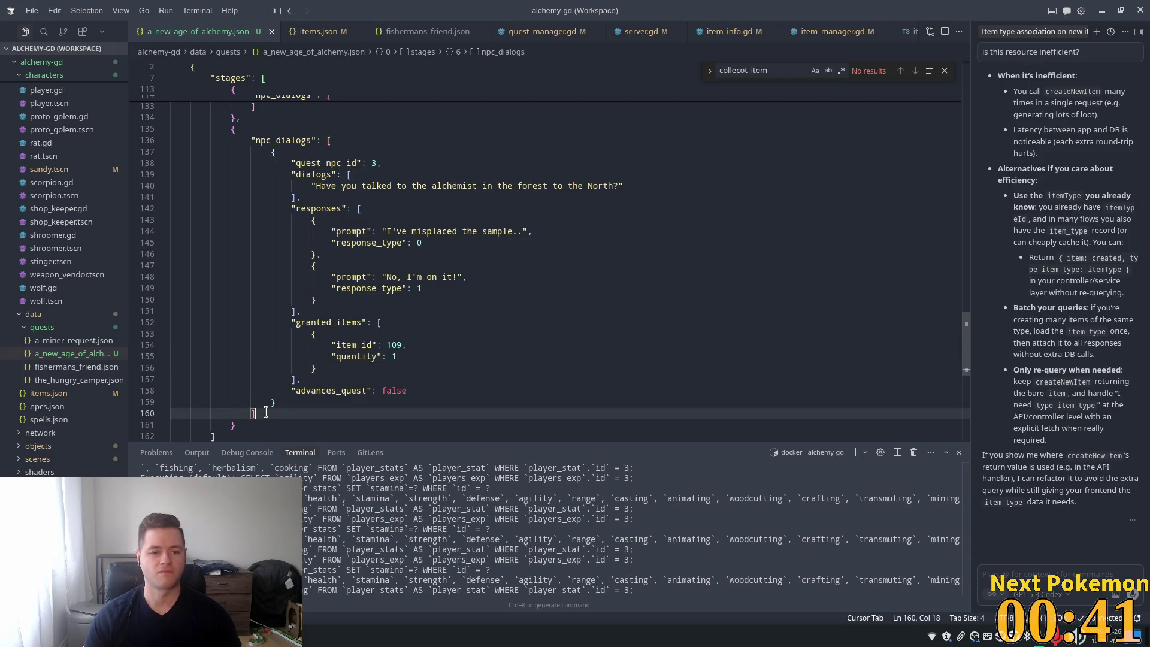
left_click(231, 129)
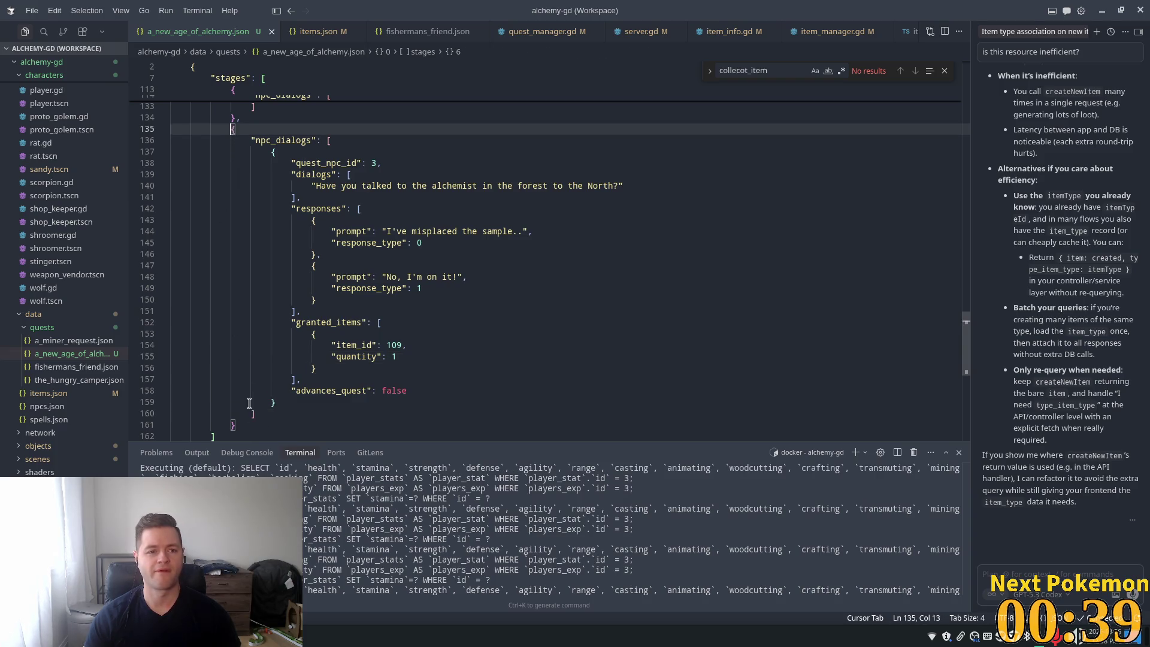
left_click(239, 425, "shift")
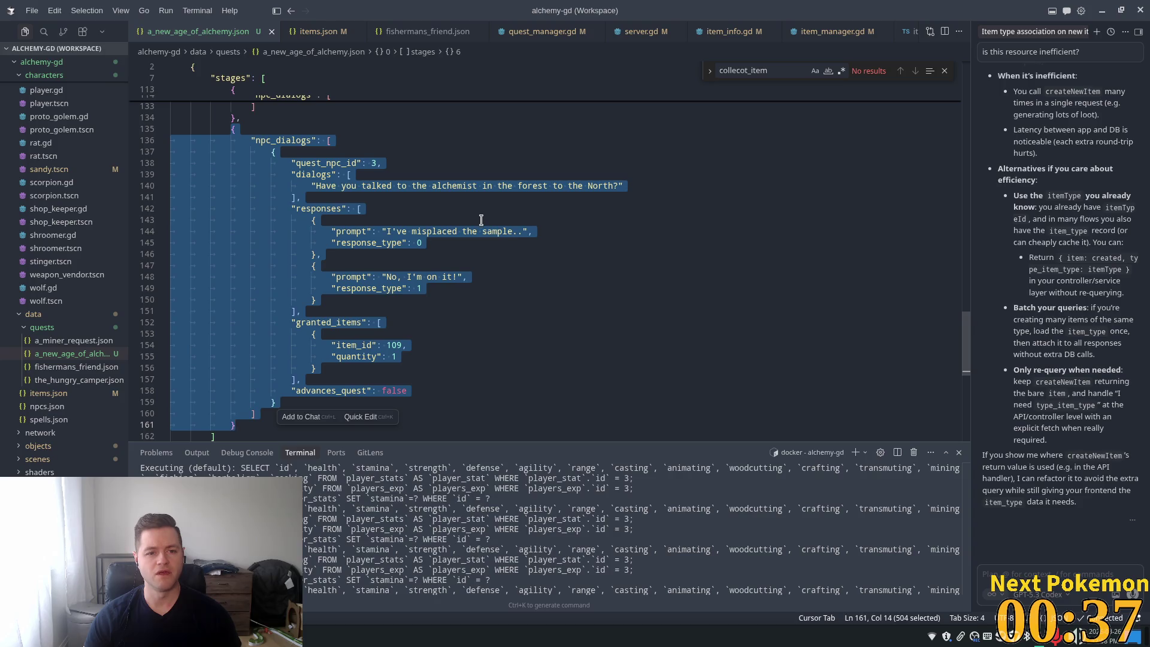
left_click(499, 209)
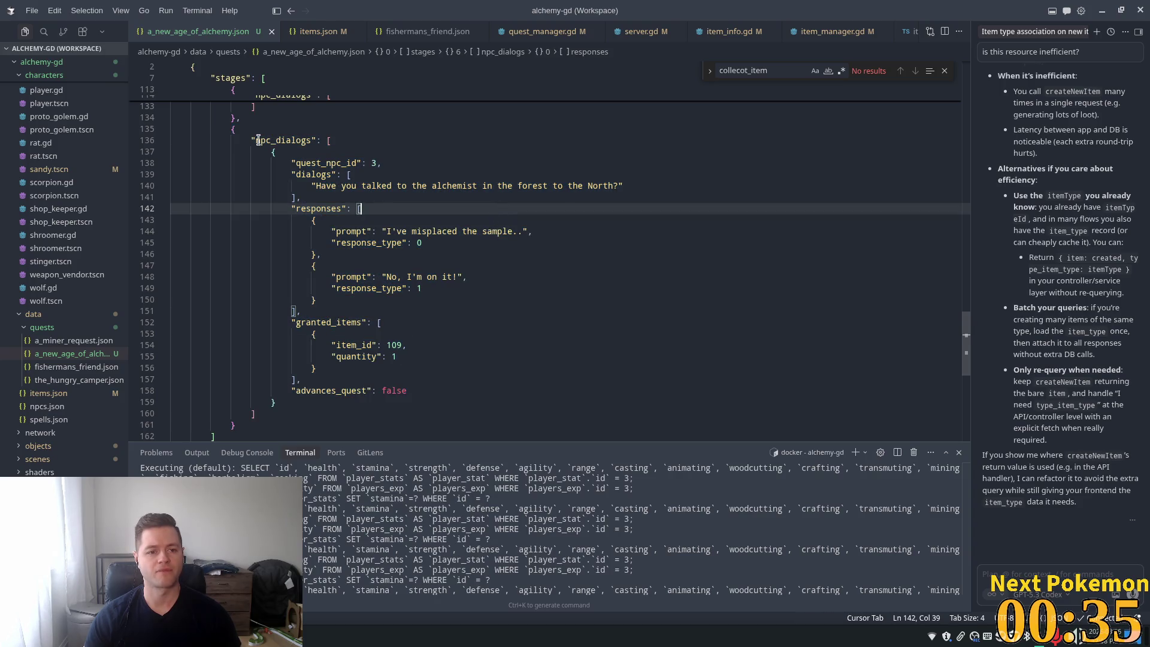
left_click_drag(271, 152, 320, 401)
key("ctrl+c")
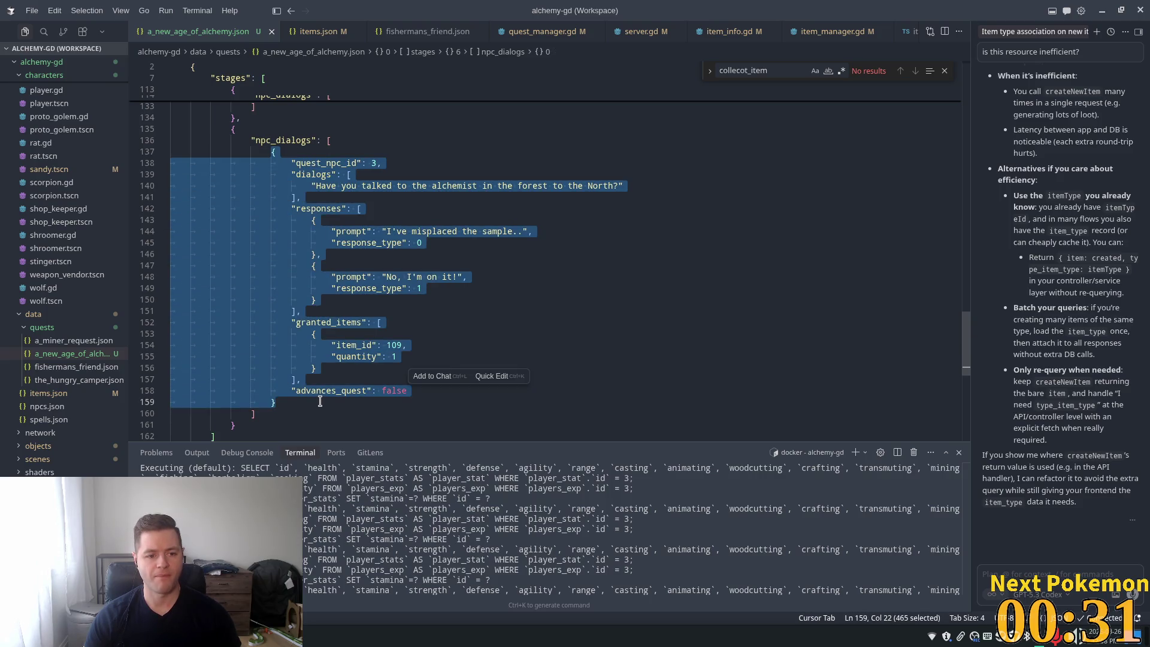
key("End")
Step: Paste a duplicate of the NPC 3 dialog entry and change its quest_npc_id to 4
type(",")
key("Return")
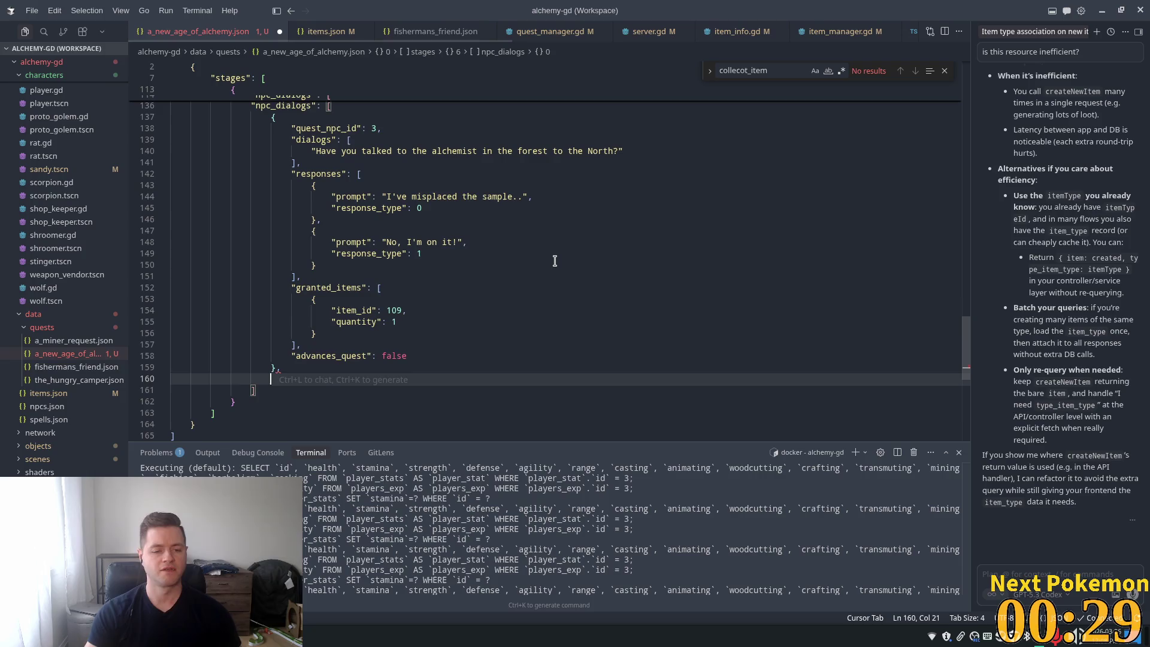
key("ctrl+v")
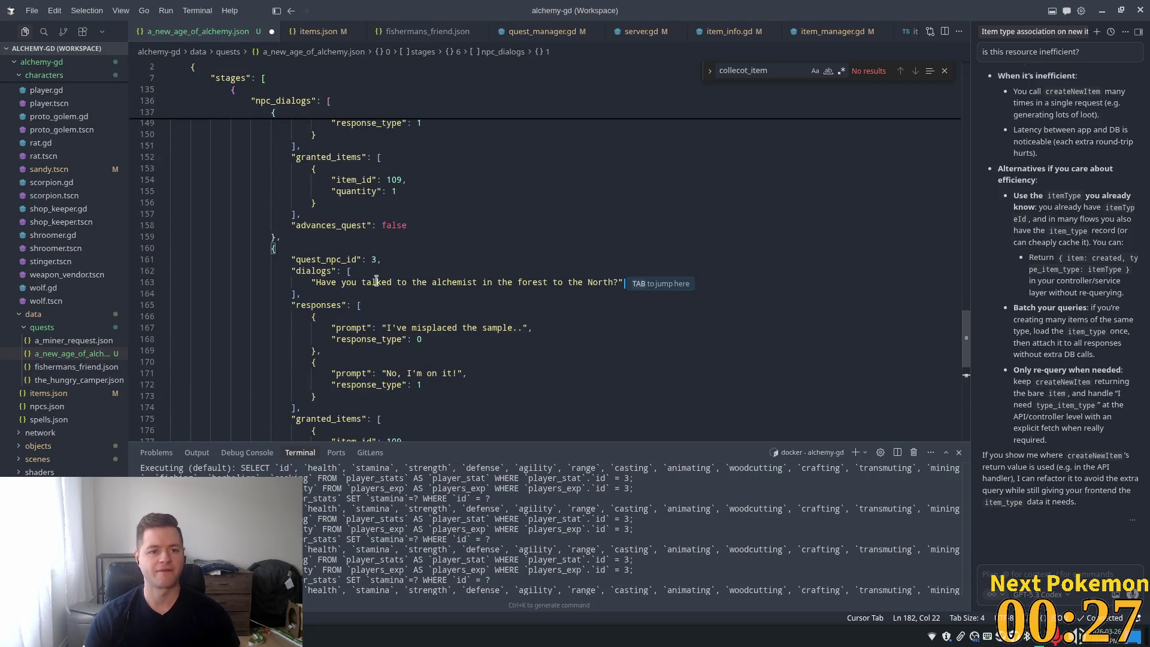
key("Tab")
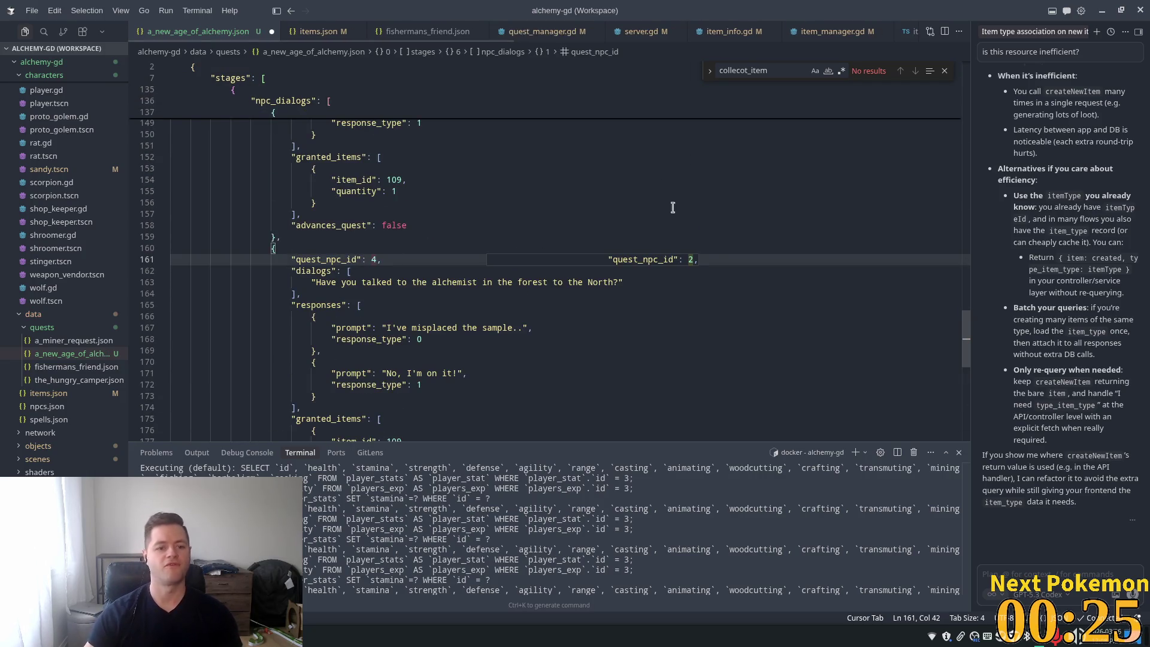
key("Tab")
Step: Replace the copy's dialog with "Oh! Sorry you startled me. Not many people wander into this part of the forest."
left_click_drag(618, 279, 315, 285)
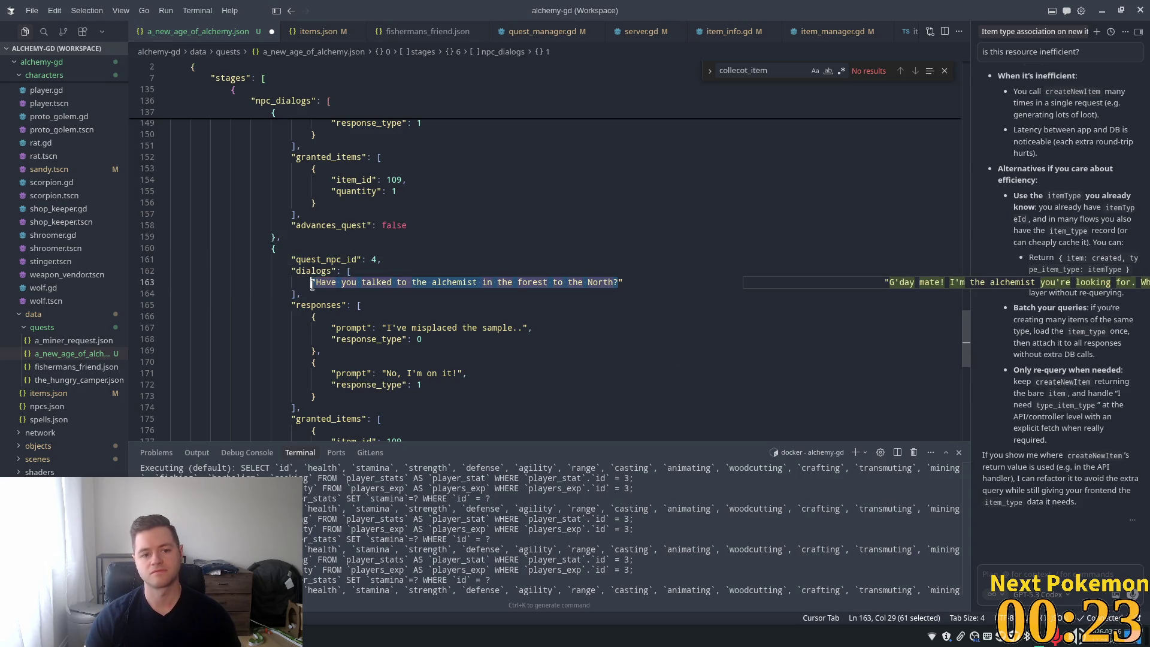
type("Oh! SOr")
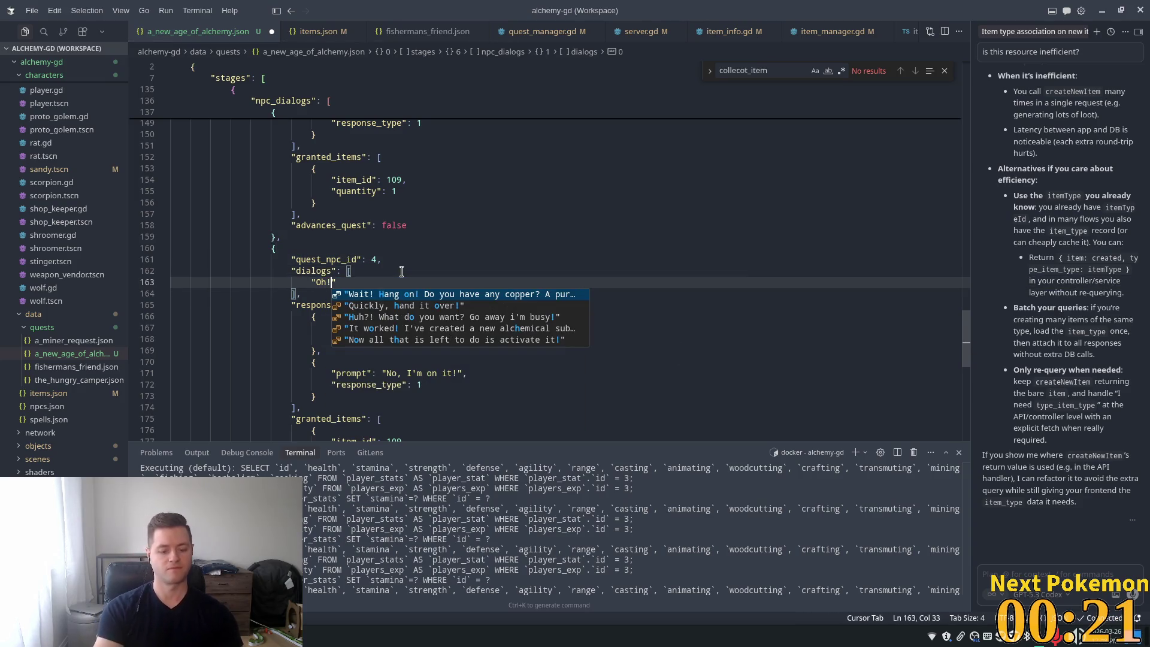
type("ry")
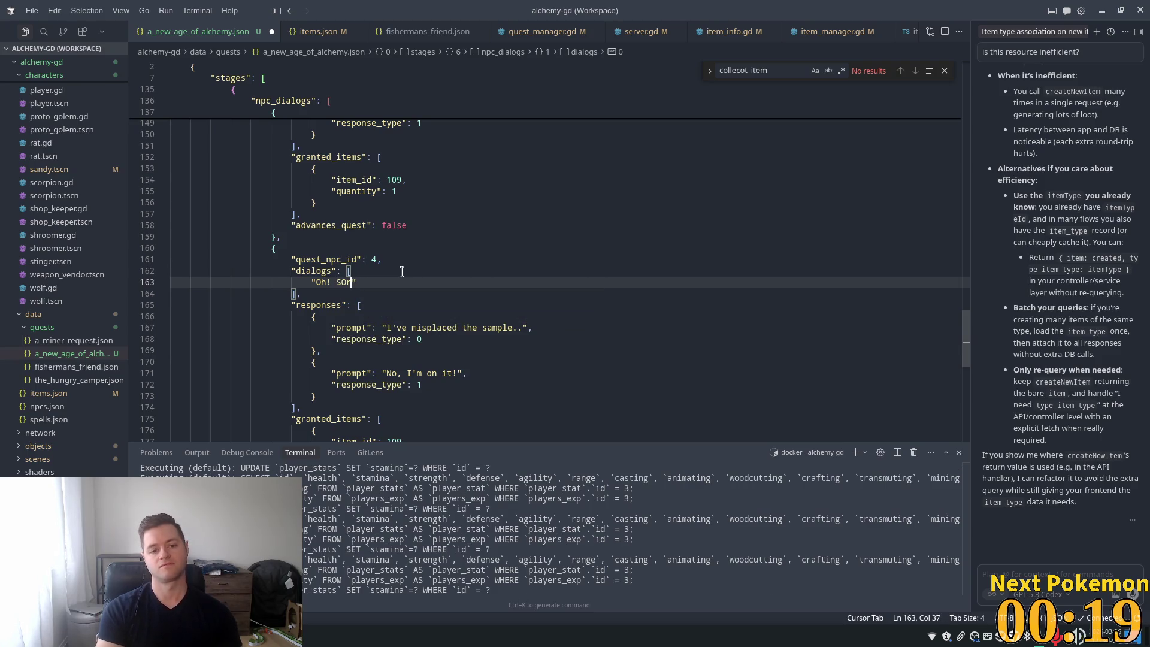
key("BackSpace")
key("BackSpace")
type("orry you st")
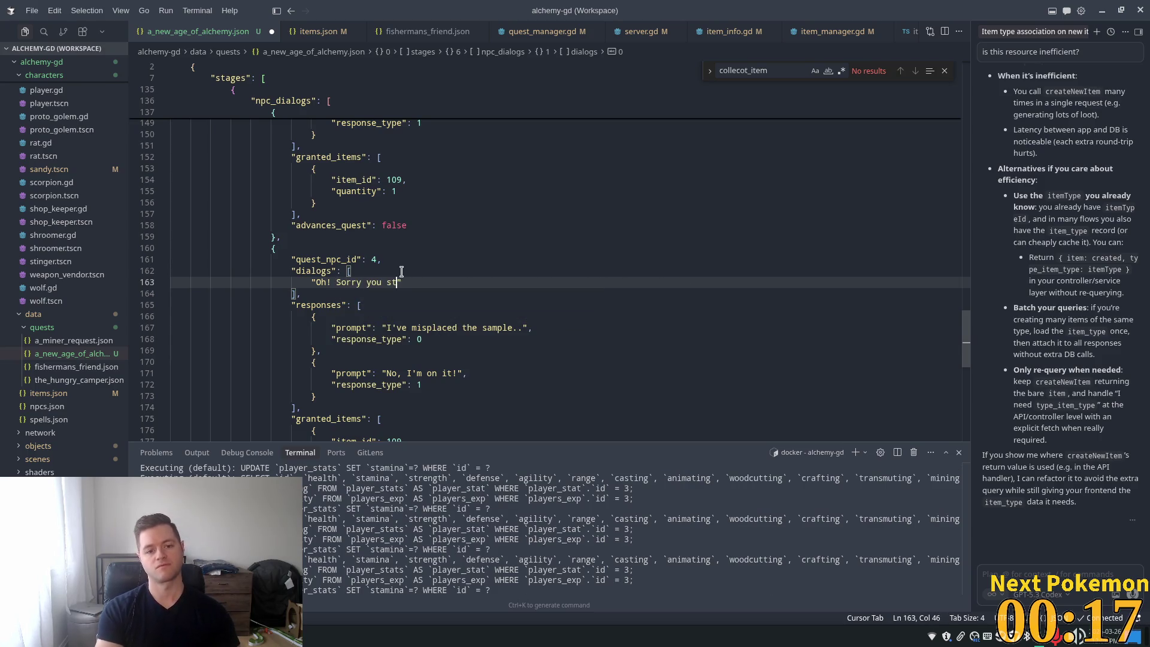
type("artled me.")
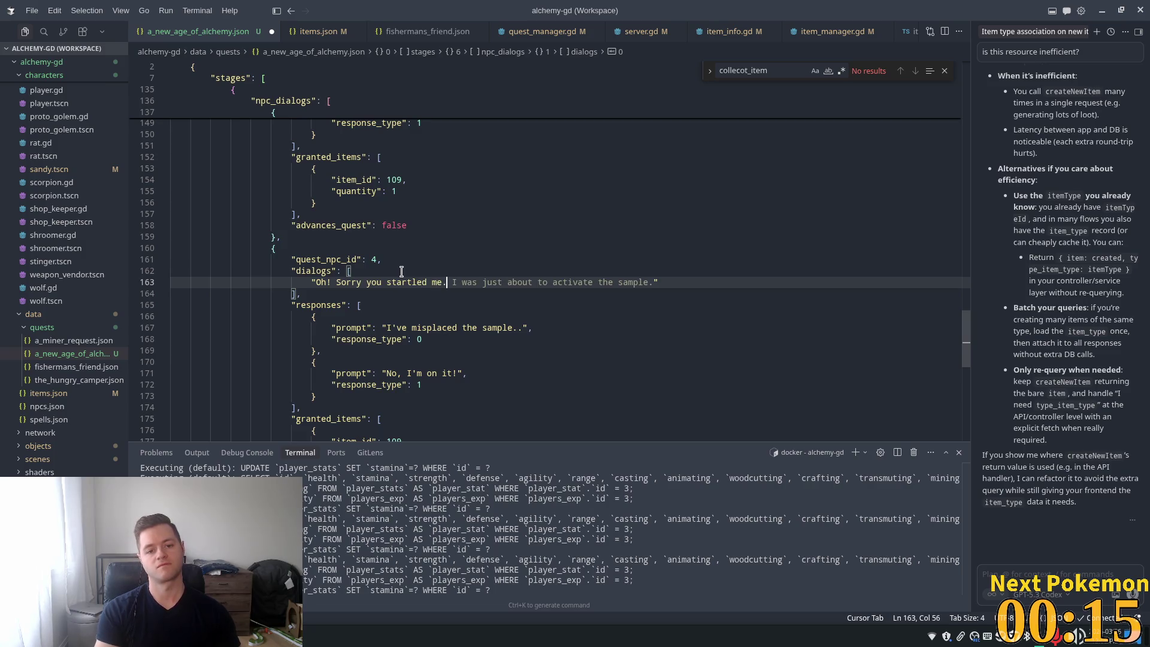
type(" Not ma")
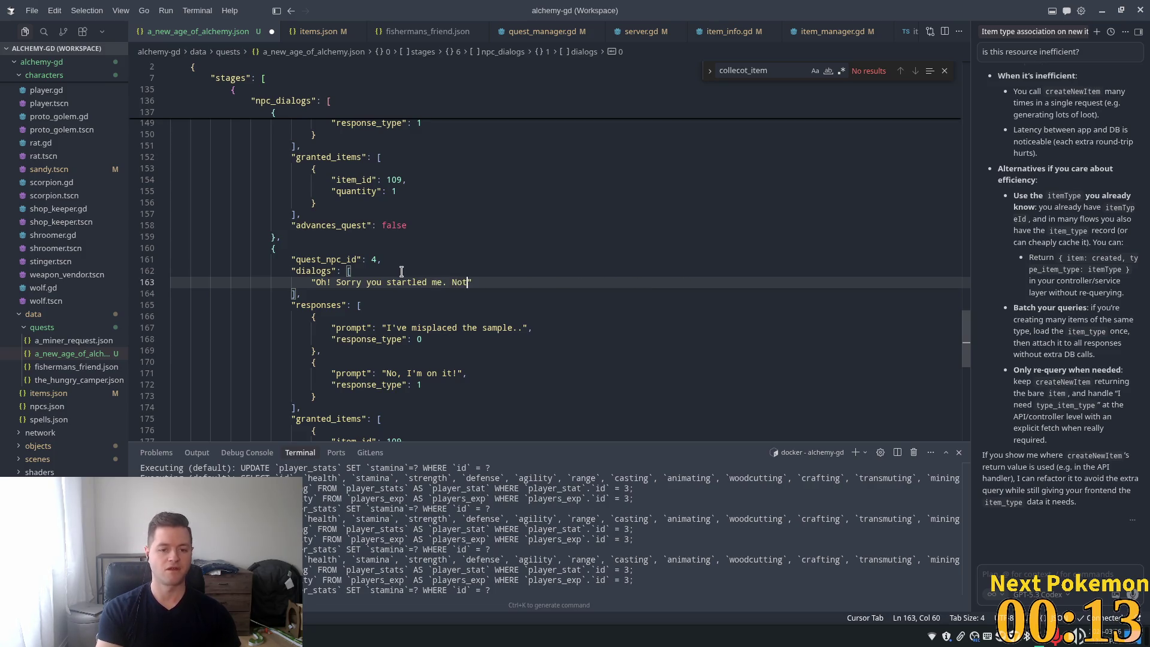
type("ny people w")
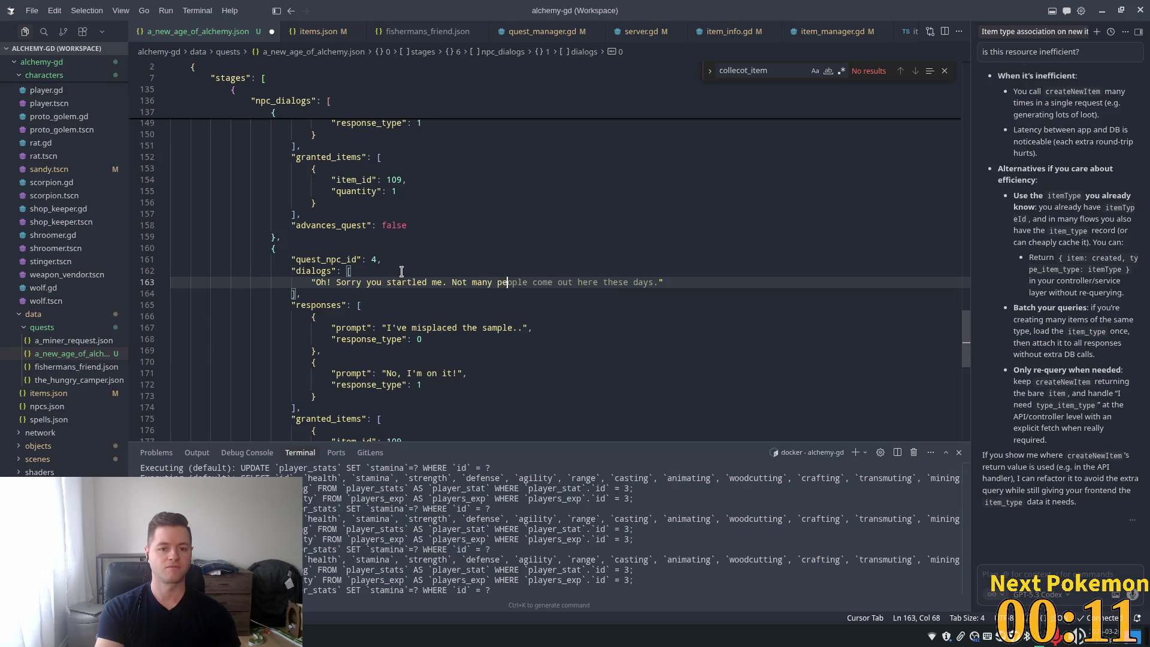
type("ander into thi")
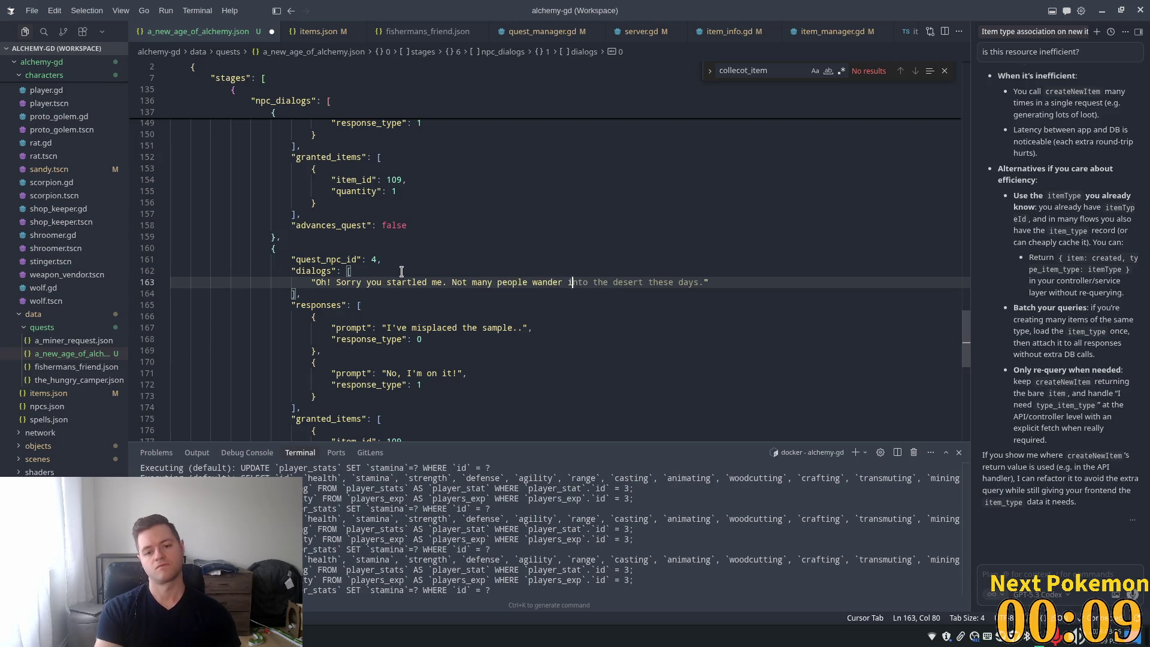
type("s pa")
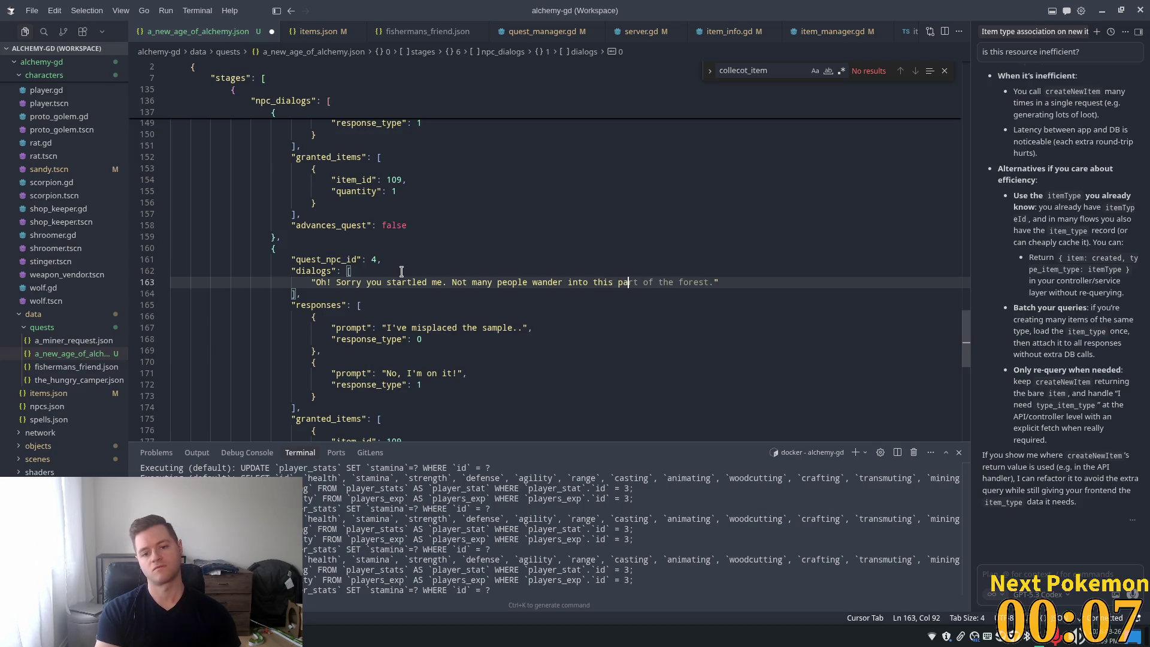
key("Tab")
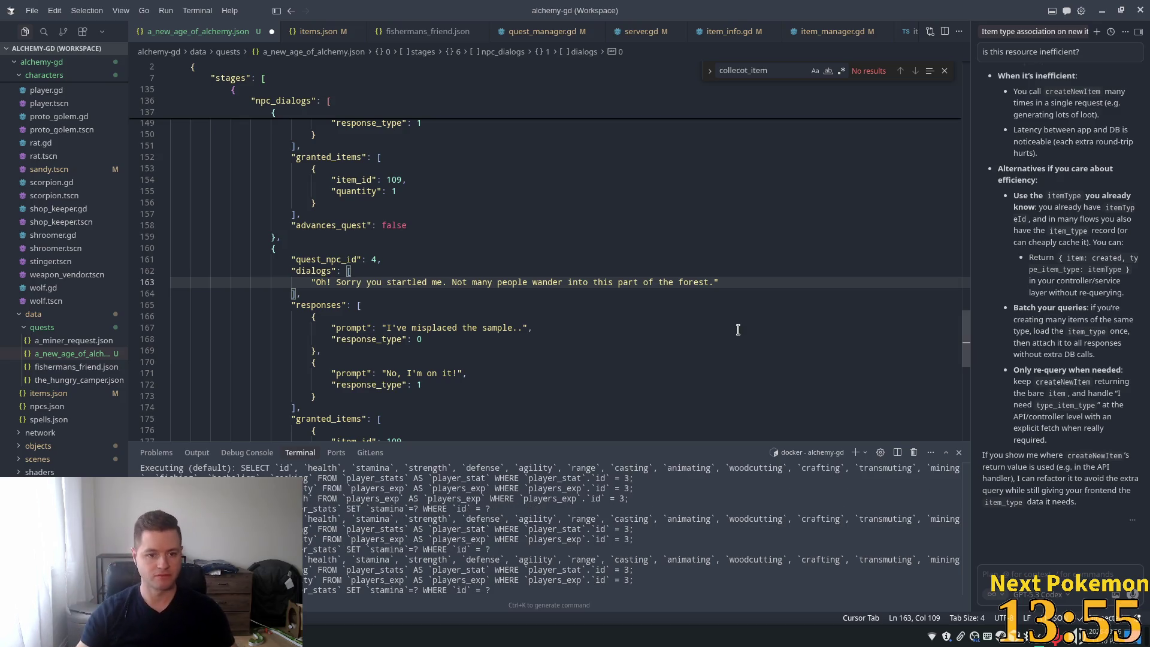
scroll(459, 279, "down", 1)
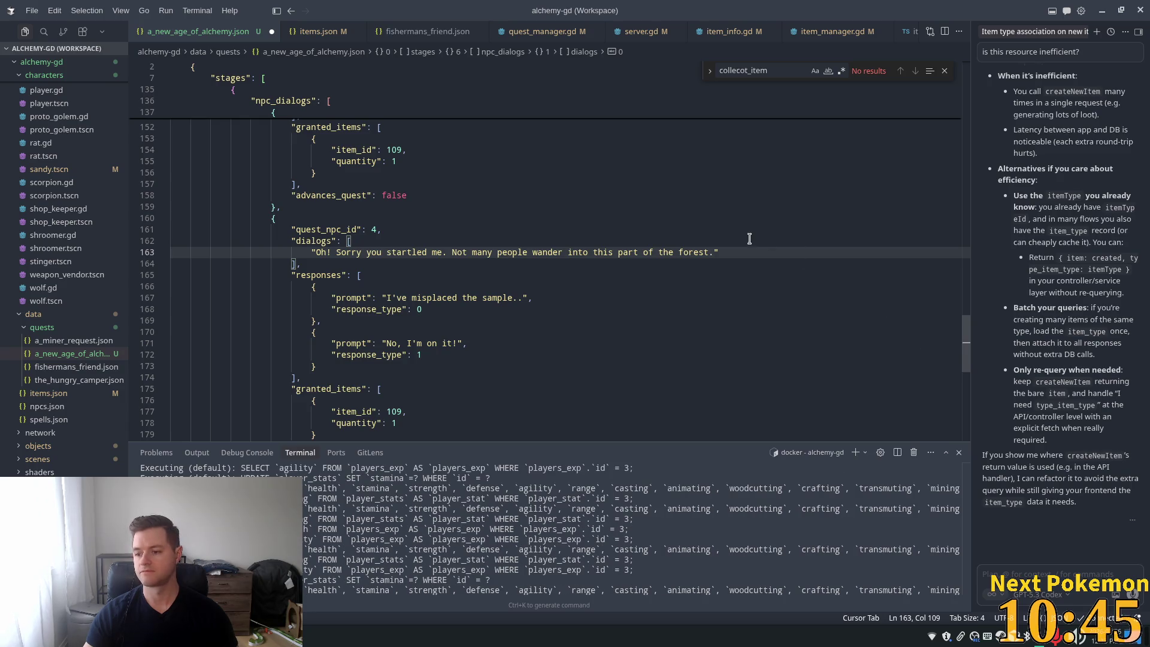
left_click(441, 208)
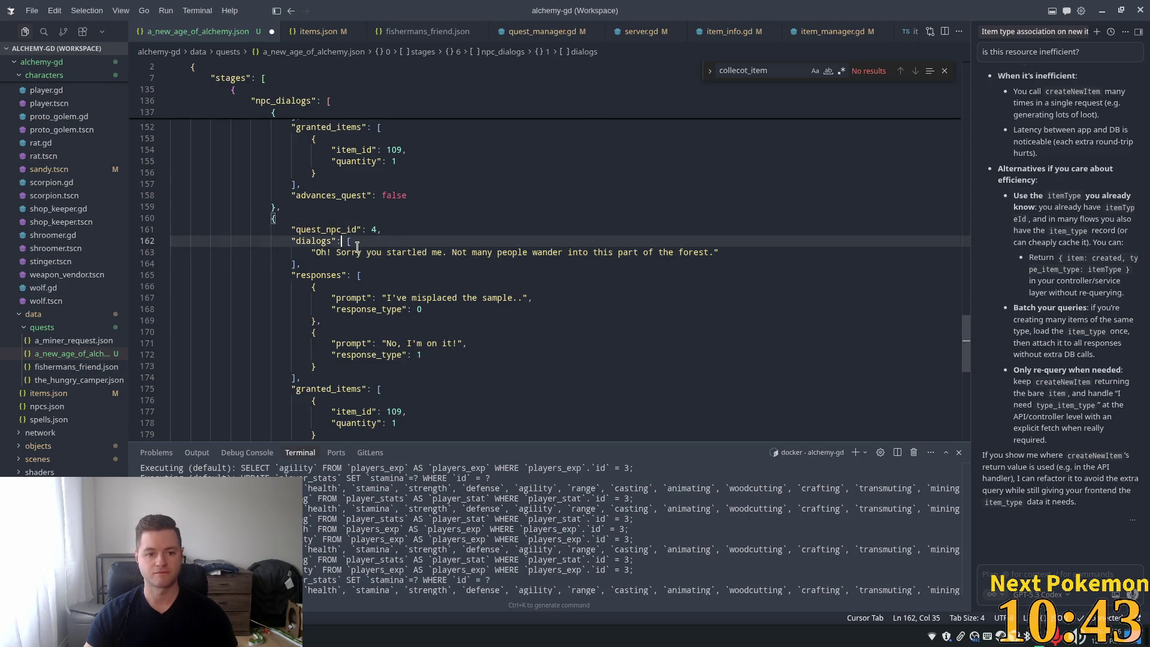
left_click(364, 240)
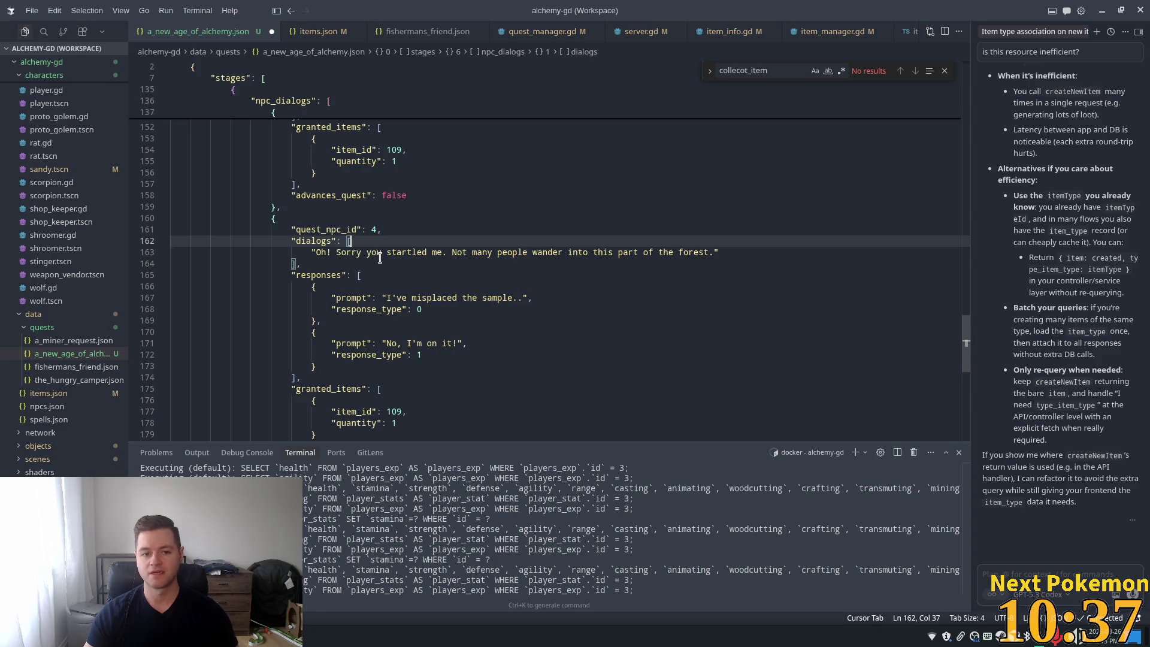
key("Down")
key("Down")
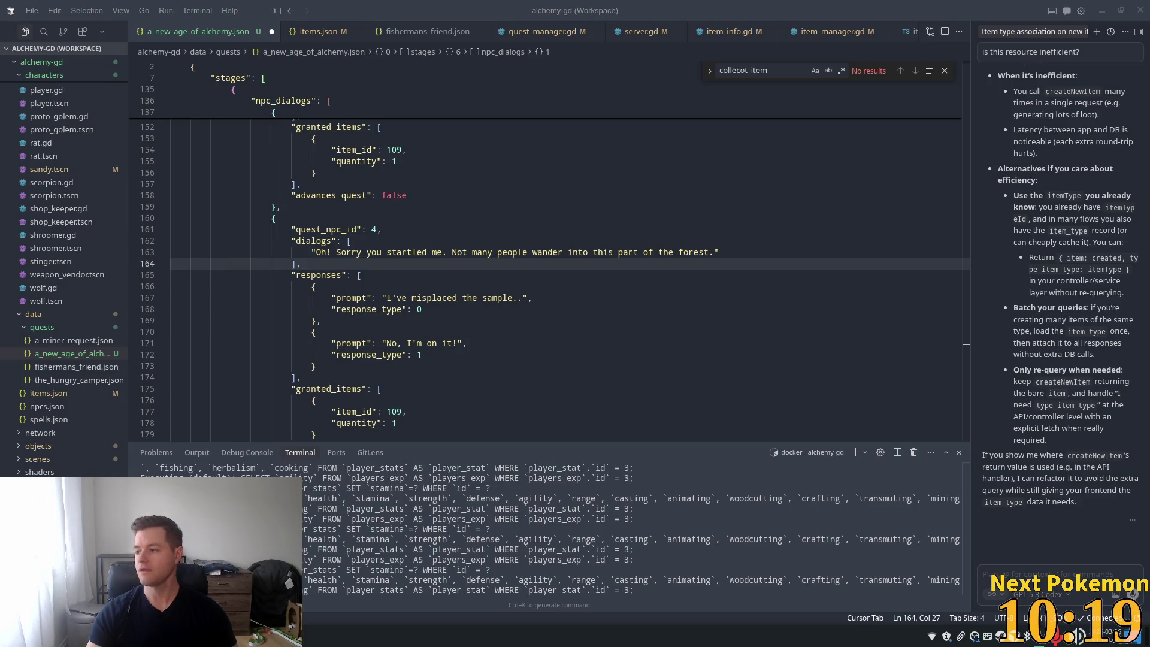
key("alt+Tab")
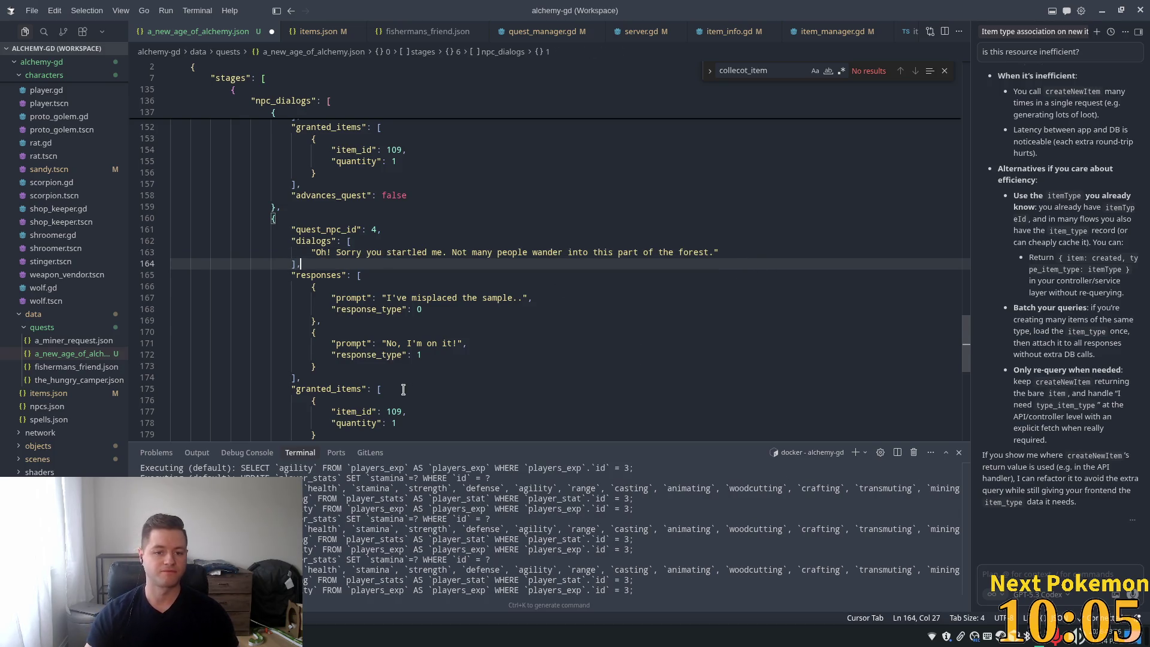
left_click(506, 331)
Step: Overwrite the line 167 prompt with "Apologies, I'm looking for an alchemist researcher"
left_click_drag(522, 298, 387, 298)
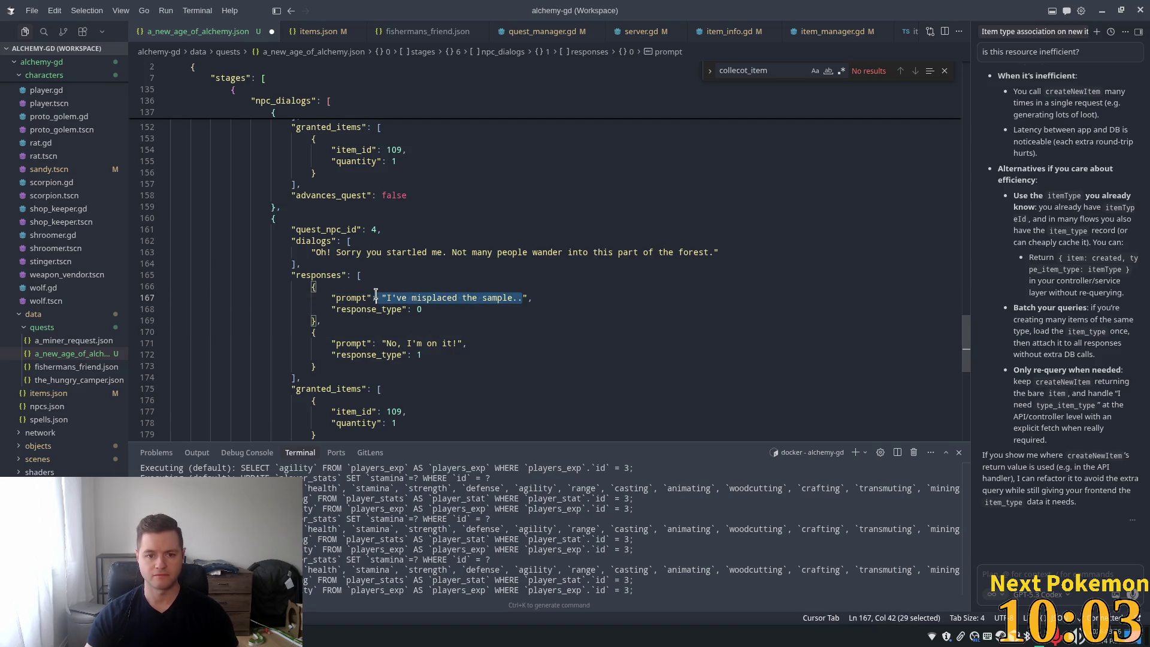
type("Apolo")
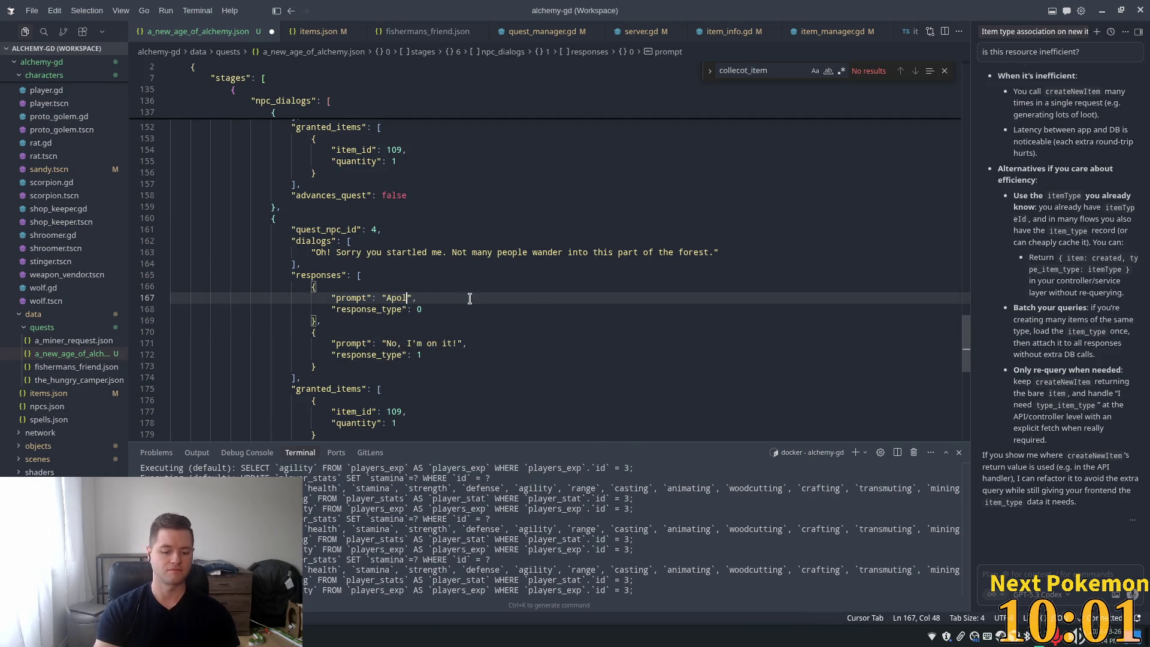
type("gie")
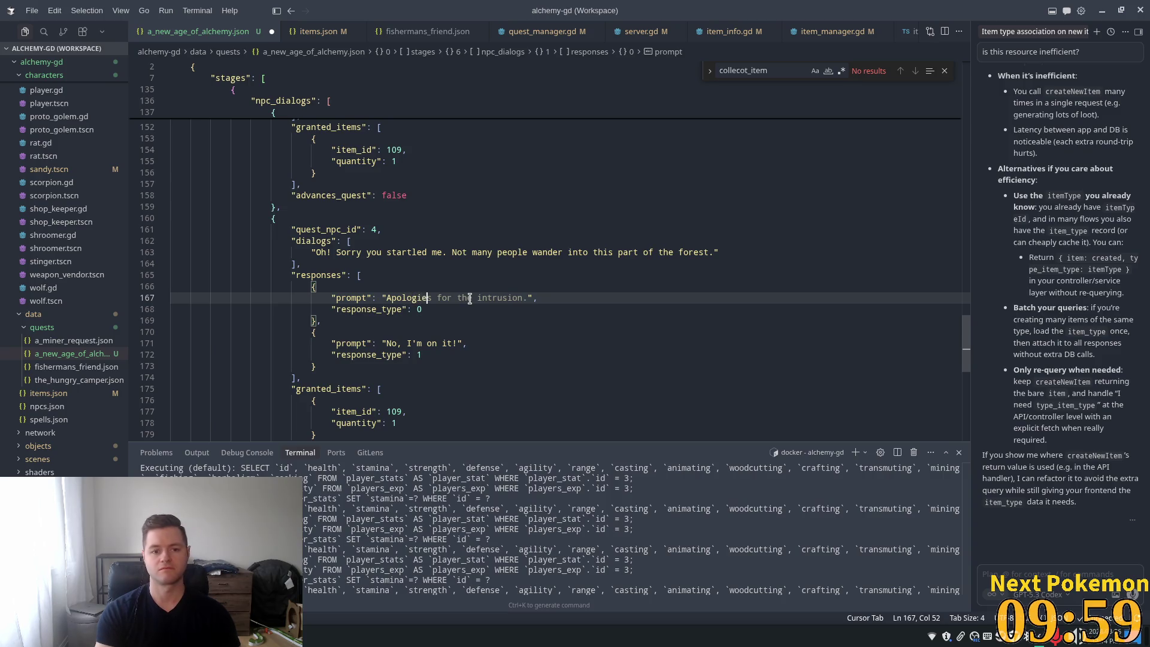
type("s, ")
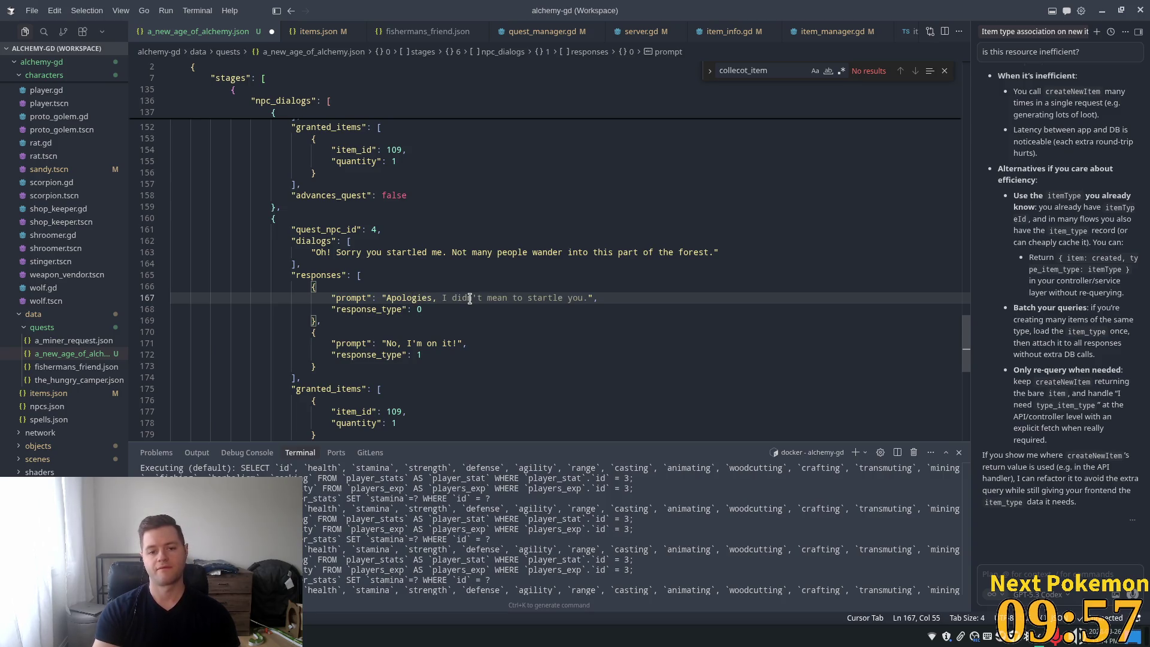
type("I'm lo")
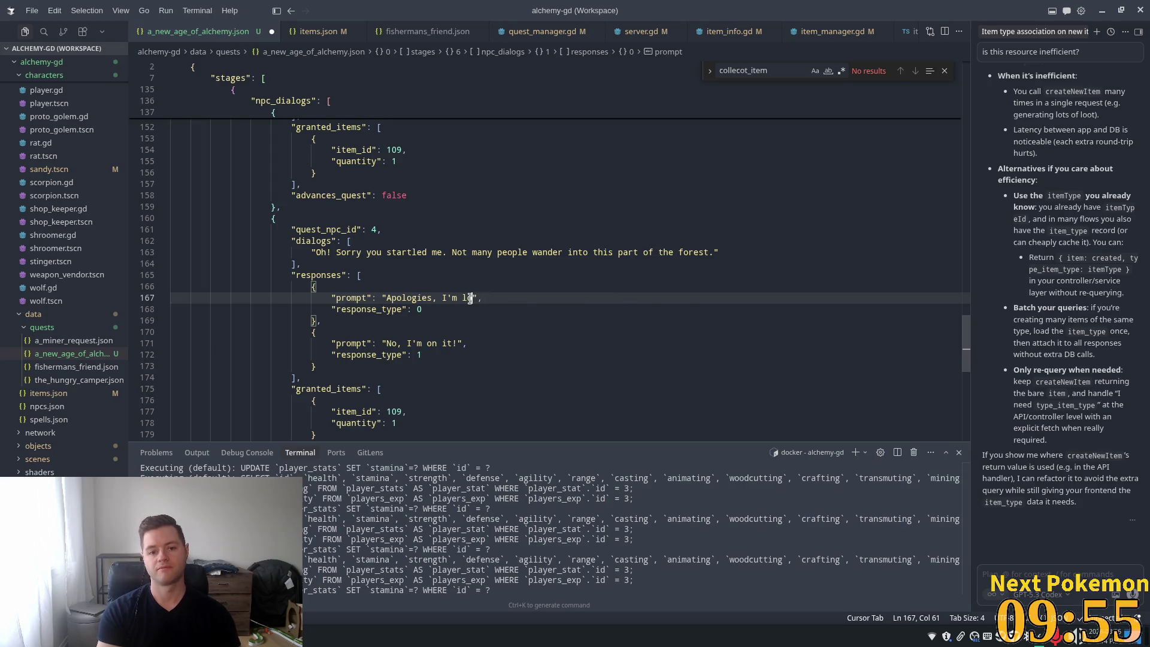
type("oking for")
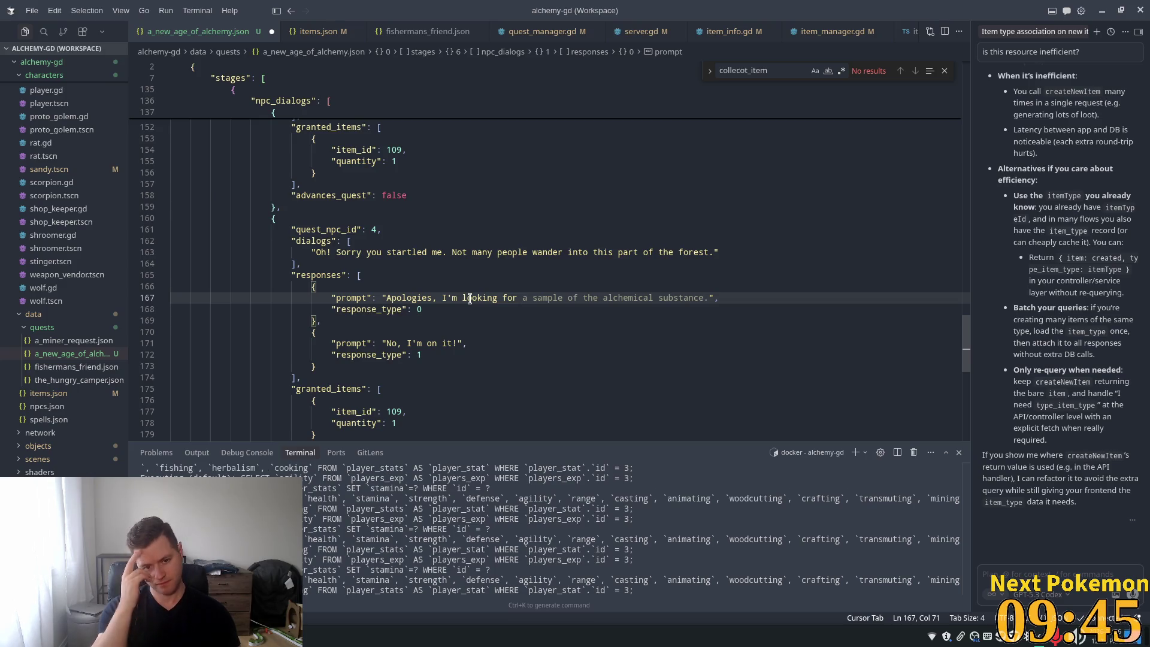
type("an alchemist ")
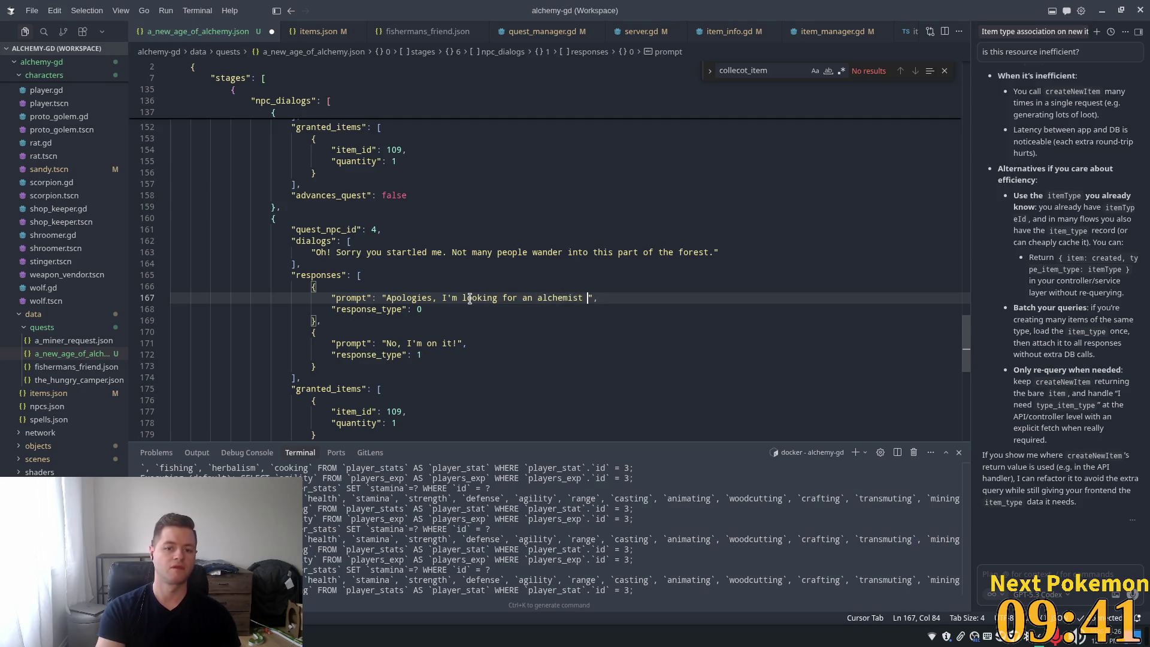
type("resear")
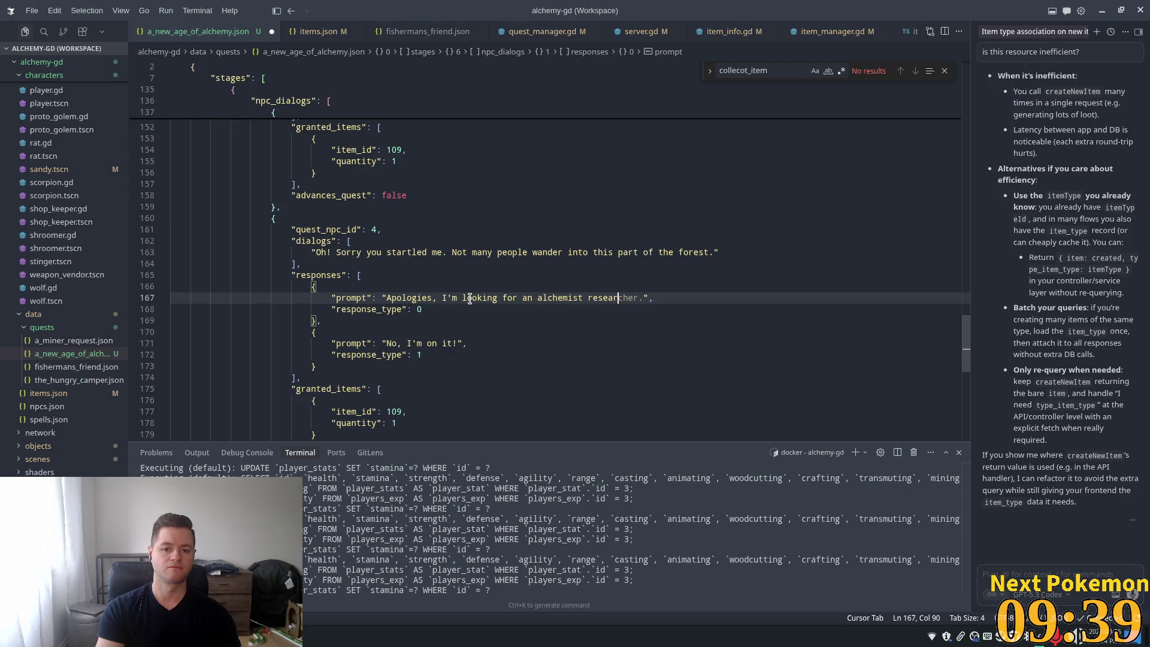
type("cher")
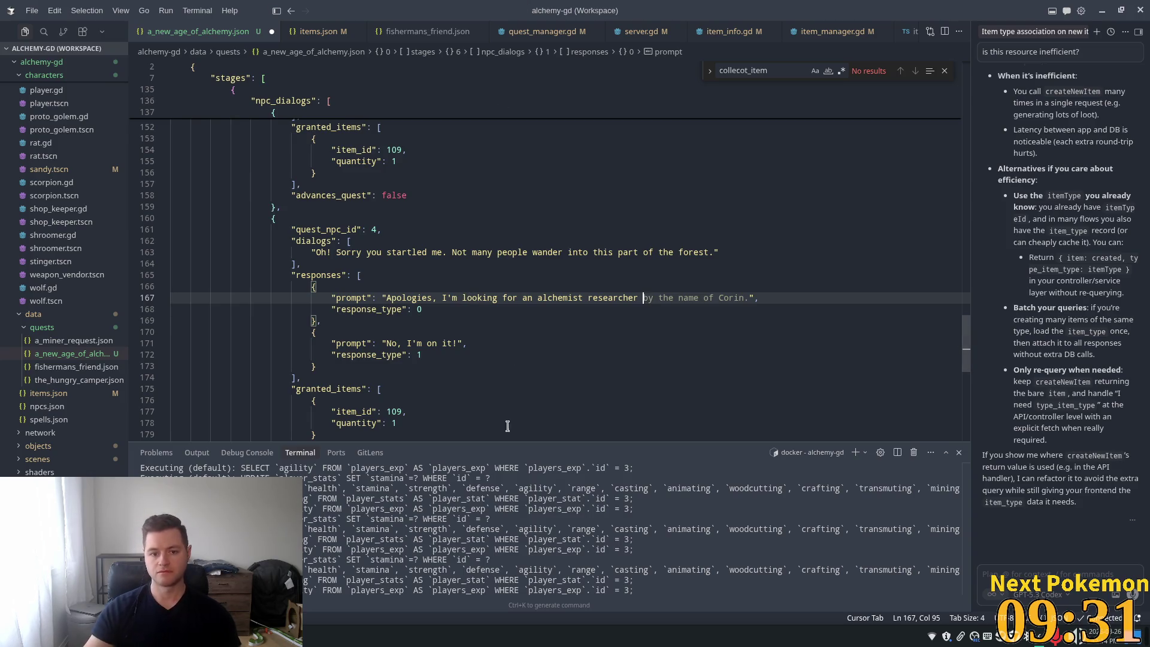
scroll(461, 282, "up", 3)
scroll(461, 281, "up", 10)
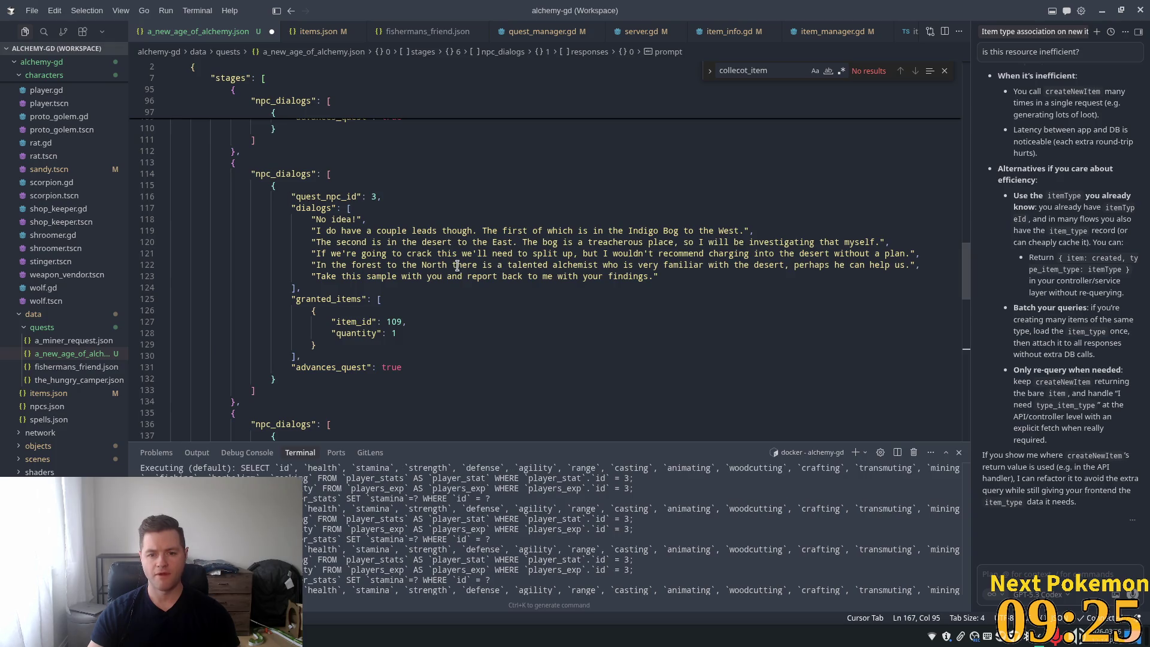
Step: Insert "named Amira" after "talented alchemist" on line 122 and save the quest file
left_click(594, 265)
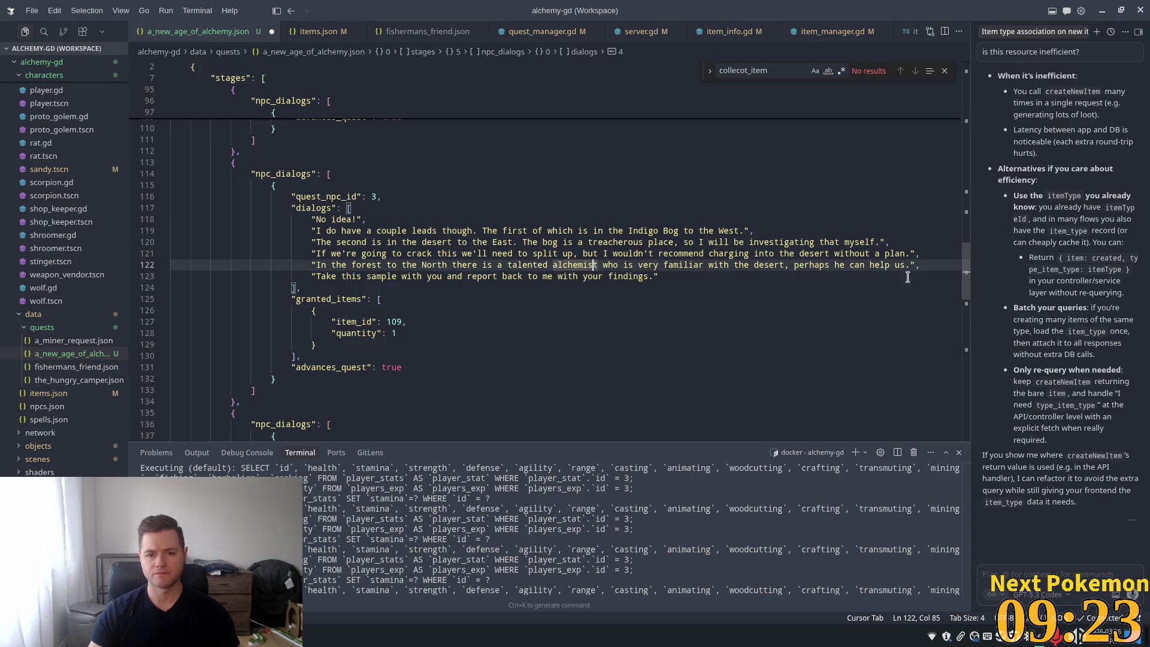
key("Right")
type("named")
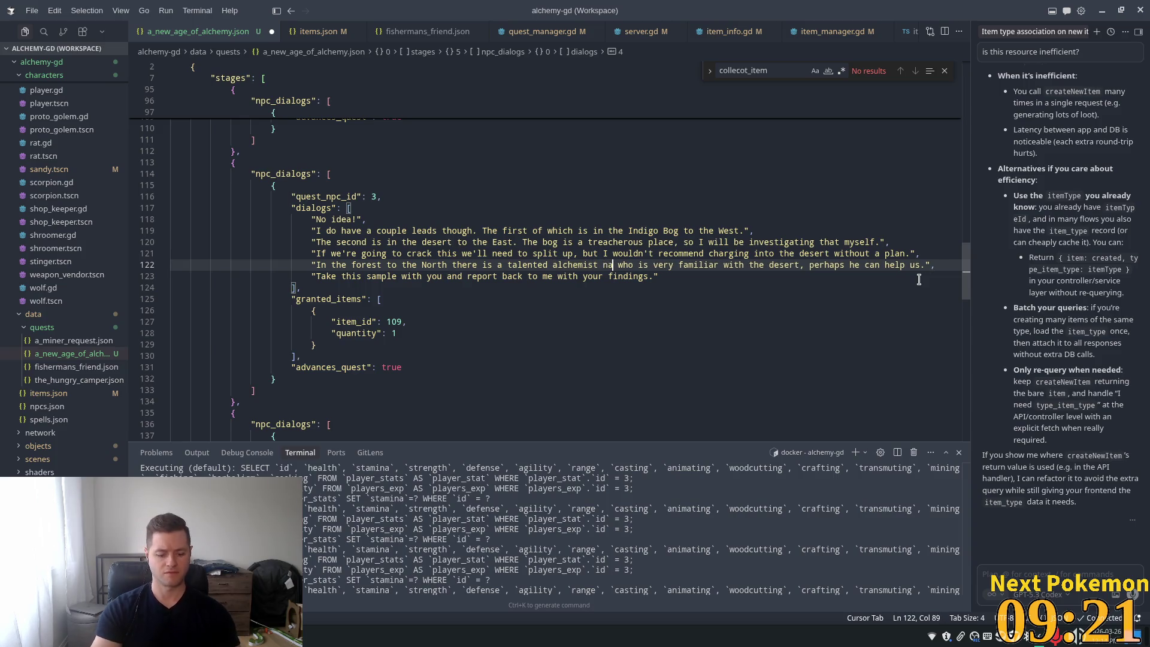
type("mira")
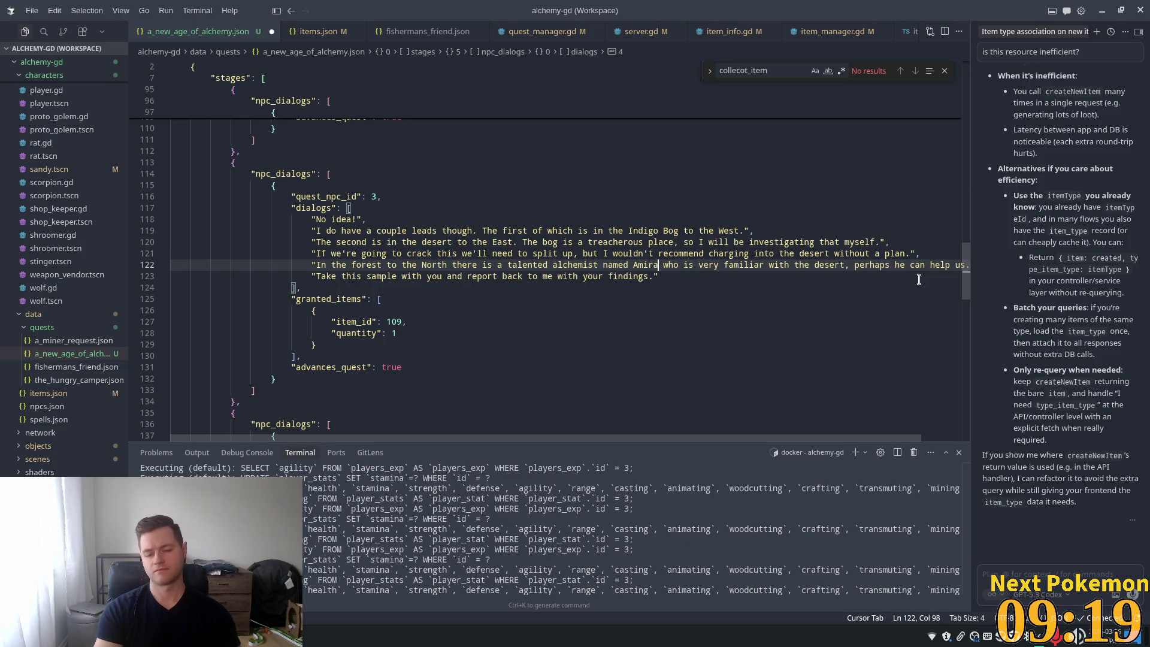
key("ctrl+s")
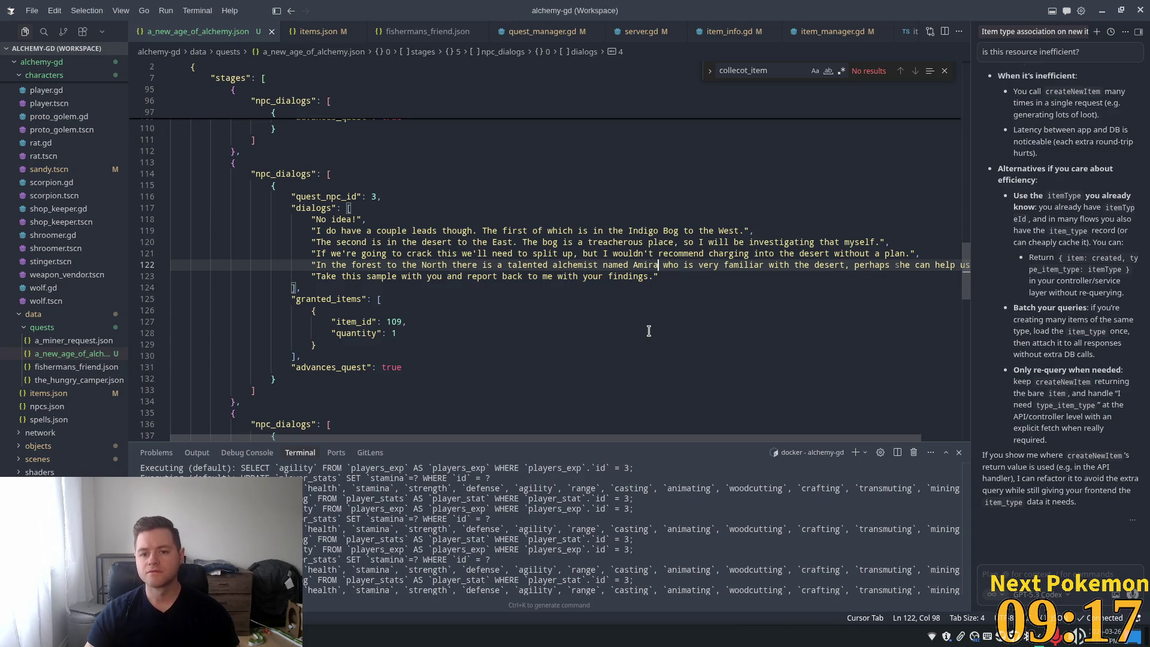
scroll(648, 330, "down", 7)
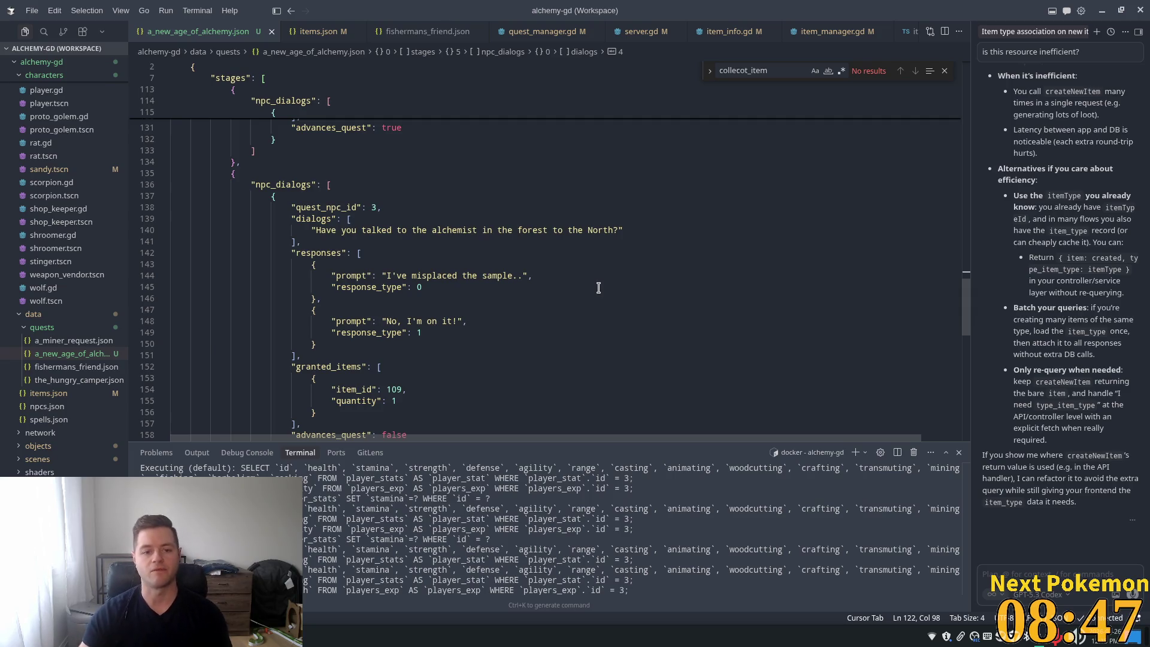
scroll(590, 291, "down", 2)
Step: Complete NPC 4's first response prompt with the suggested ending 'named Amira.'
left_click_drag(966, 317, 976, 280)
scroll(382, 233, "down", 10)
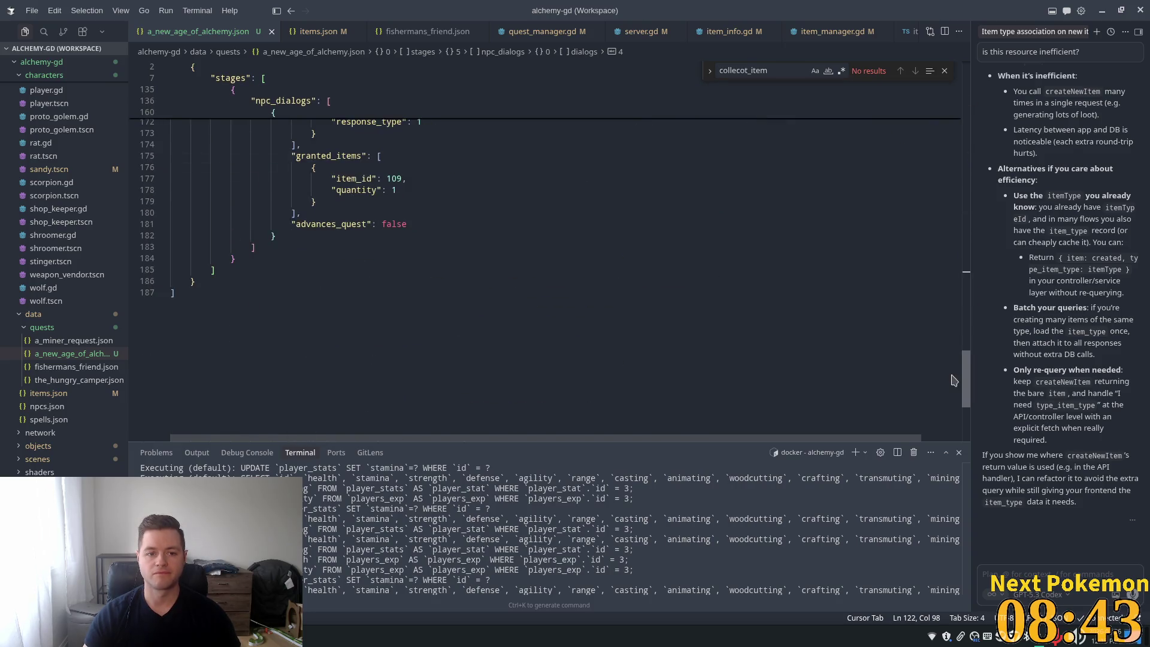
scroll(542, 228, "up", 2)
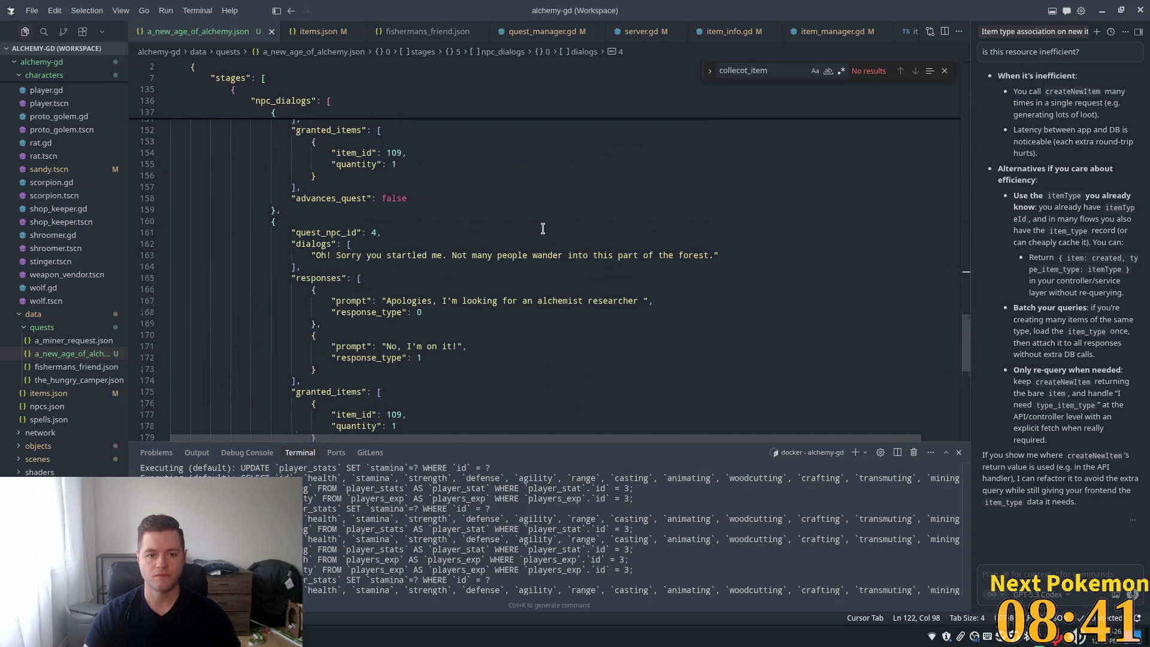
left_click(642, 300)
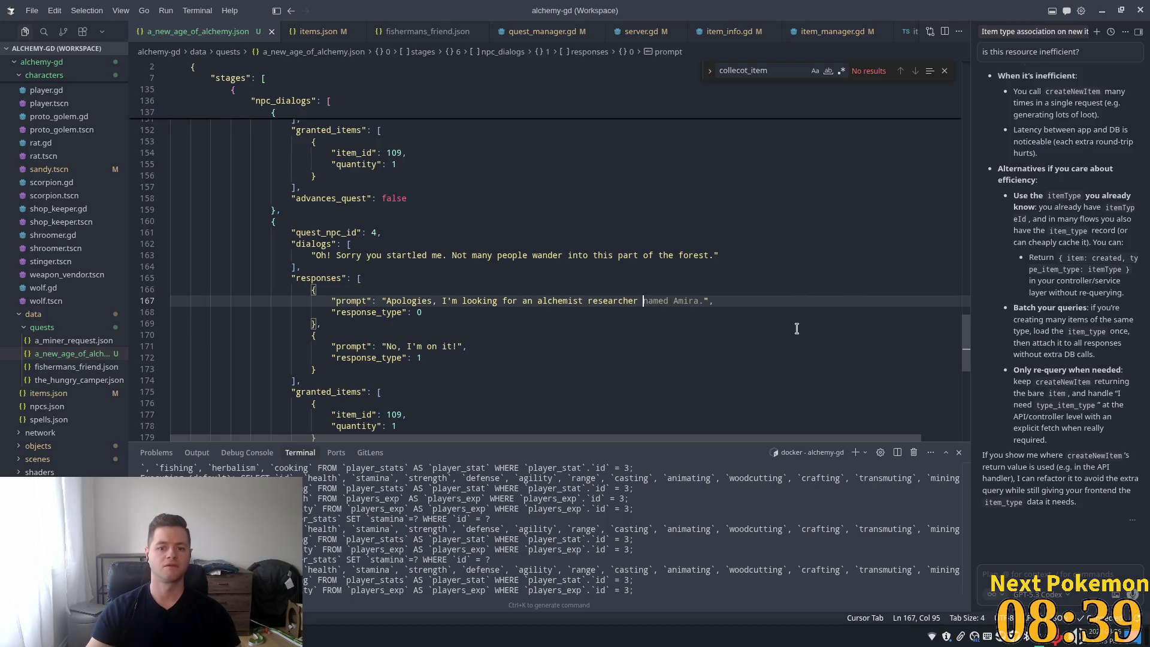
key("Tab")
left_click(753, 303)
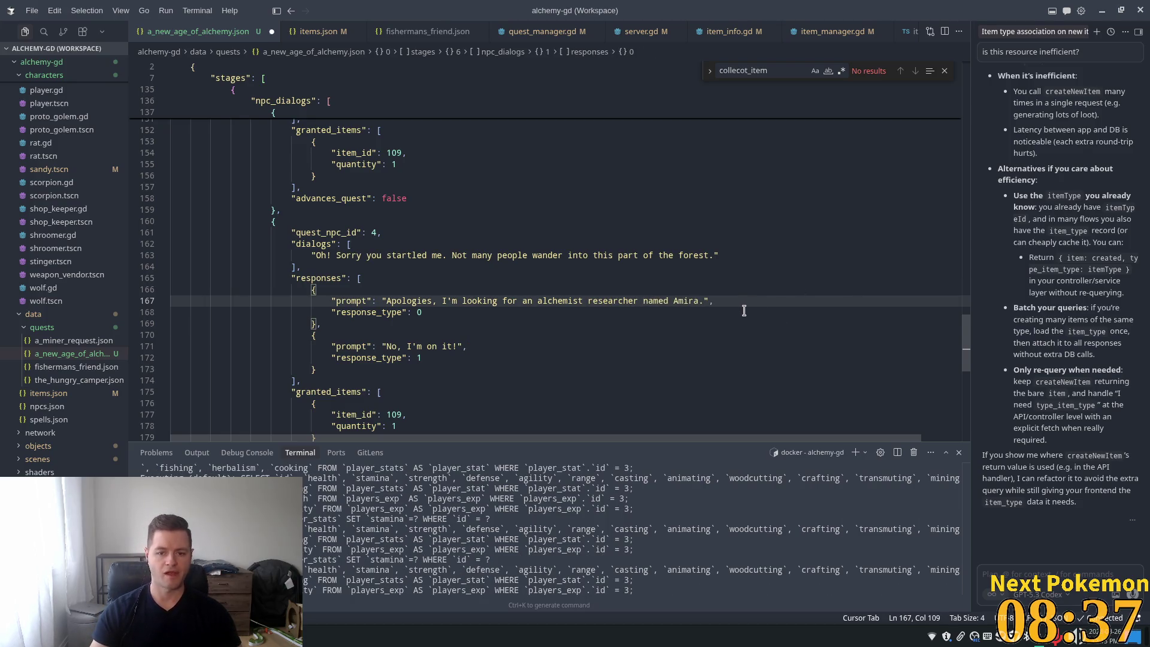
Step: Replace the second response prompt 'No, I'm on it!' with 'Sorry, I'll leave you alone.'
left_click(452, 346)
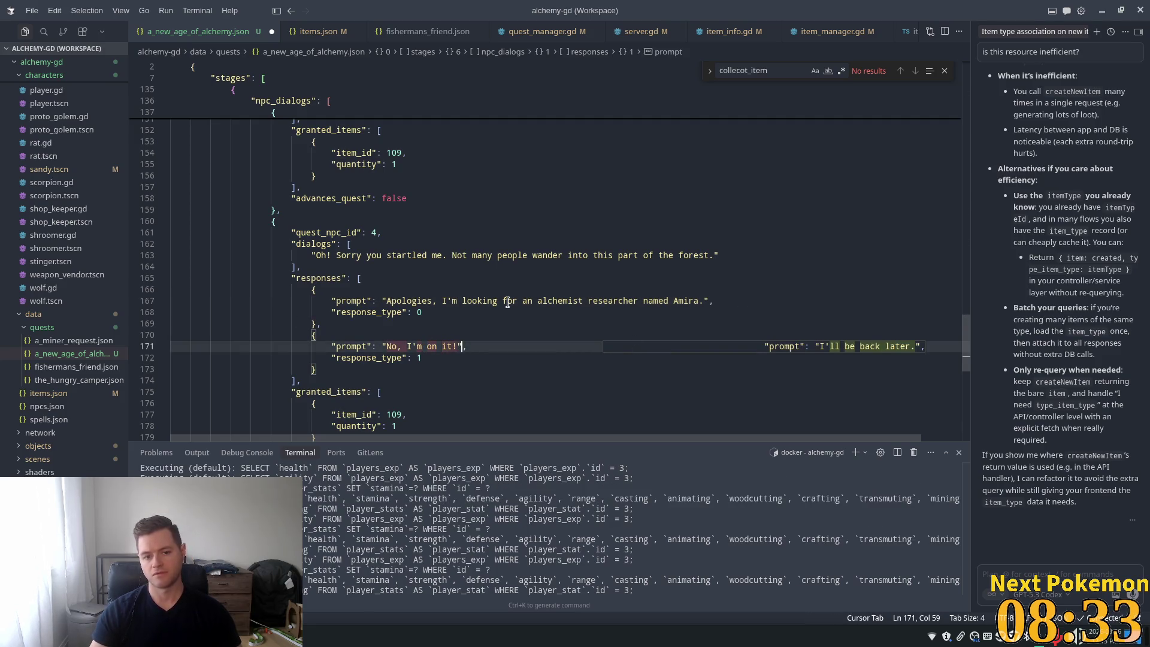
key("Left")
key("shift+Left")
key("shift+Left")
key("shift+Left")
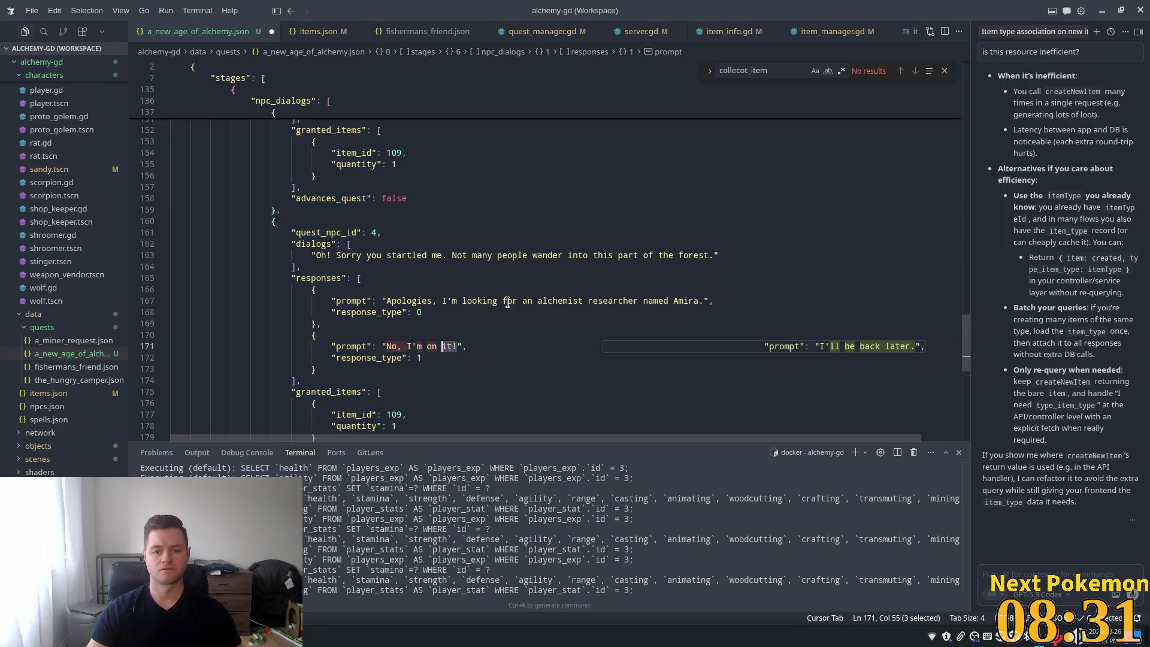
key("shift+Left")
key("shift+Left")
key("shift+Left")
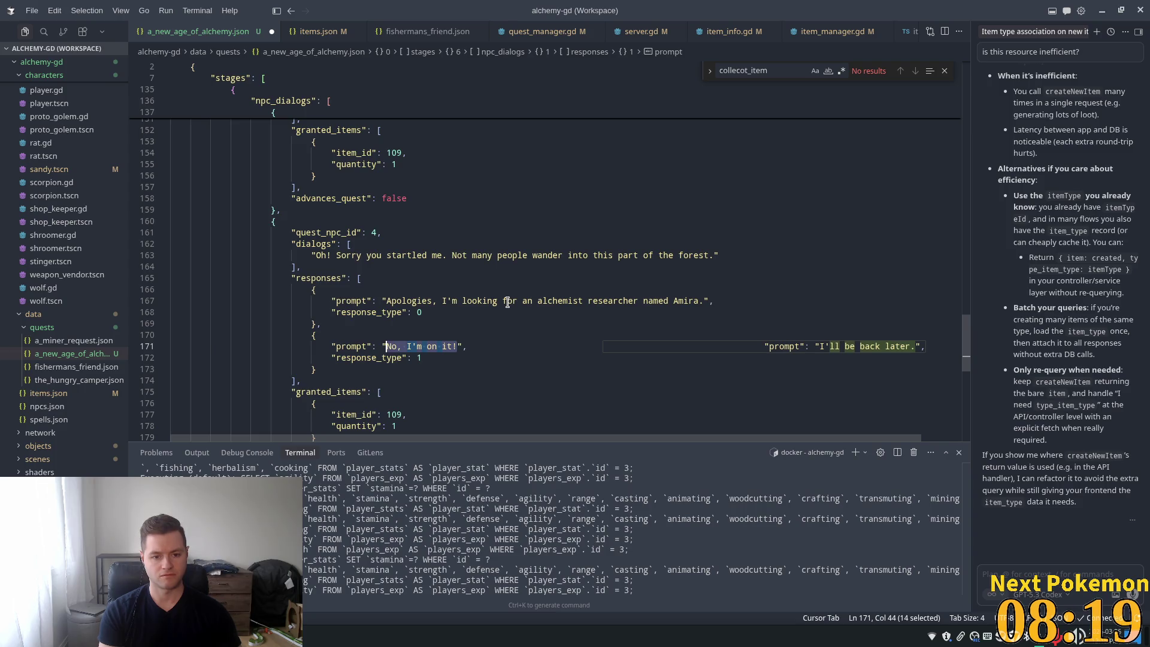
type("Sorry")
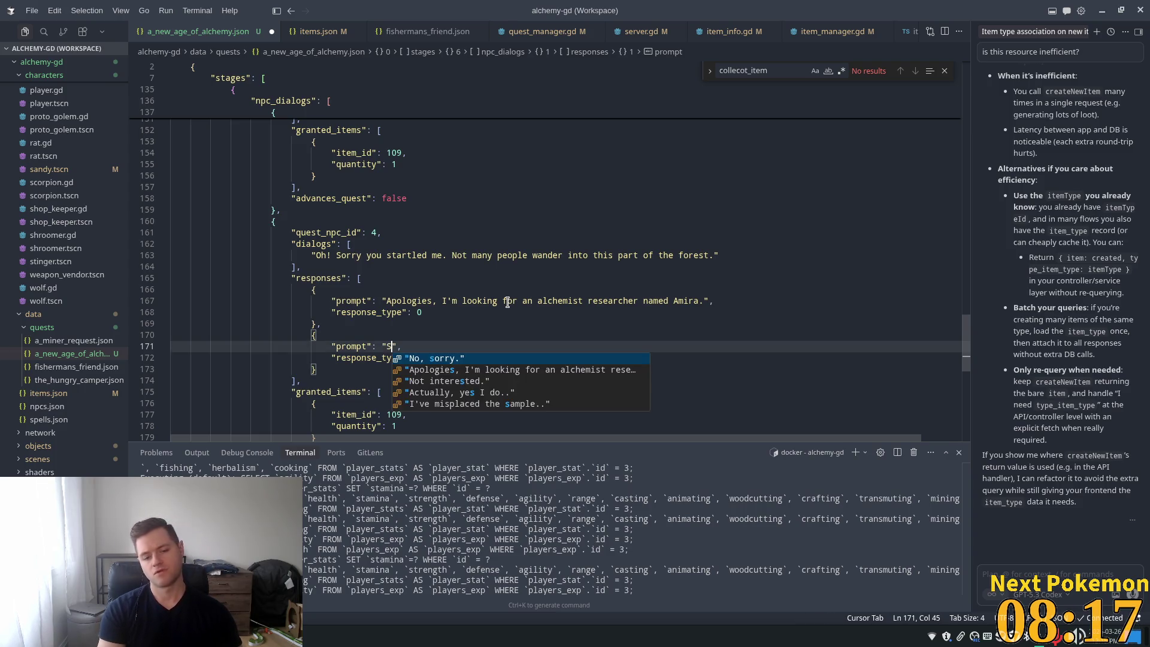
type(",")
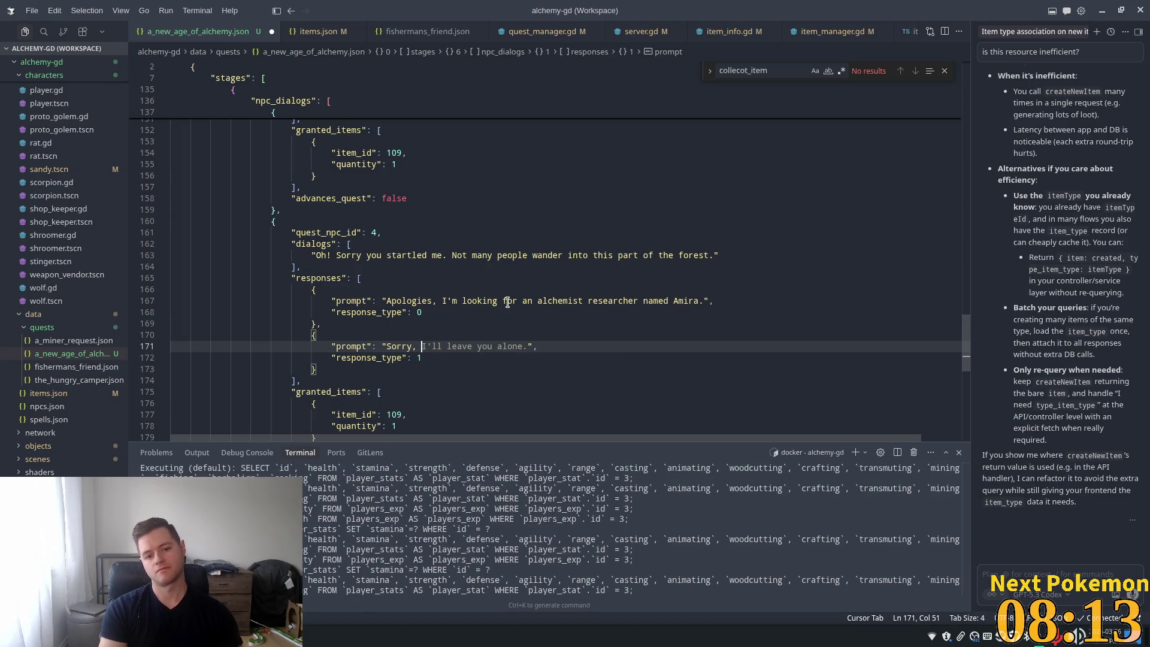
key("Tab")
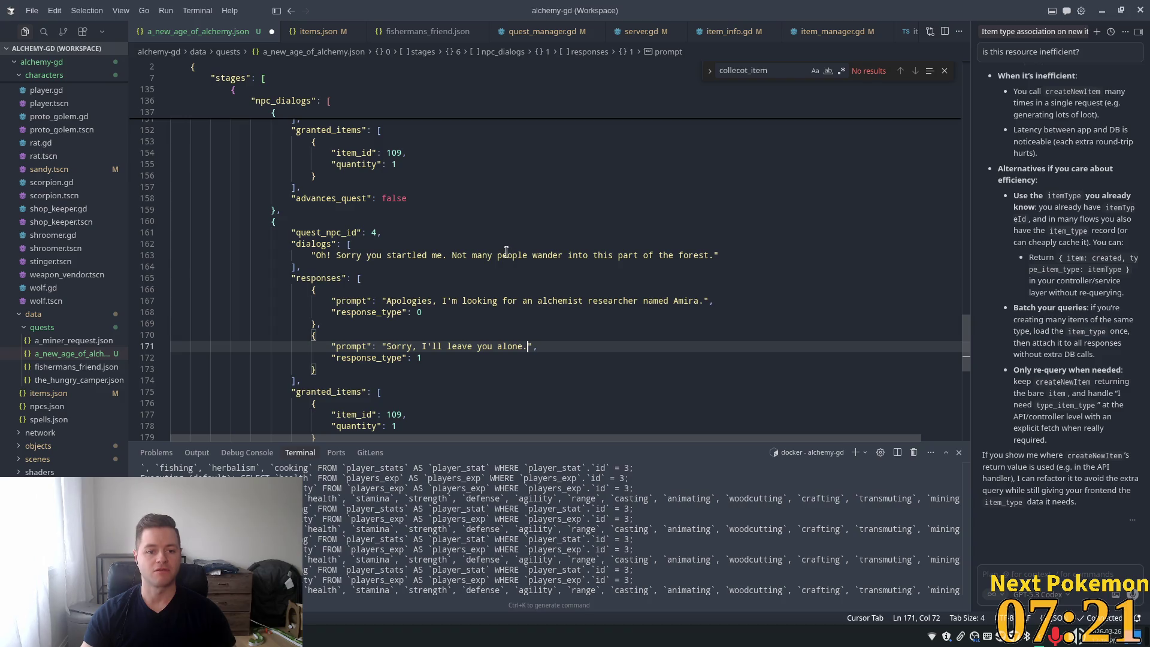
Step: Delete NPC 4's granted_items block, set advances_quest to true, and save the quest file
scroll(506, 257, "down", 3)
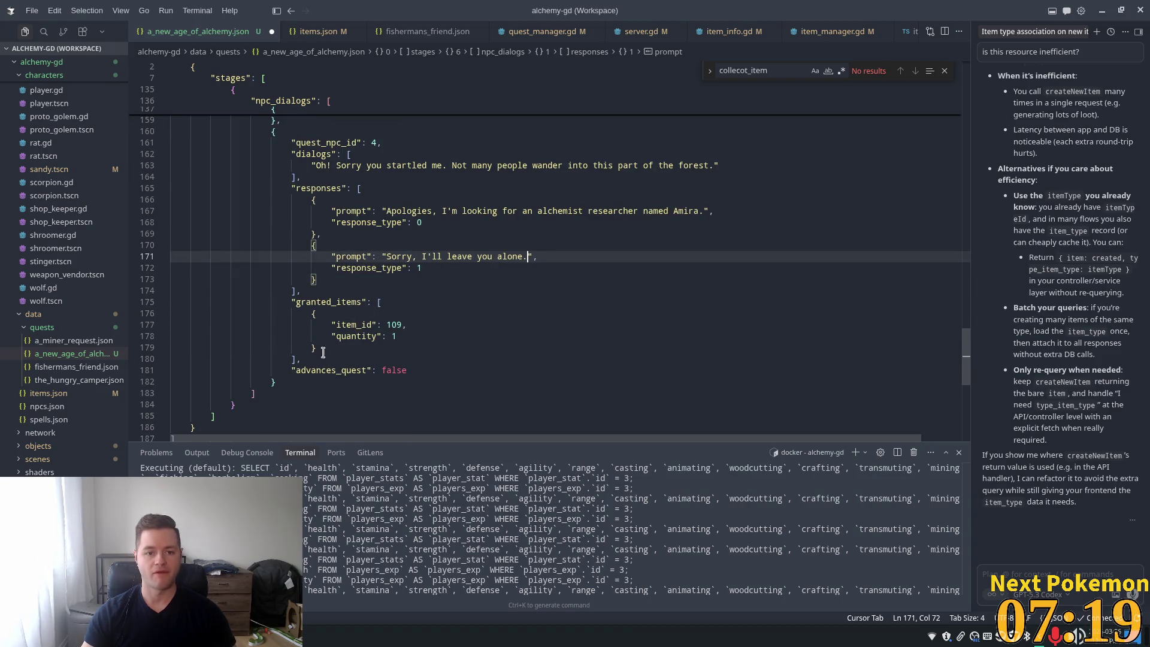
left_click_drag(301, 359, 163, 294)
key("Delete")
type("],")
double_click(390, 302)
type("true")
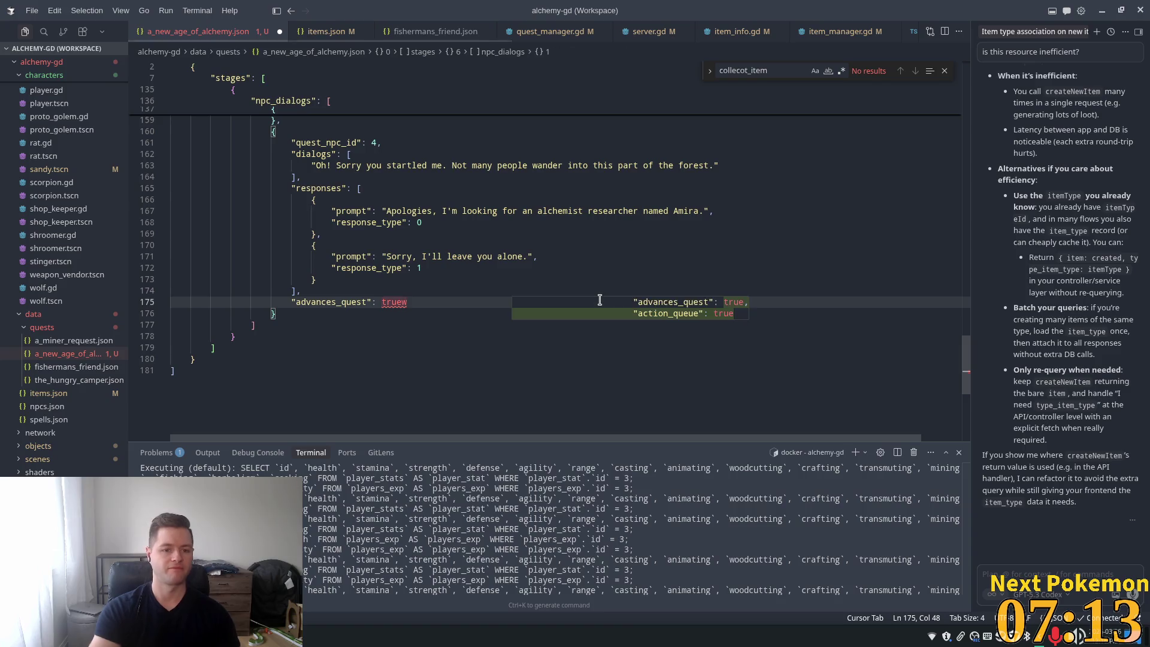
key("ctrl+s")
Step: Paste a duplicate of the whole NPC 4 dialog entry directly below the original
scroll(281, 326, "up", 2)
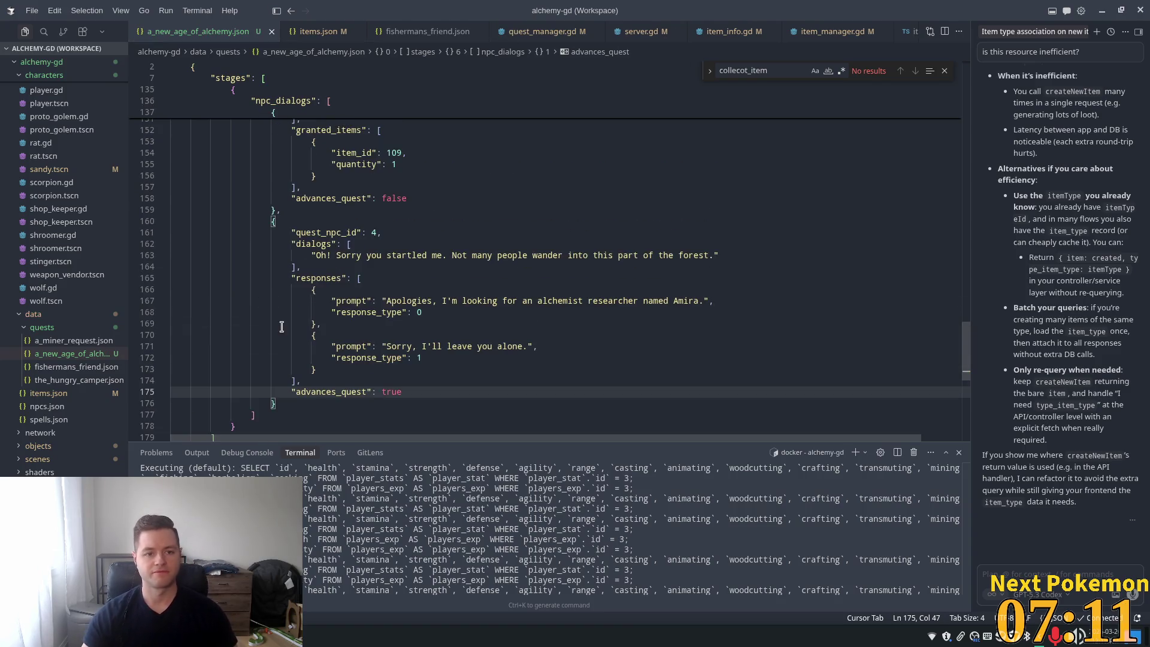
scroll(365, 333, "down", 1)
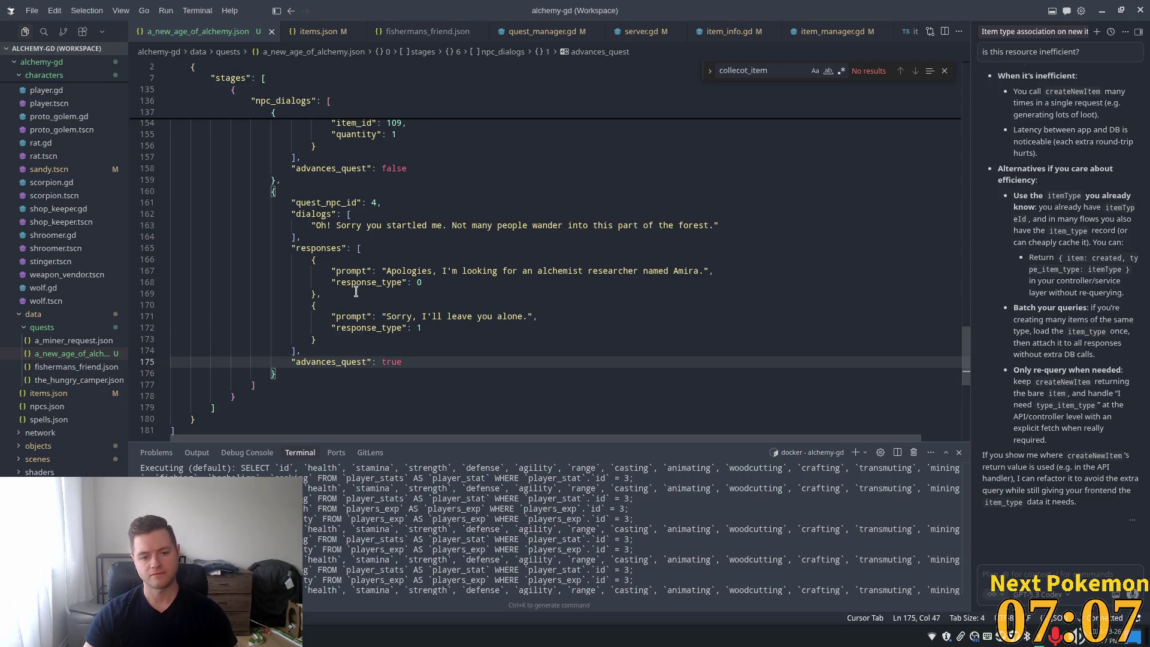
left_click(316, 362)
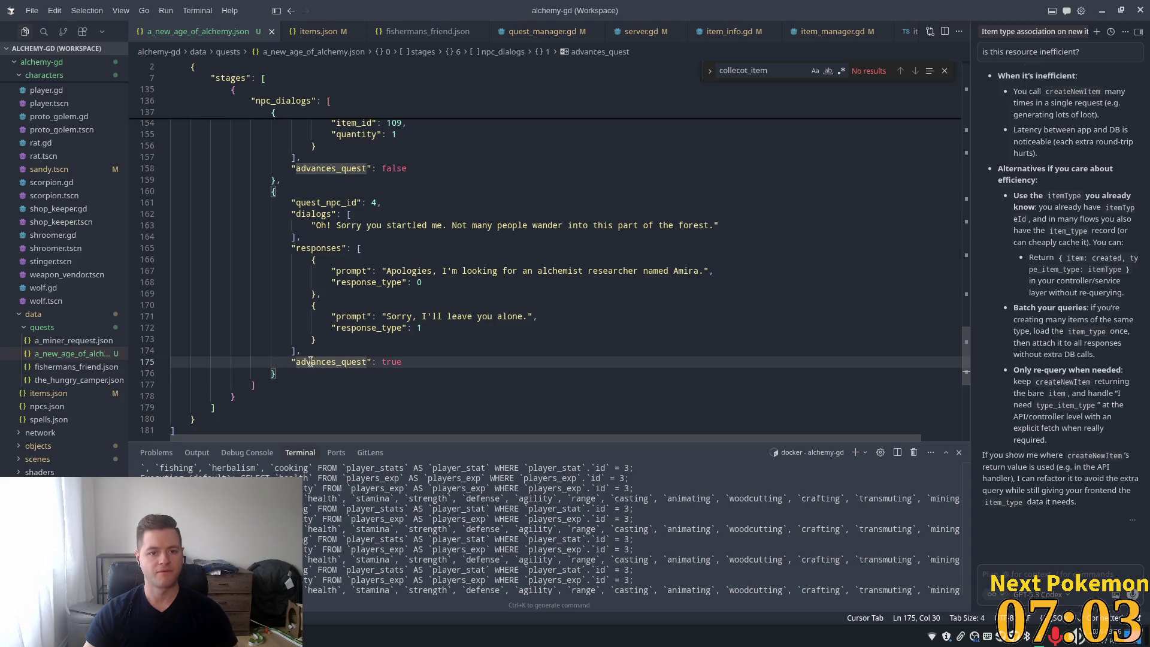
mouse_move(277, 374)
left_mouse_down()
mouse_move(318, 293)
mouse_move(271, 191)
left_mouse_up()
key("ctrl+c")
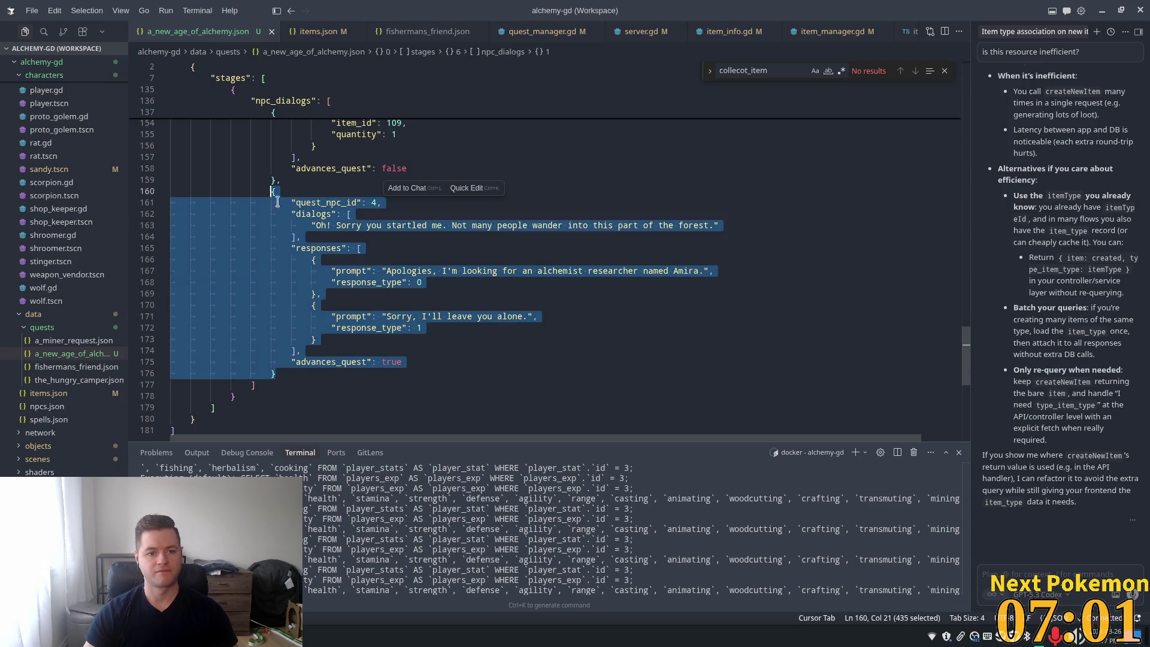
left_click(297, 371)
type(",")
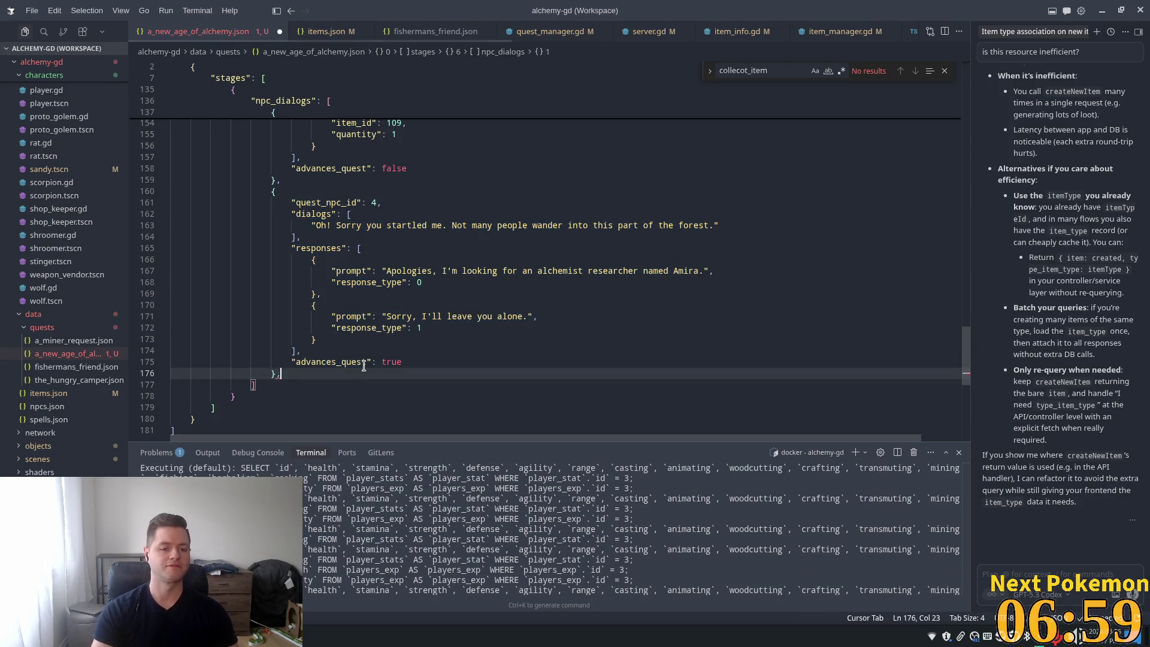
key("ctrl+v")
left_click(419, 221)
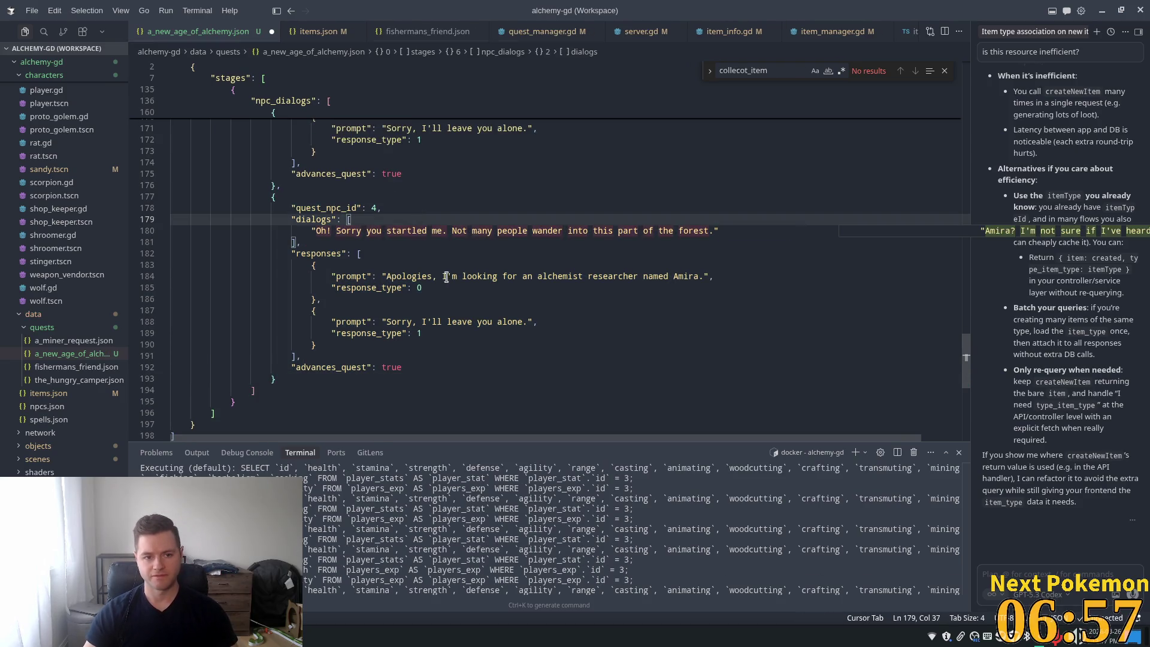
Step: Replace the copied greeting with 'You've come to the right place then. Nice to meet you adventurer, I'm Amira.'
double_click(704, 234)
left_click_drag(713, 231, 321, 231)
key("BackSpace")
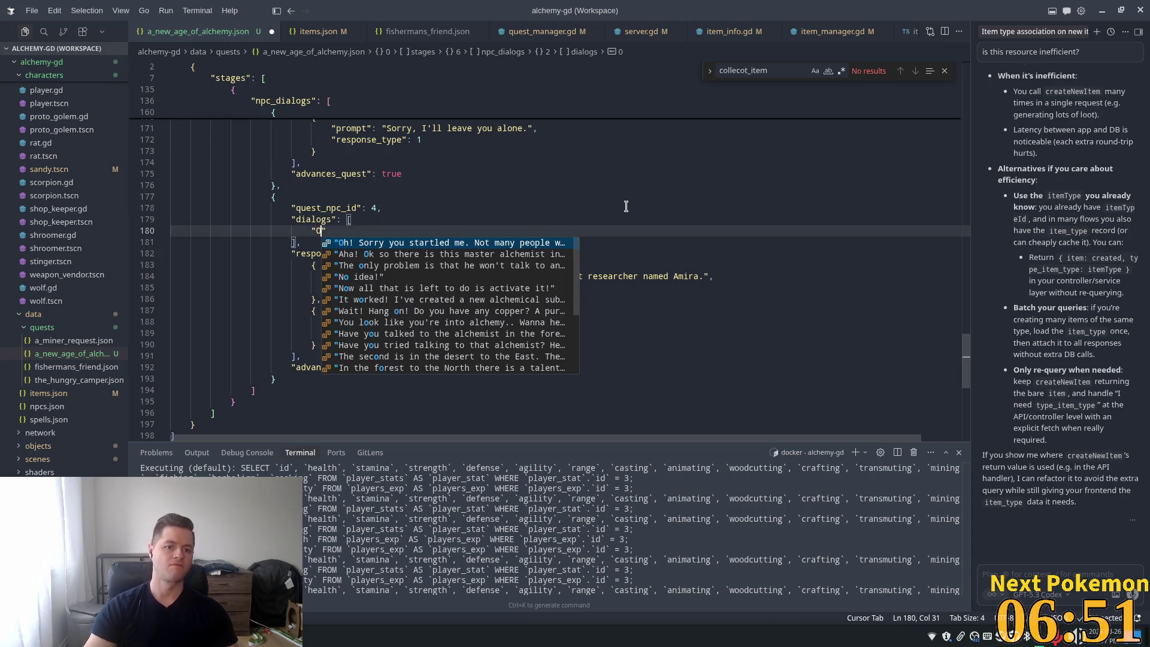
key("BackSpace")
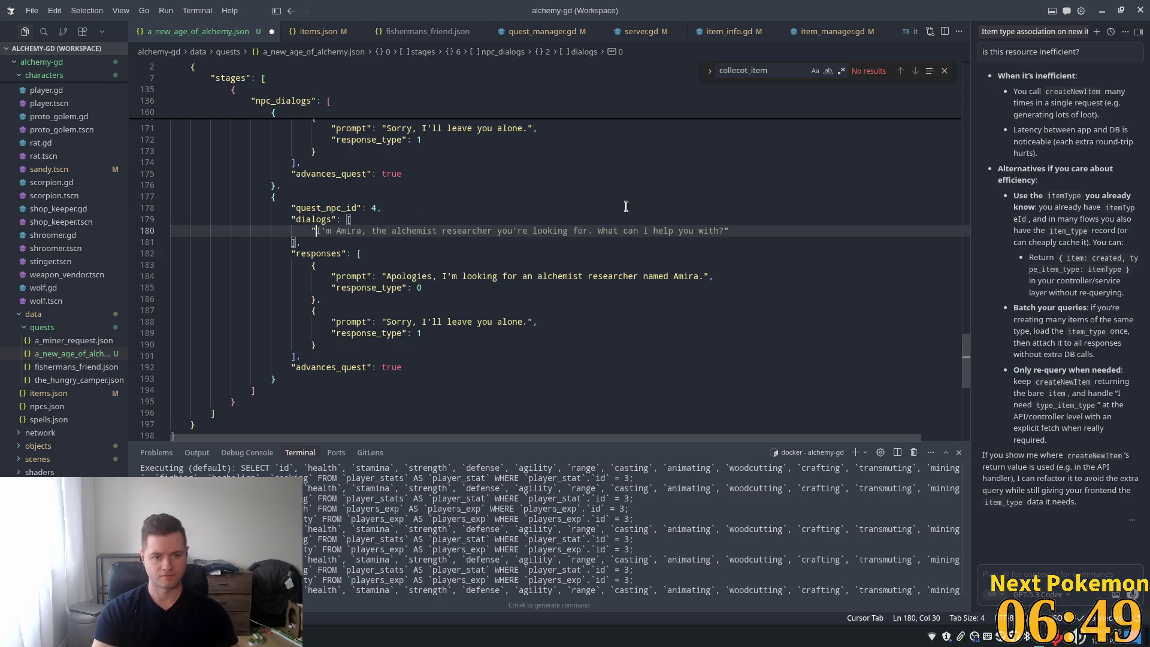
type("You")
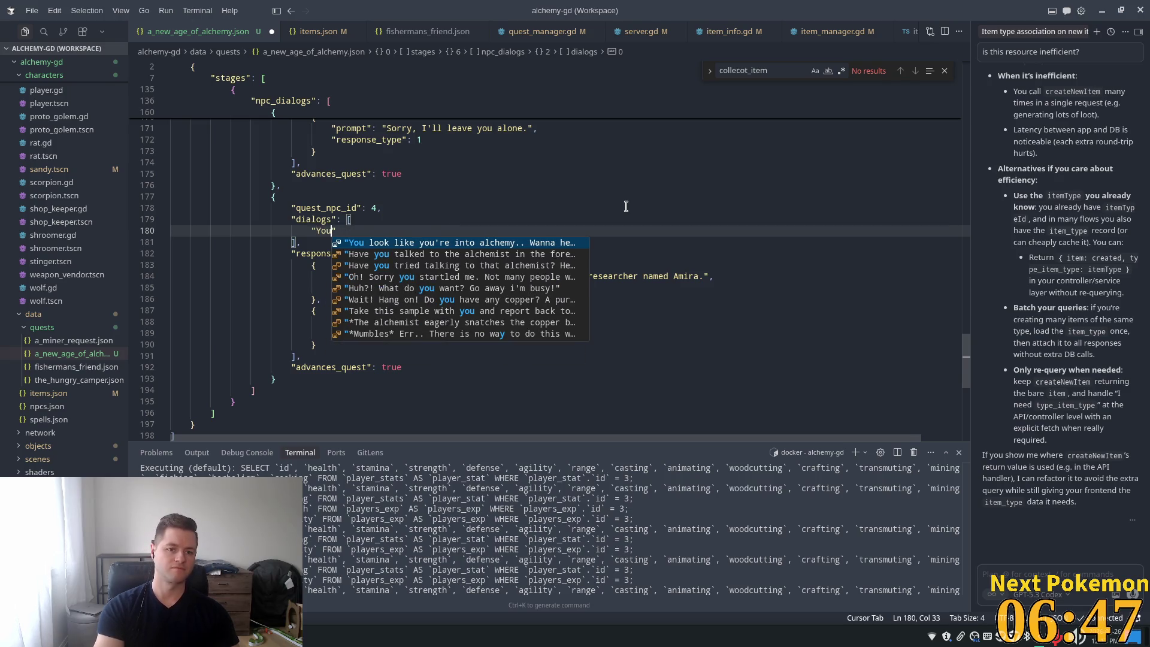
type("'ve")
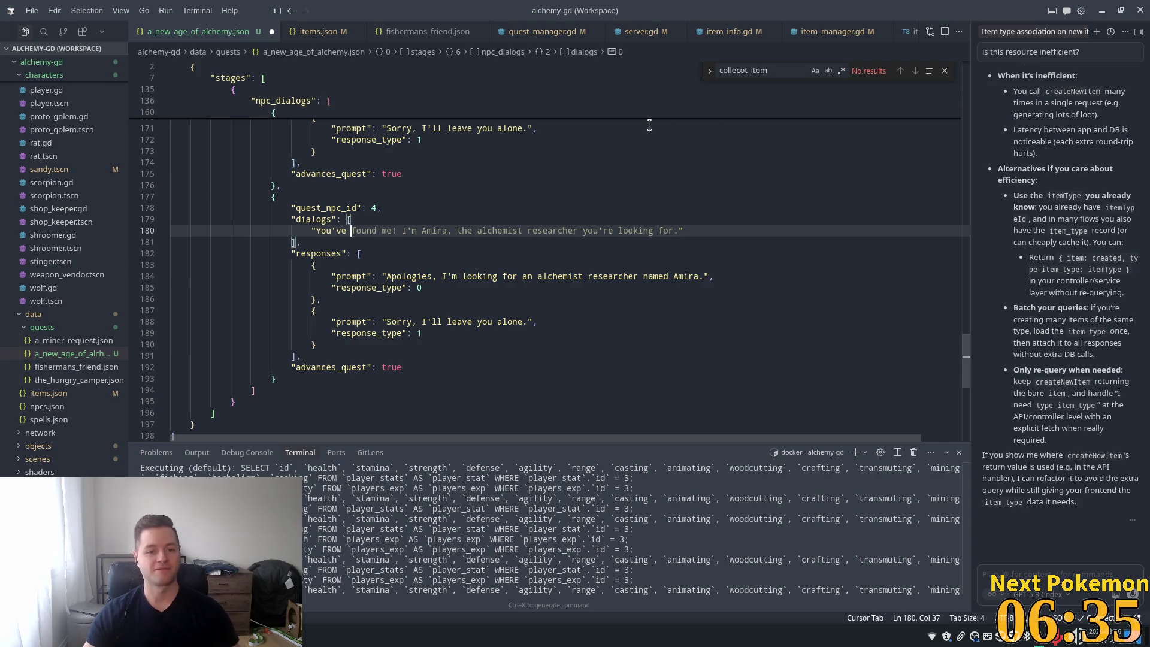
type("come to th")
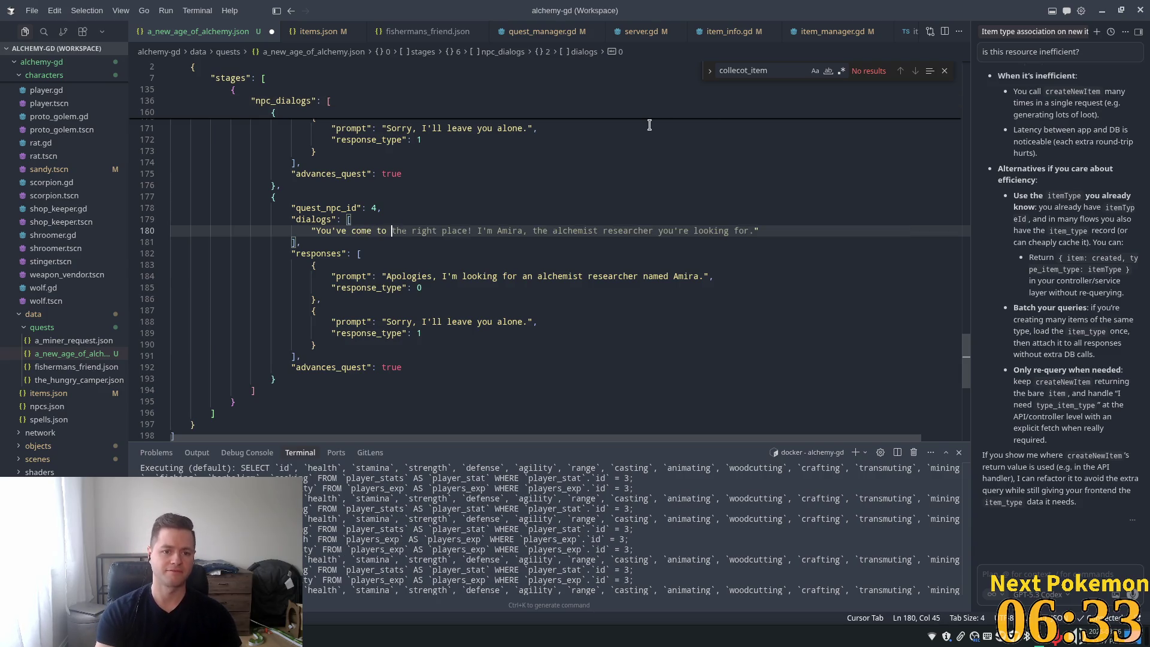
type("e ri")
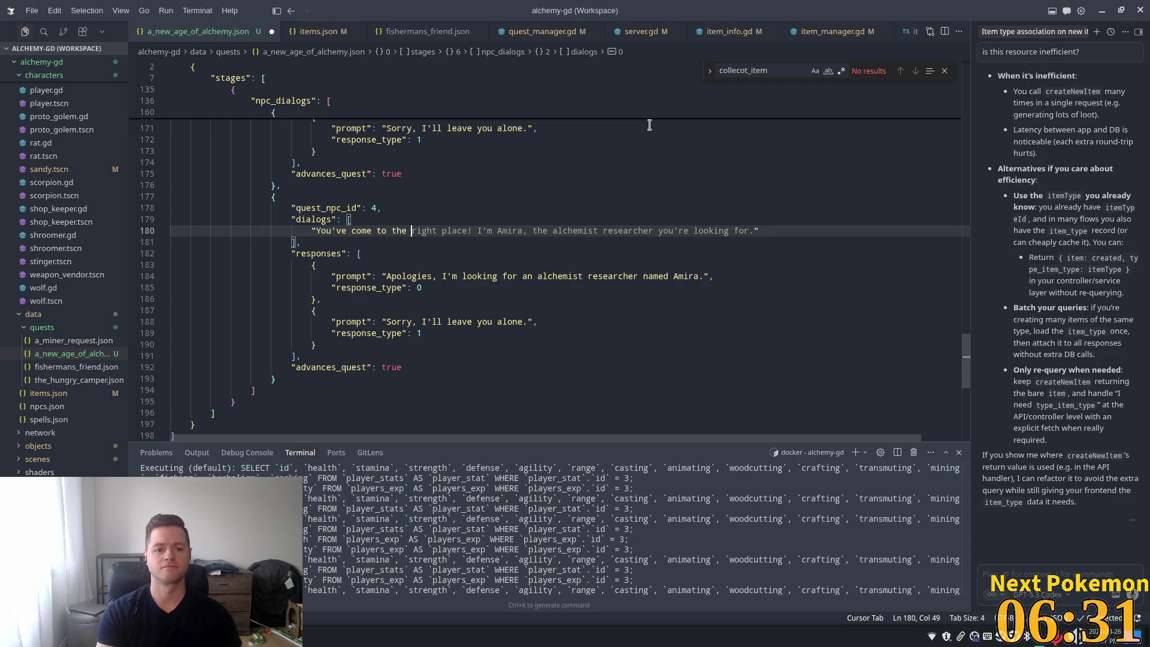
type("ght place then")
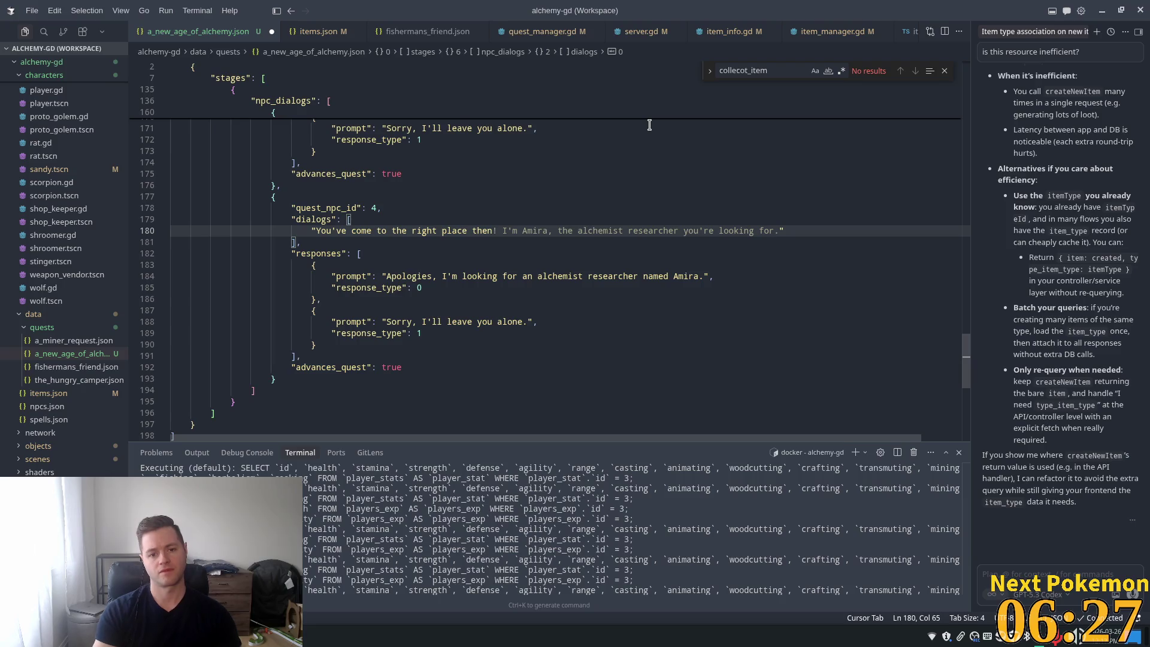
type(". ")
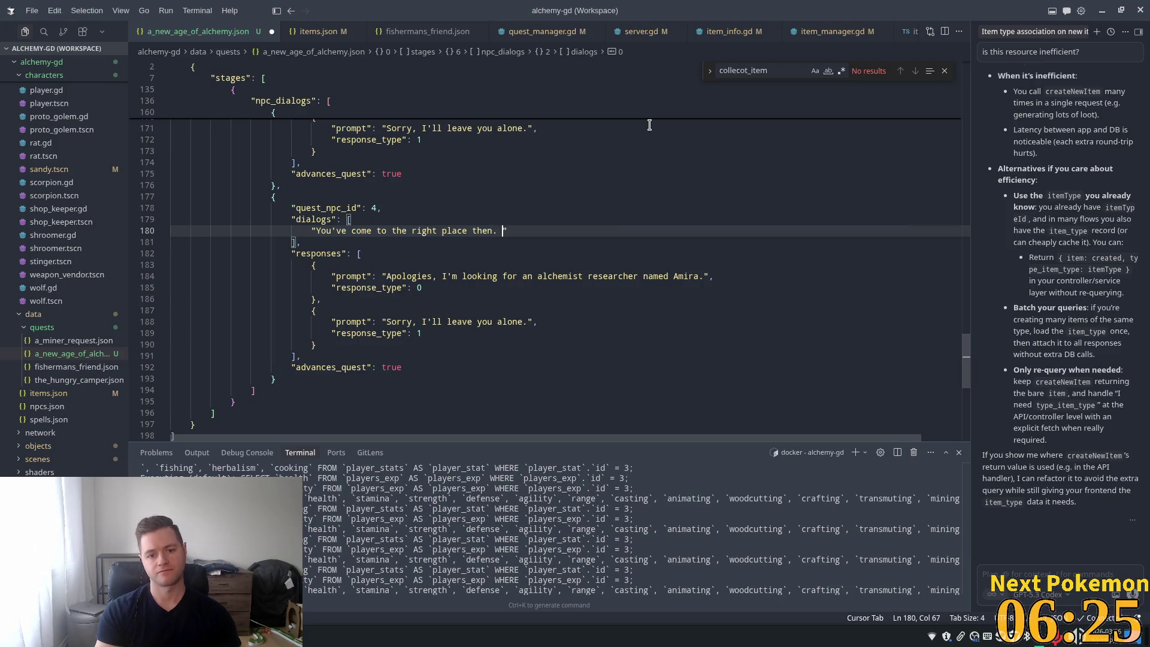
type("Nice")
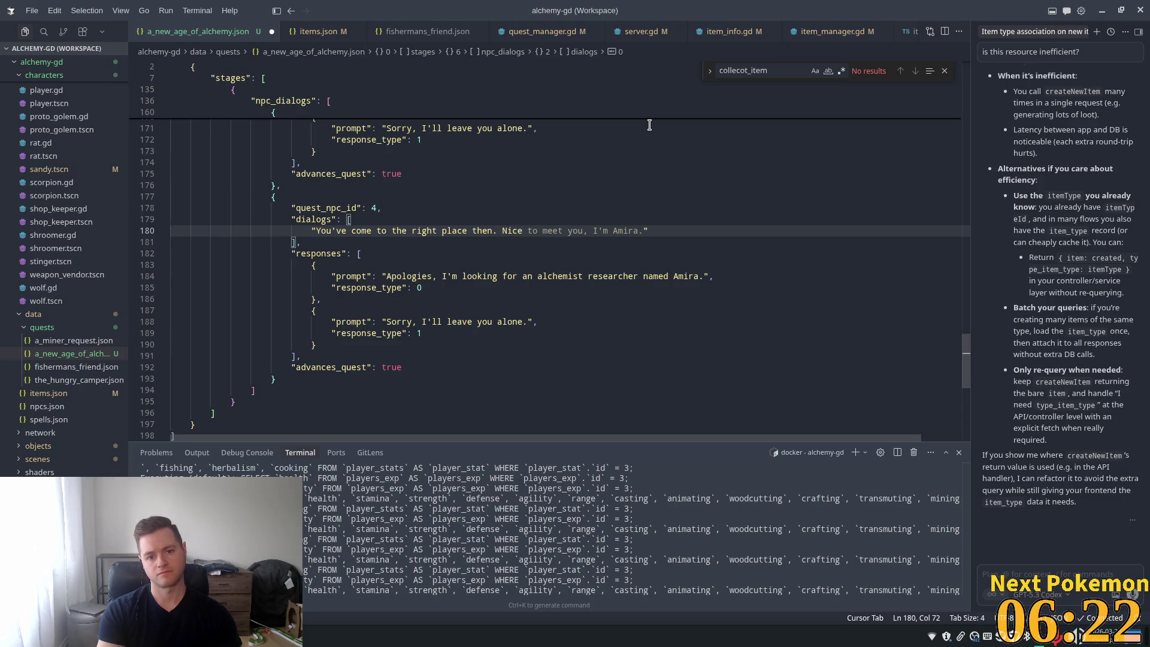
key("Tab")
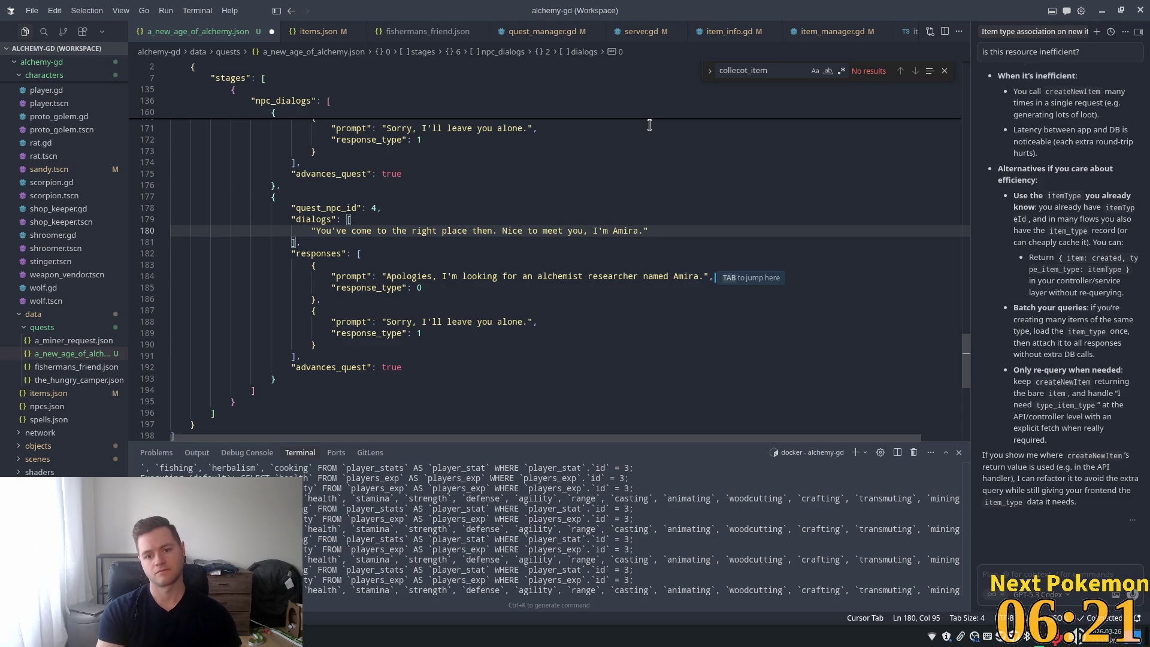
key("Left")
key("Left")
key("Left")
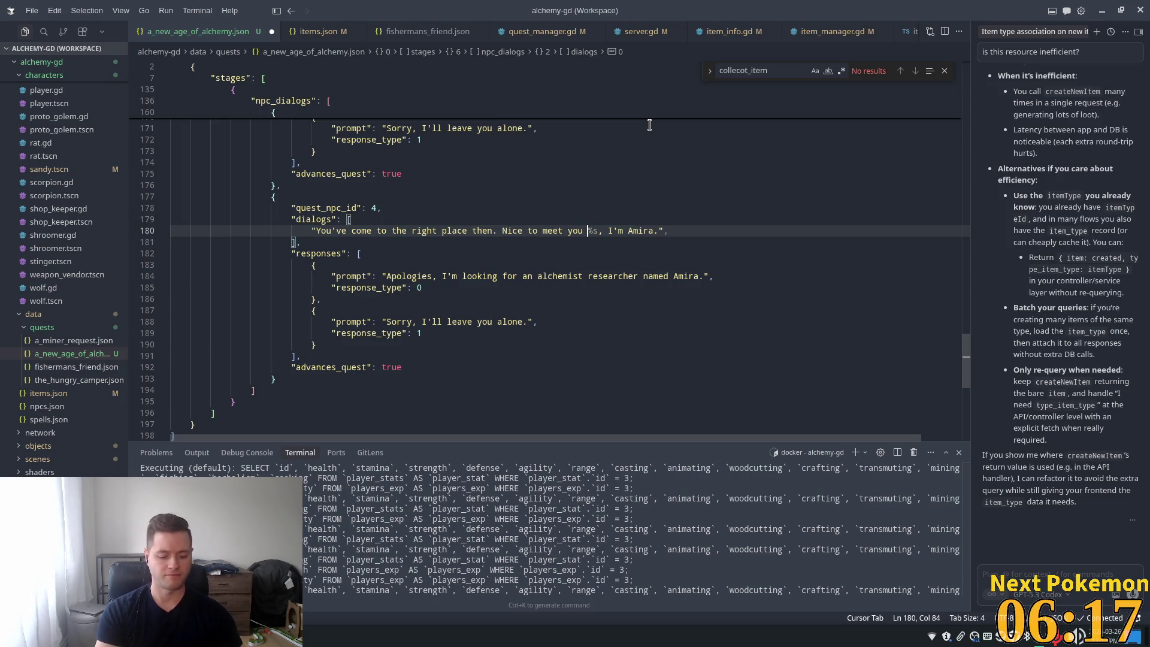
type("adventurer")
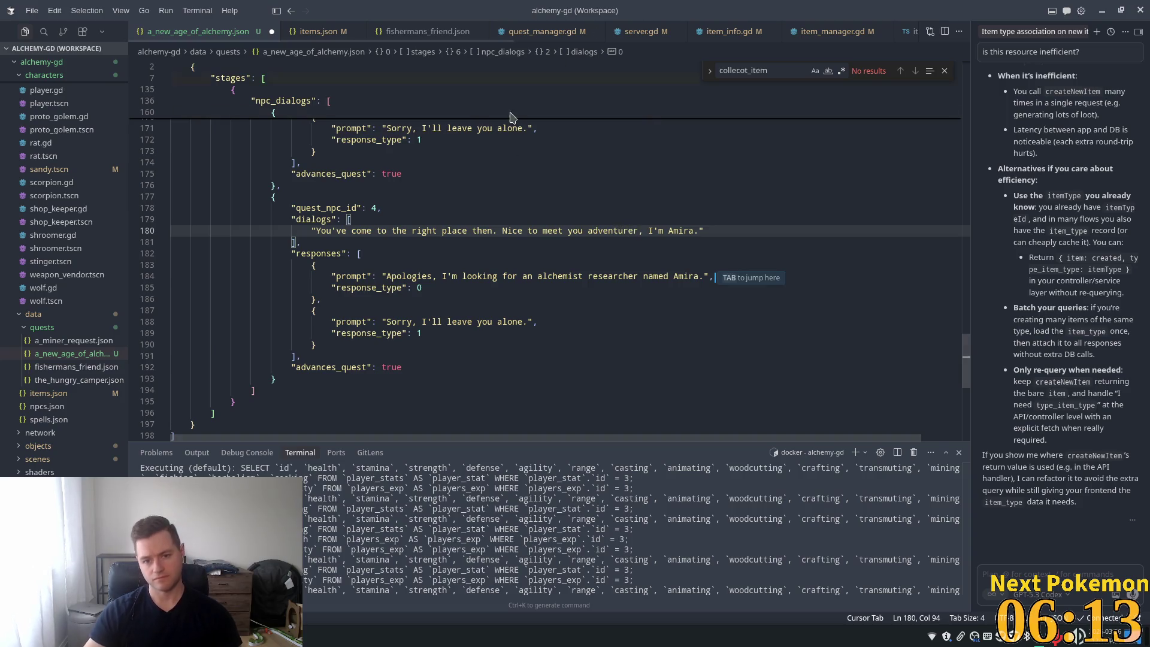
left_click(497, 236)
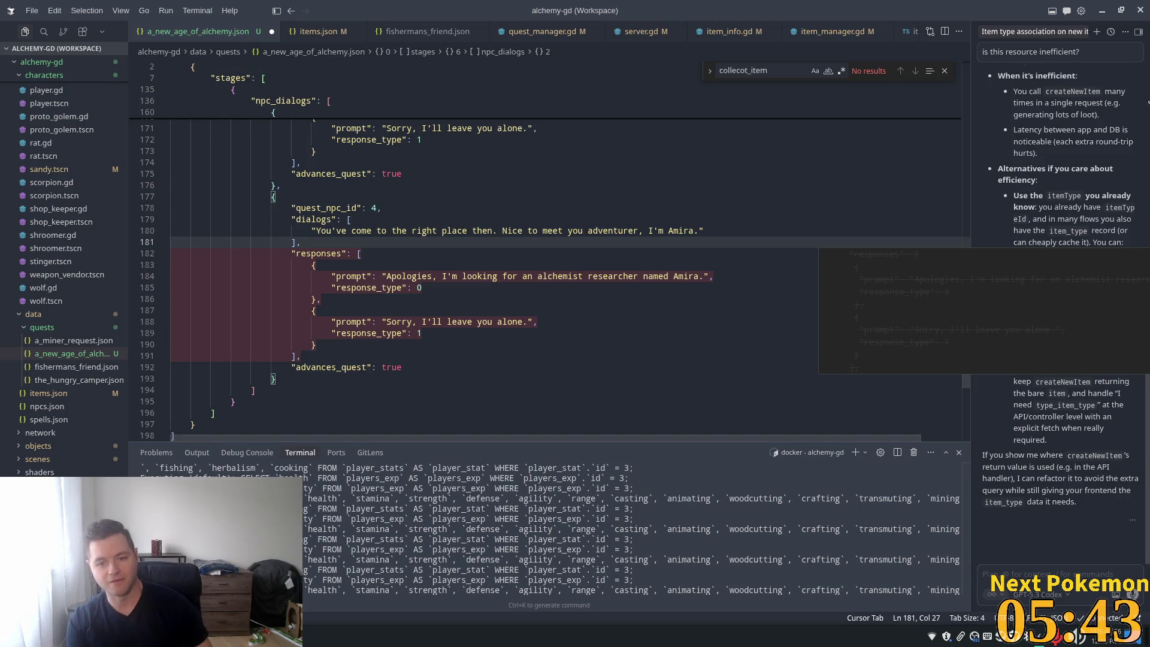
key("Escape")
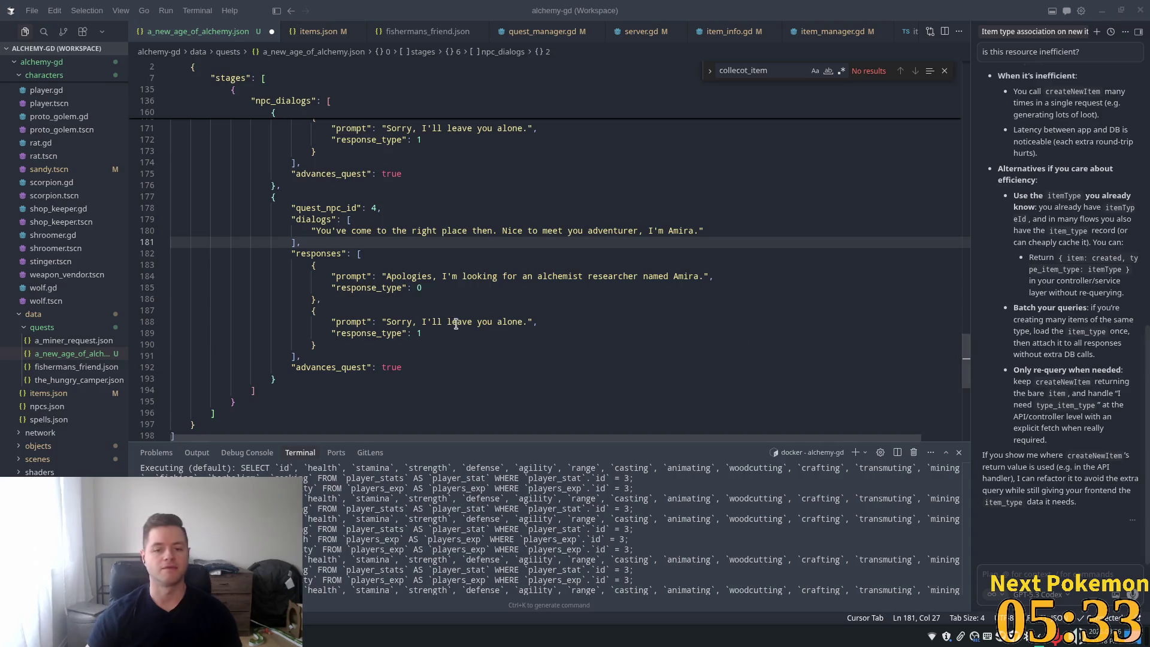
left_click(444, 287)
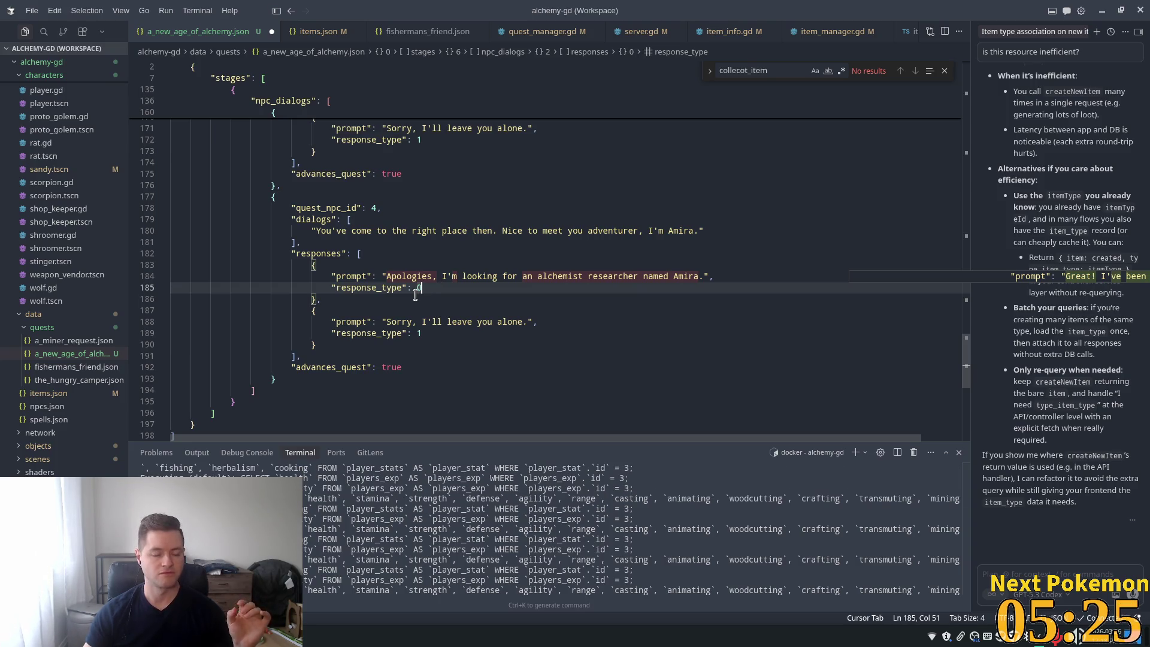
left_click(416, 276)
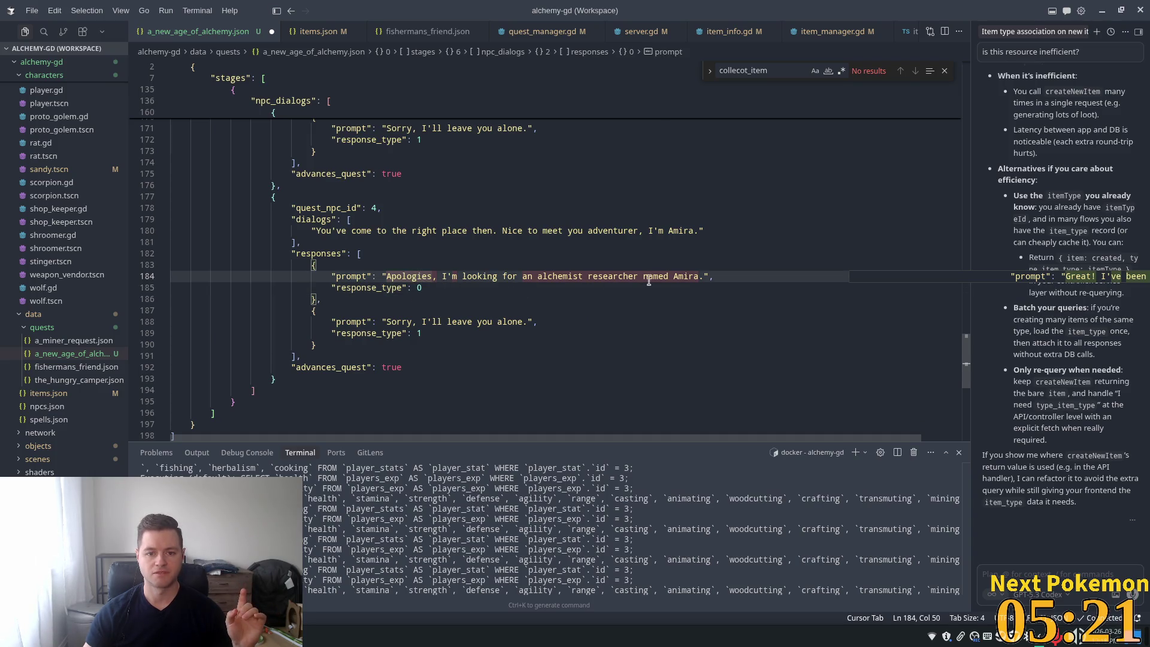
key("Right")
key("Right")
key("Right")
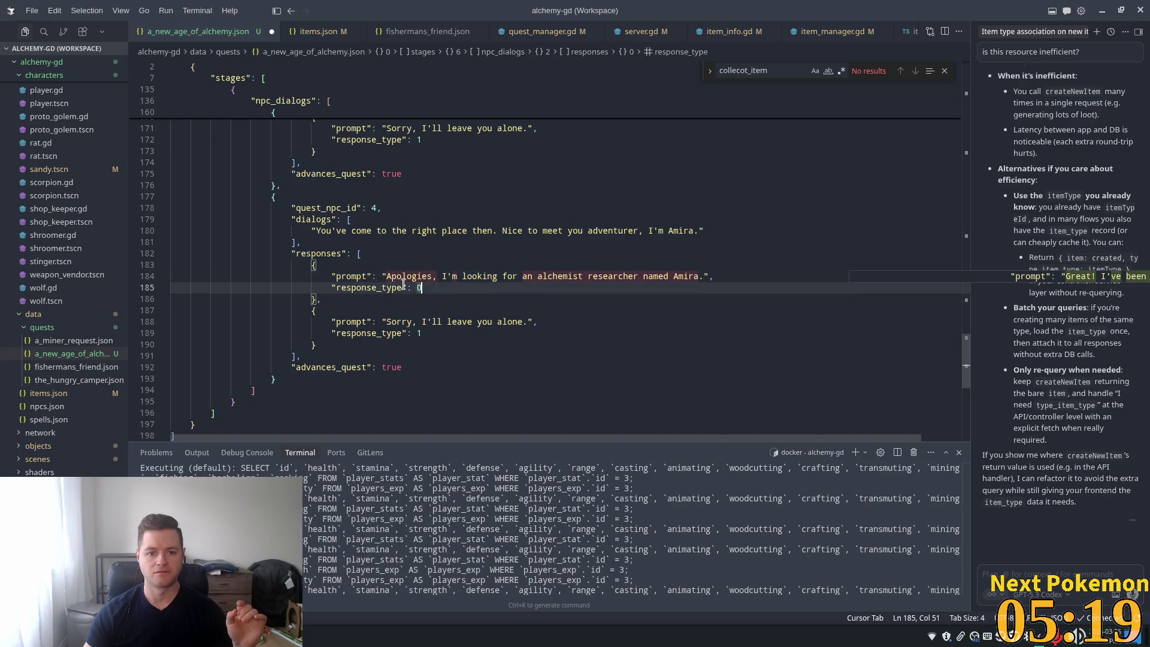
left_click(689, 276)
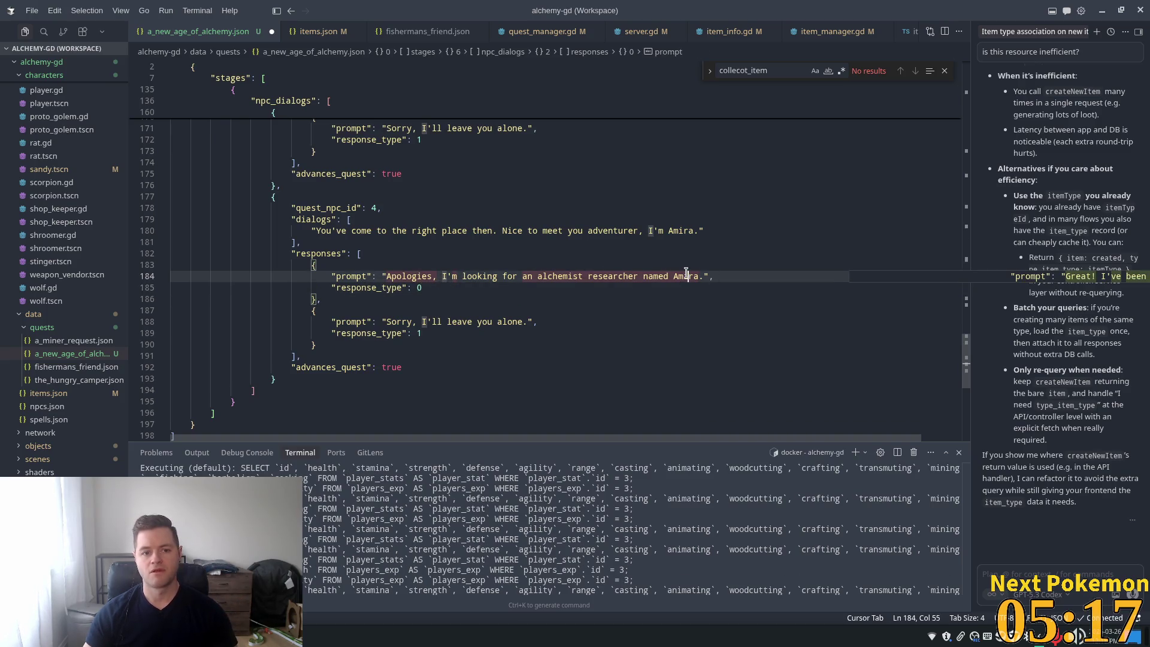
Step: Add 'What can I help you with?' as a new dialog line after Amira's greeting
left_click(712, 231)
type(",")
key("Return")
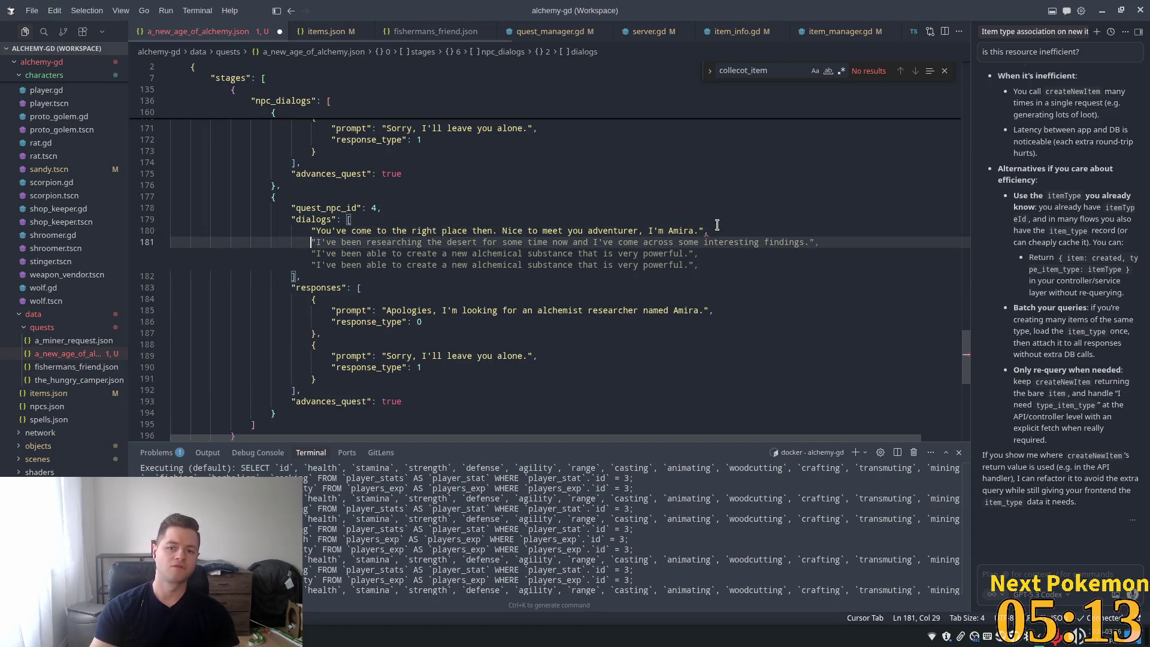
type("\"")
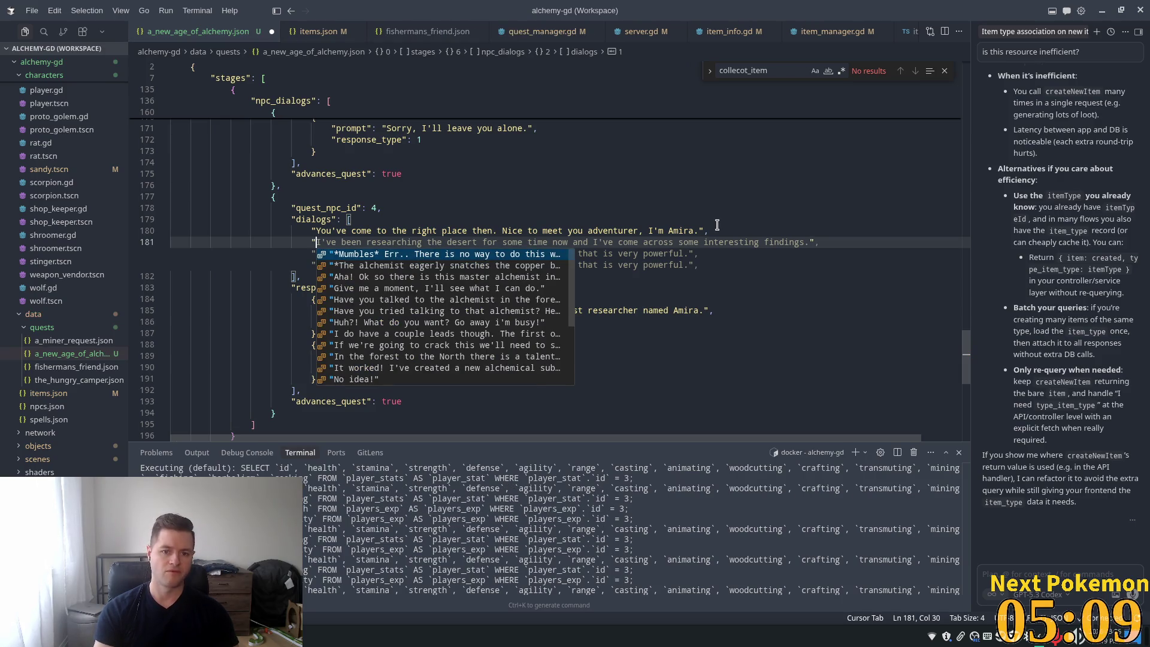
type("What can")
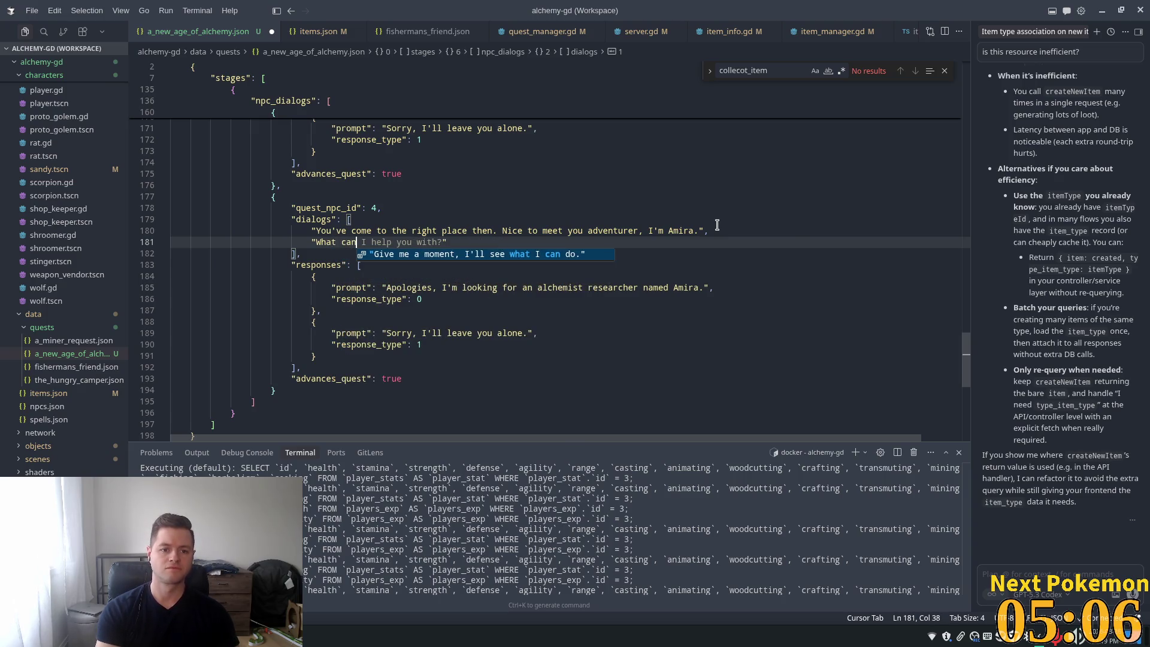
key("Tab")
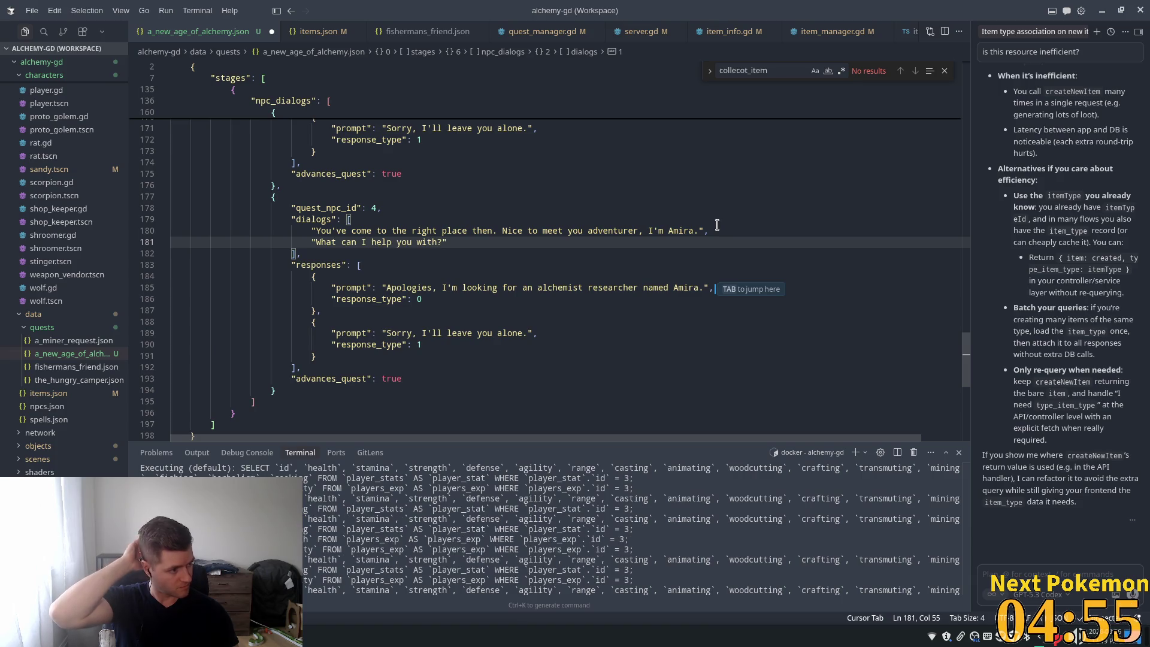
left_click(599, 289)
mouse_move(704, 288)
left_mouse_down()
mouse_move(356, 289)
mouse_move(335, 278)
mouse_move(385, 288)
left_mouse_up()
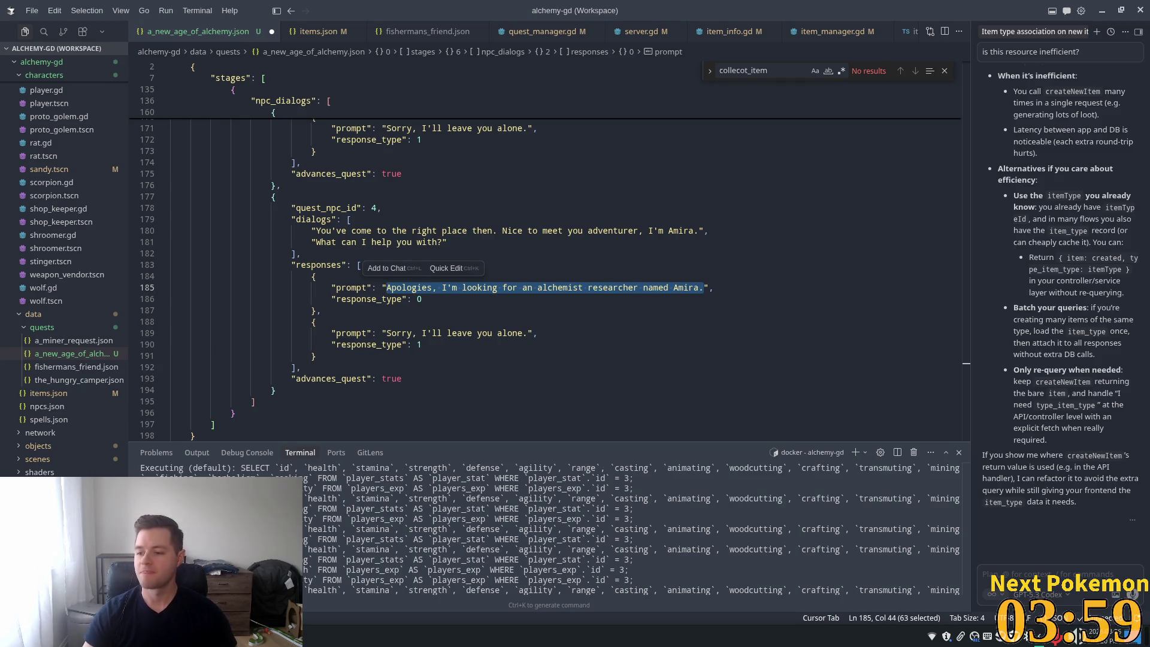
key("alt+Tab")
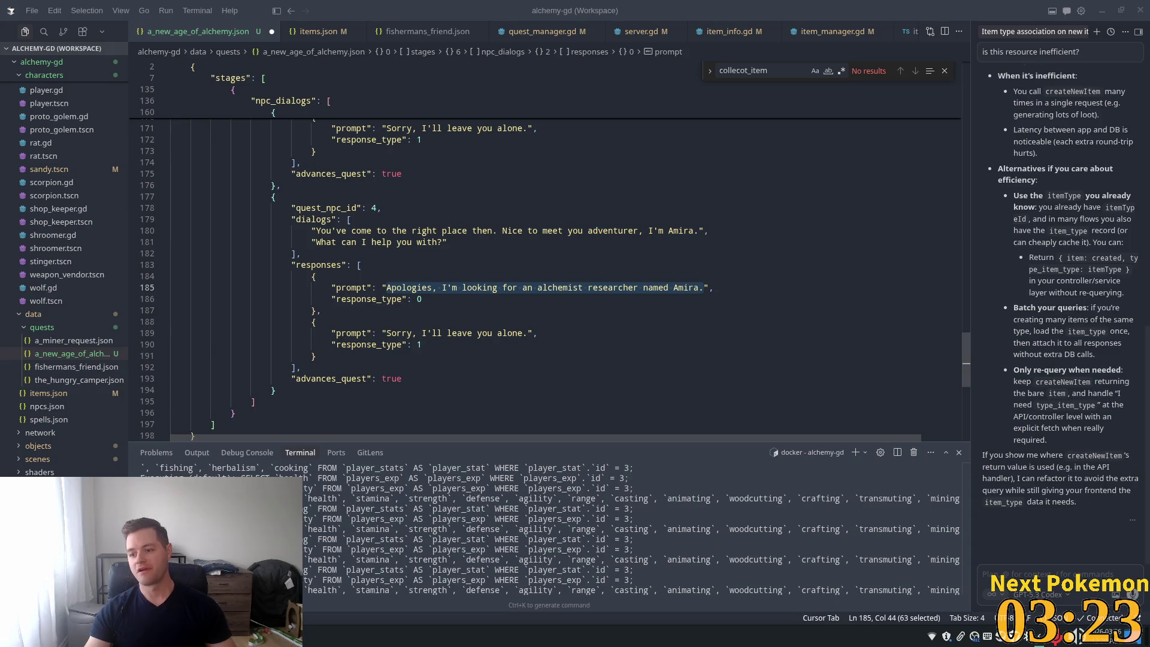
Step: Overwrite the 'Sorry, I'll leave you alone.' prompt with 'It's nothing, reeeeee', rejecting the suggested completion
left_click(429, 322)
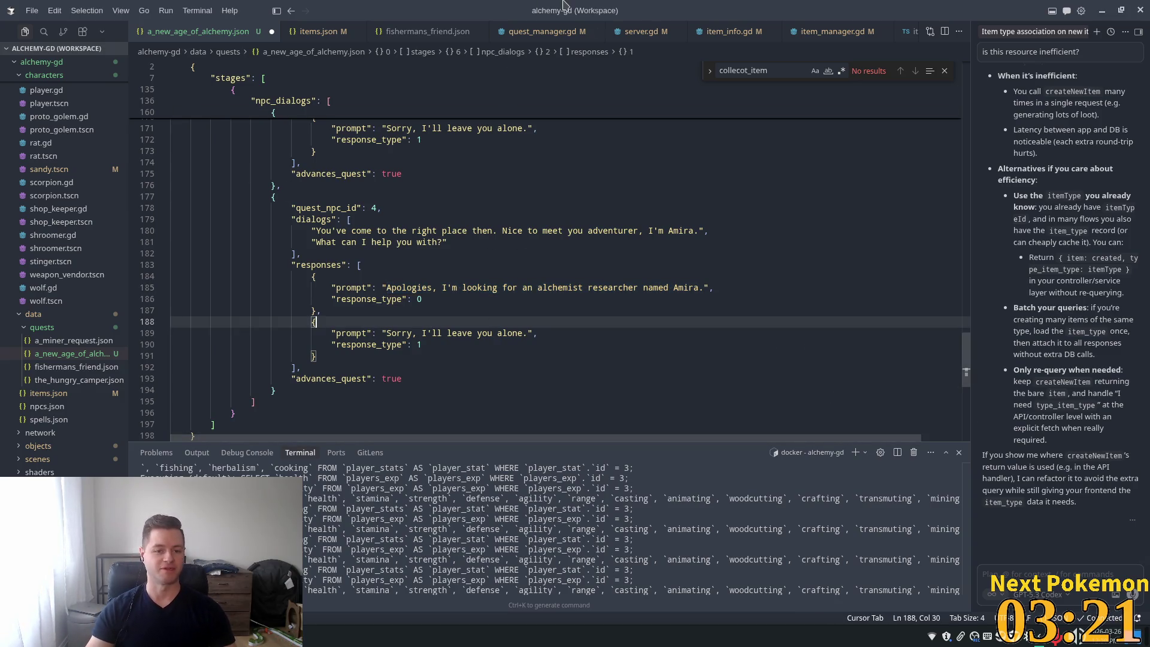
left_click(528, 333)
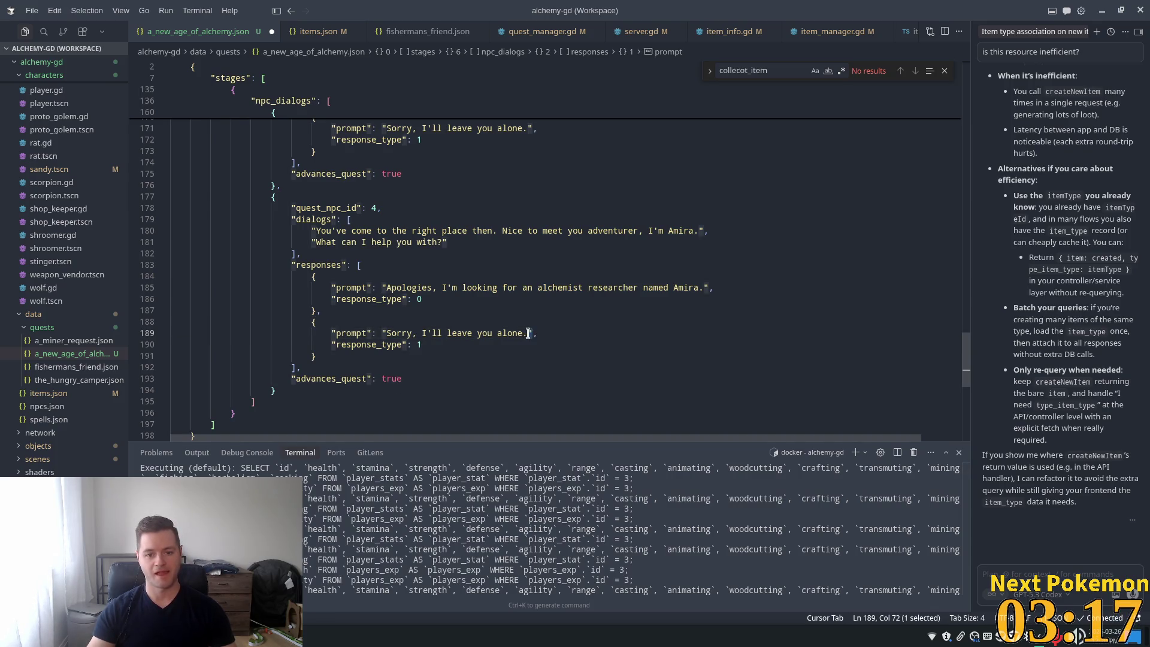
left_click_drag(530, 333, 383, 337)
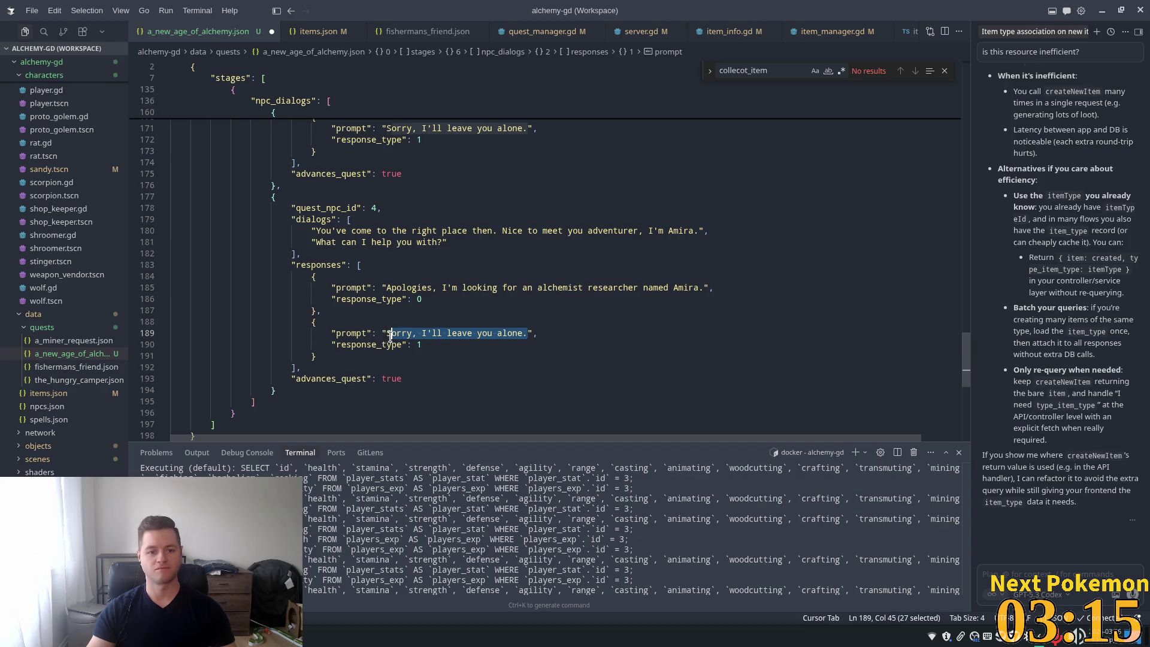
type("I")
type("t's nothing,")
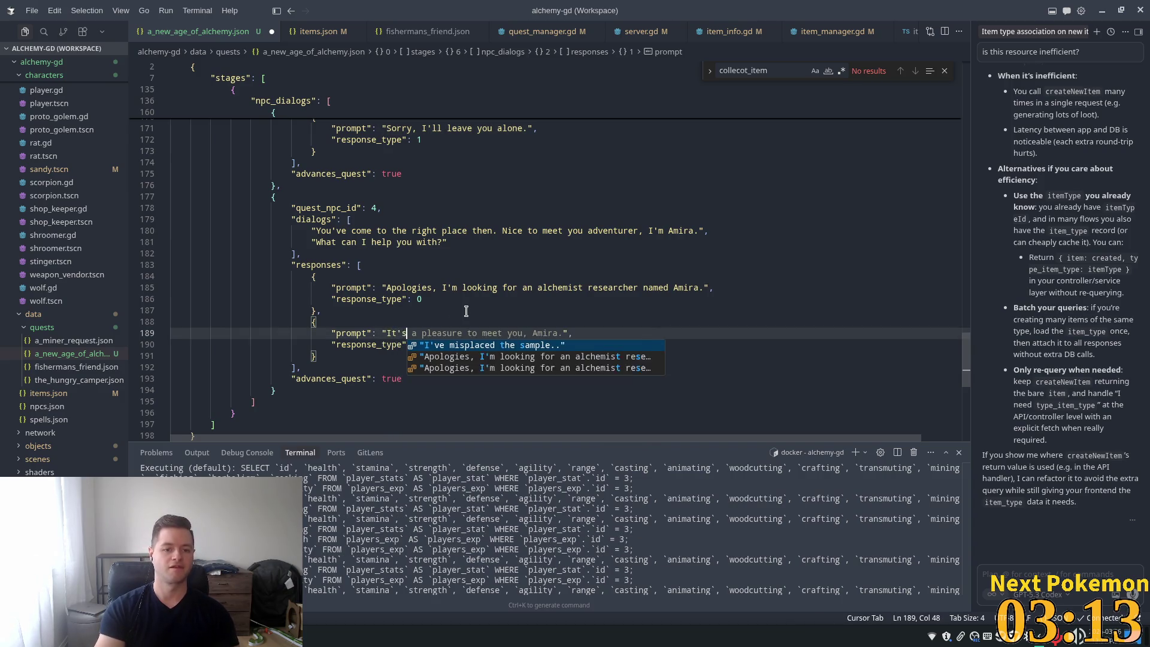
type(" reeeeee\",")
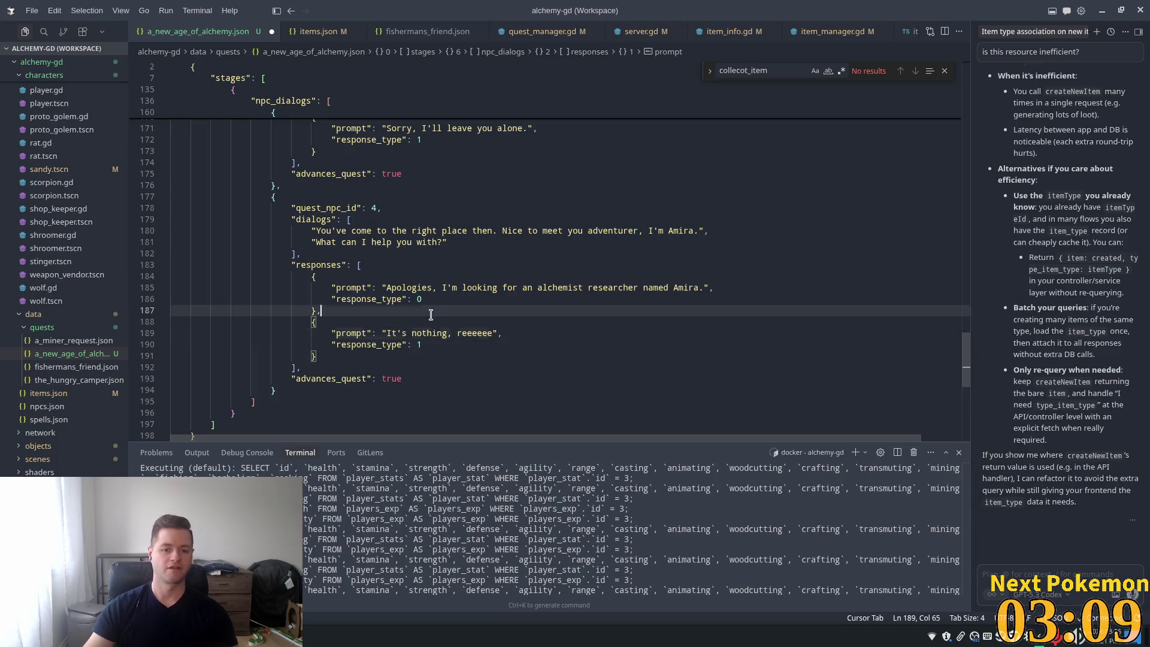
type(",")
left_click(385, 355)
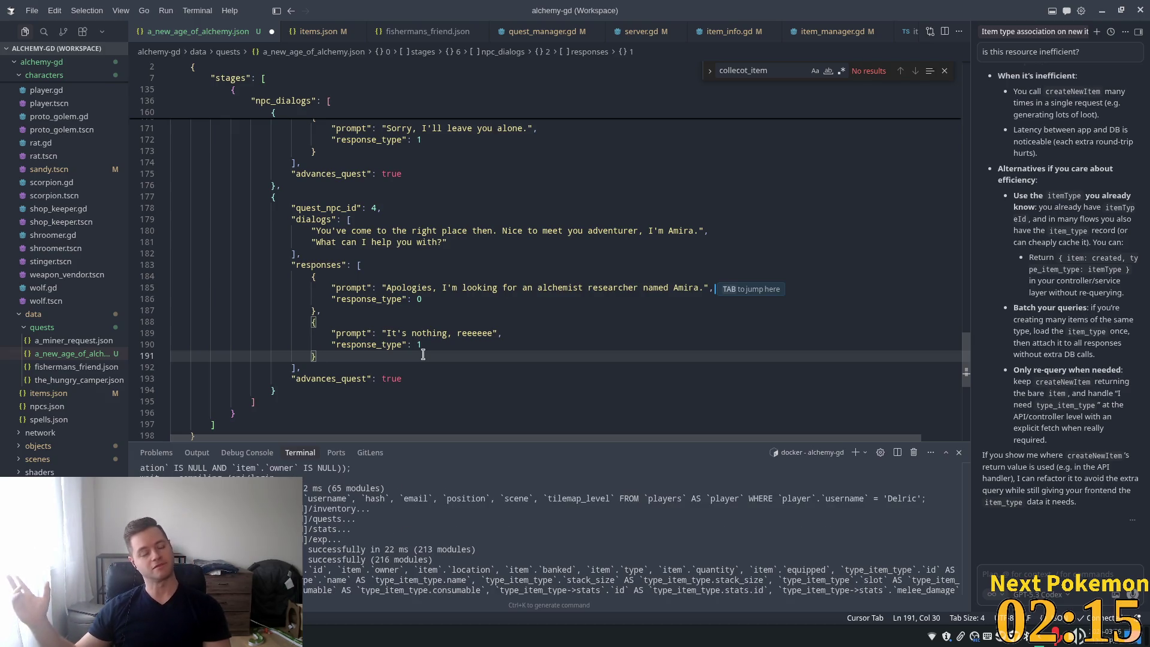
left_click(599, 303)
left_click(449, 208)
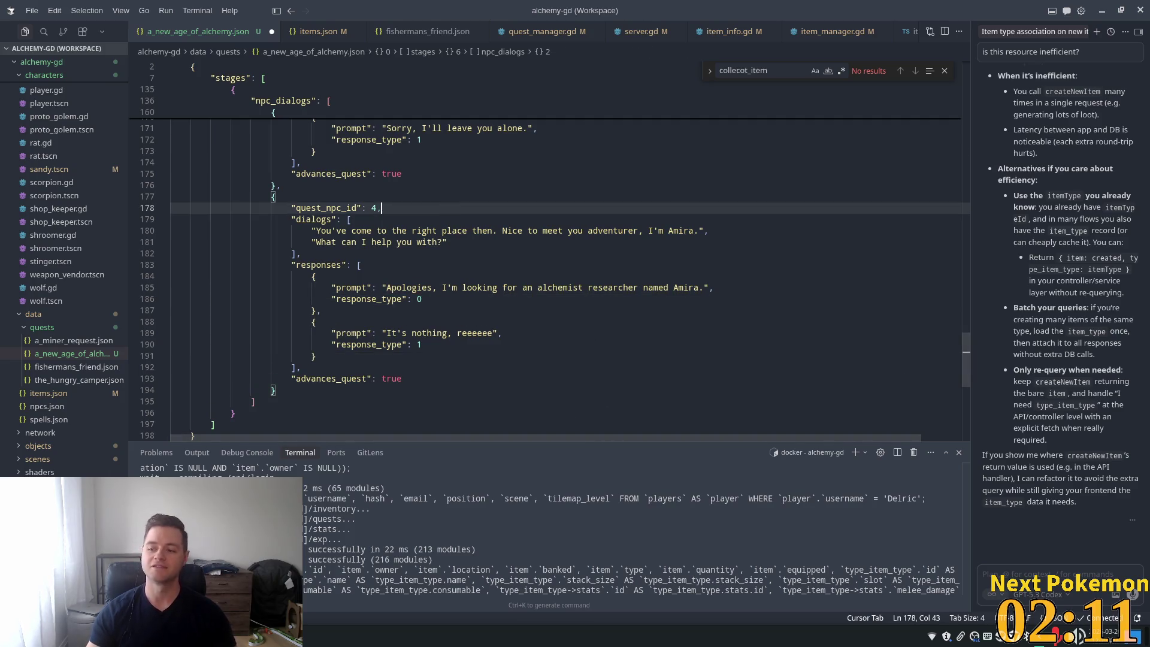